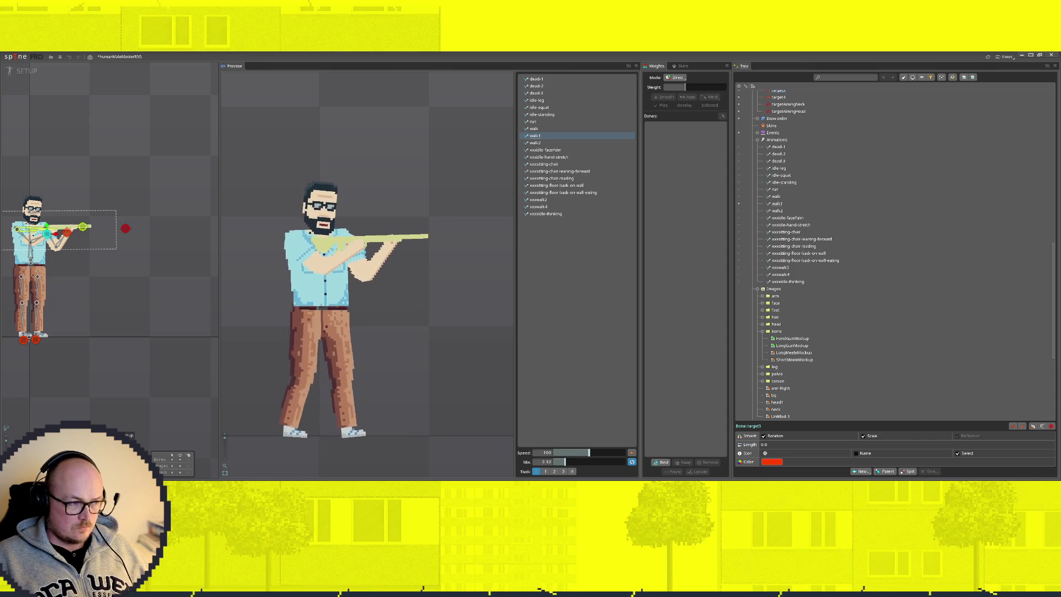
scroll(364, 266, down, 2)
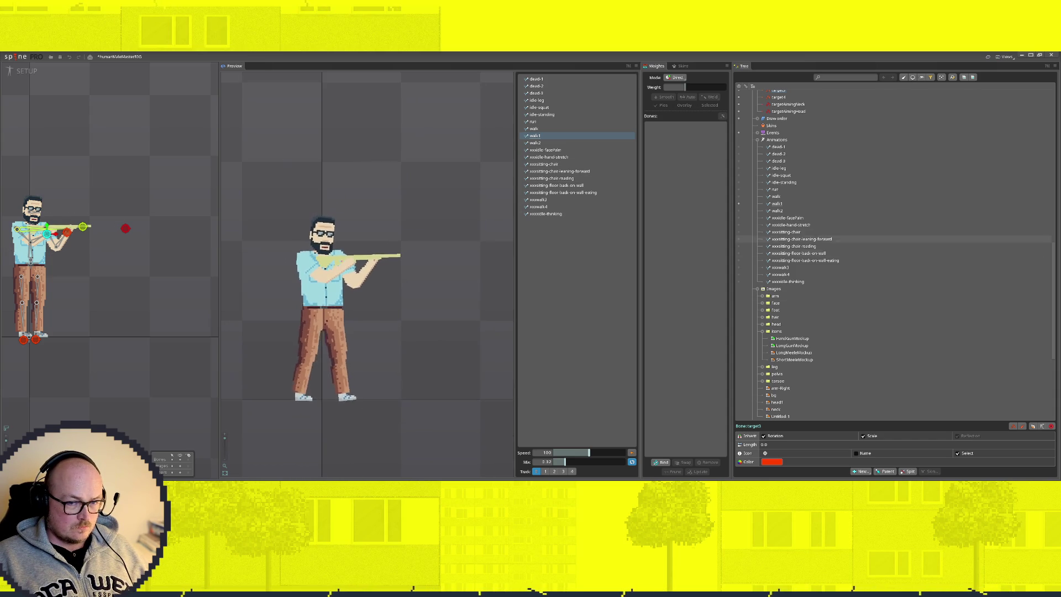
Select the Animations group, switch the rig into Animate mode and begin adding a new item
click(778, 139)
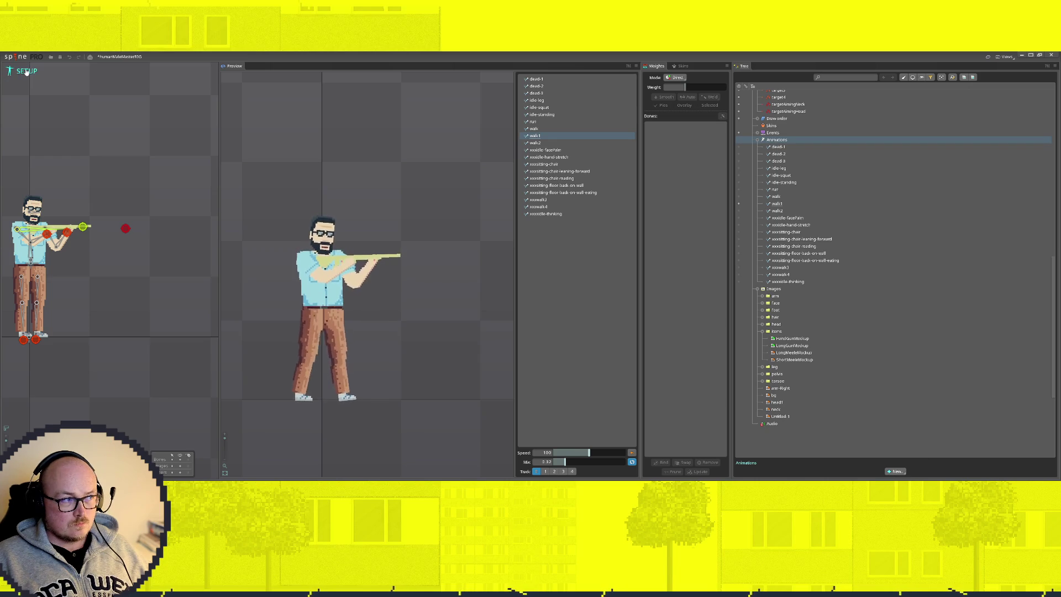
key(Tab)
click(895, 291)
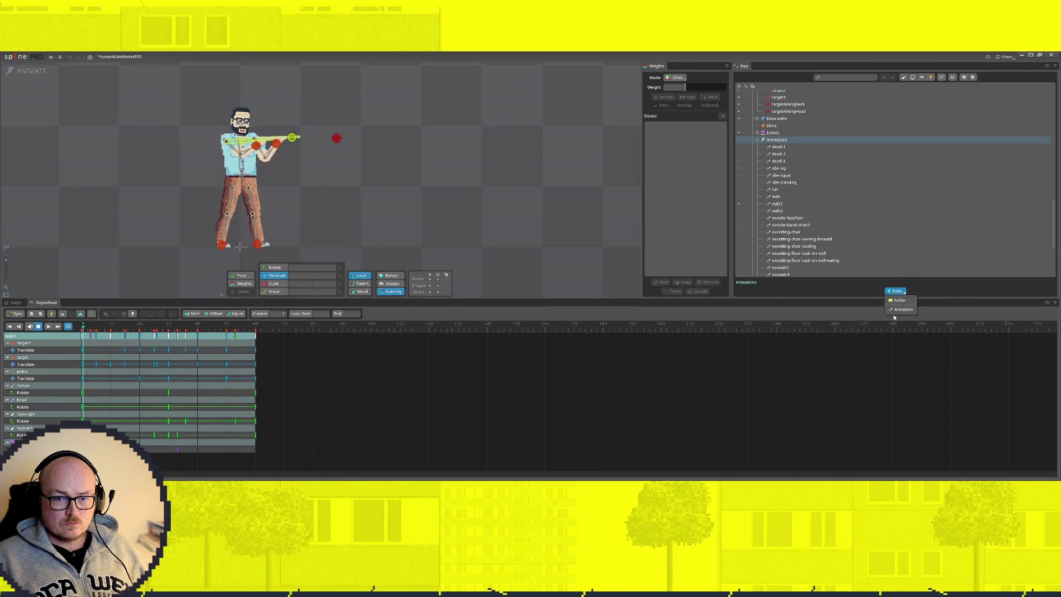
Create a new animation named longGunIdle and return to its first frame
click(901, 309)
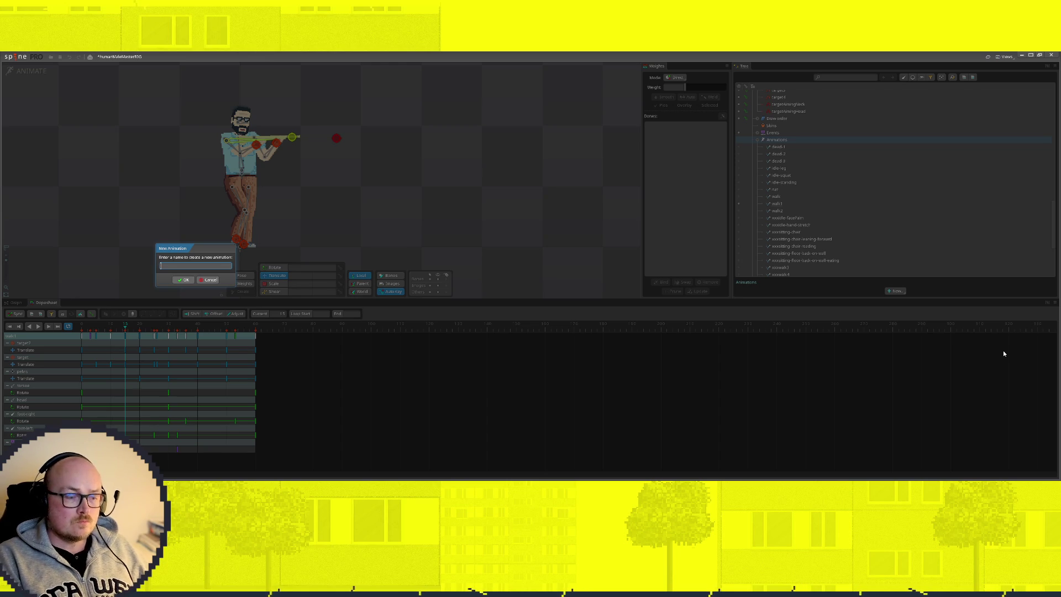
text(long)
key(BackSpace)
key(BackSpace)
key(BackSpace)
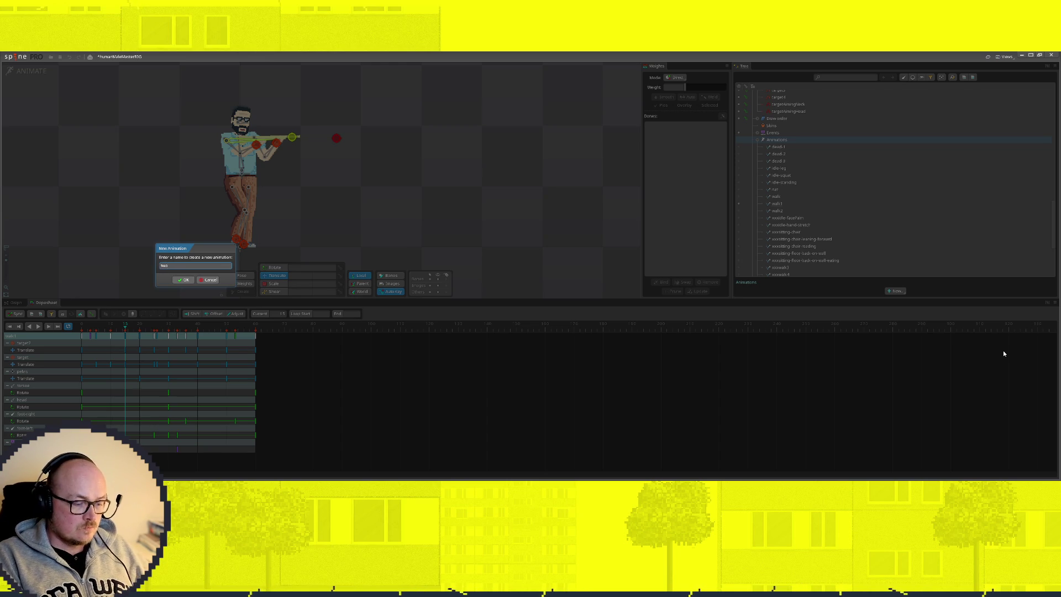
text(facepalm)
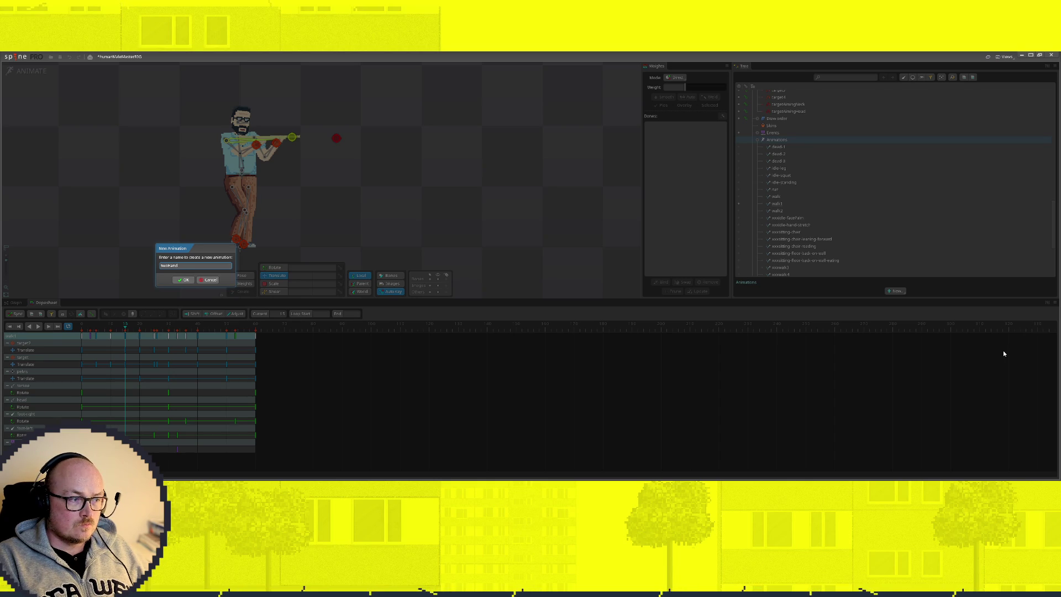
text(2)
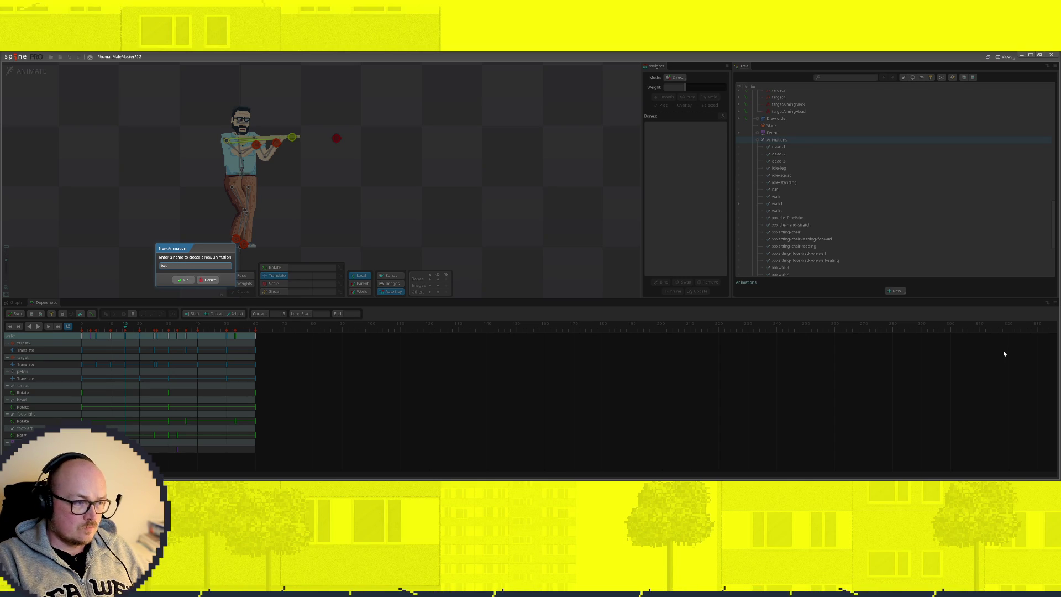
text(o)
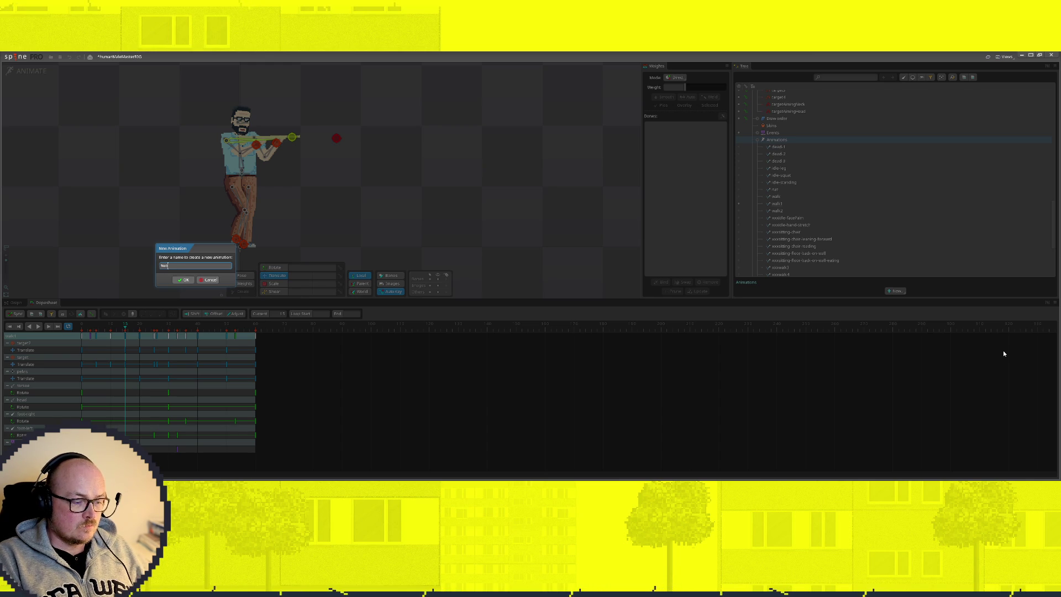
text(backhand)
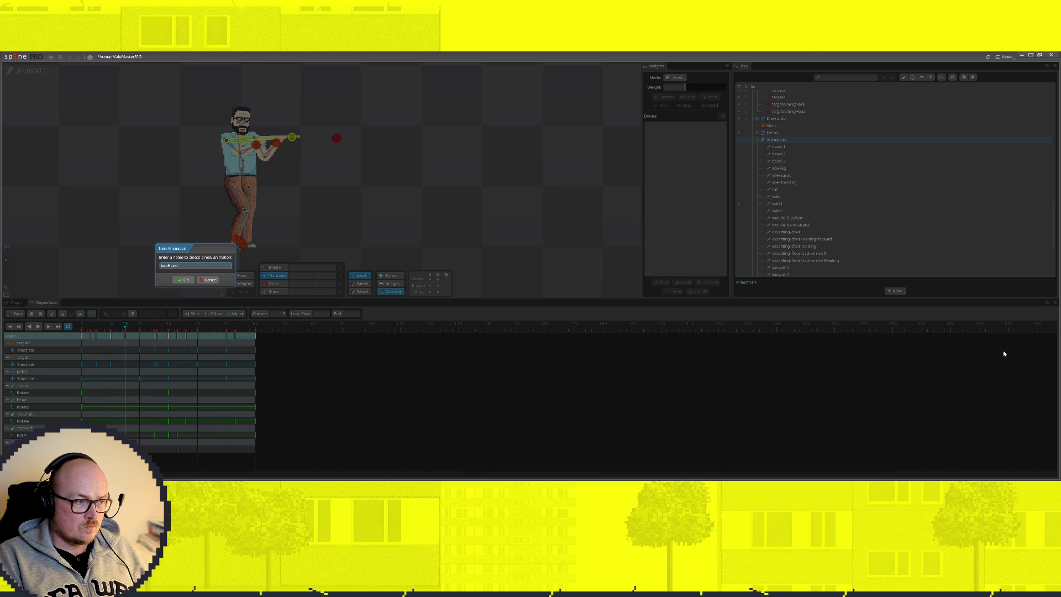
text(-slap)
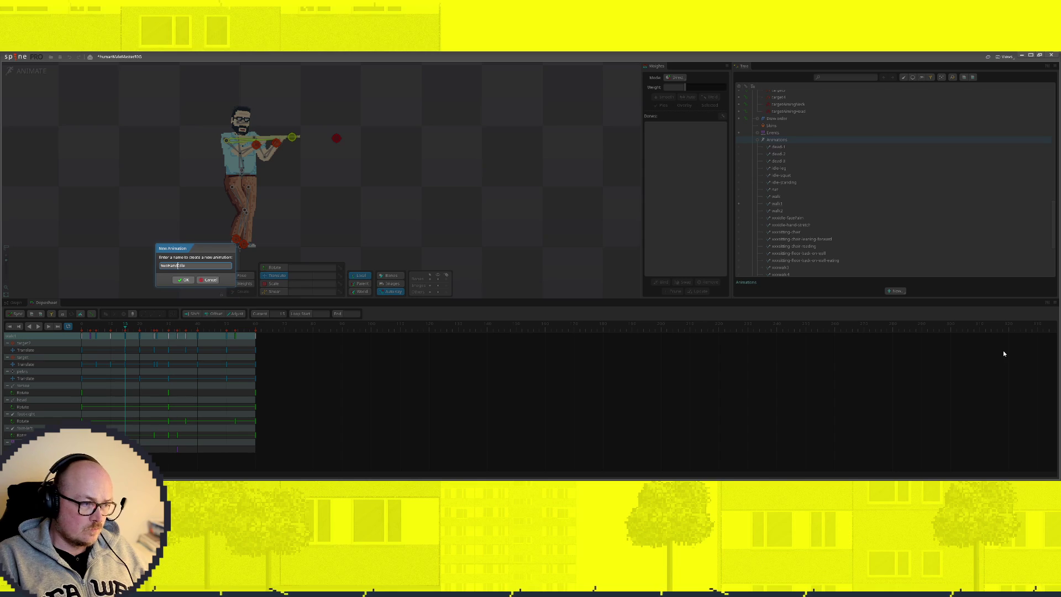
key(BackSpace)
key(BackSpace)
key(BackSpace)
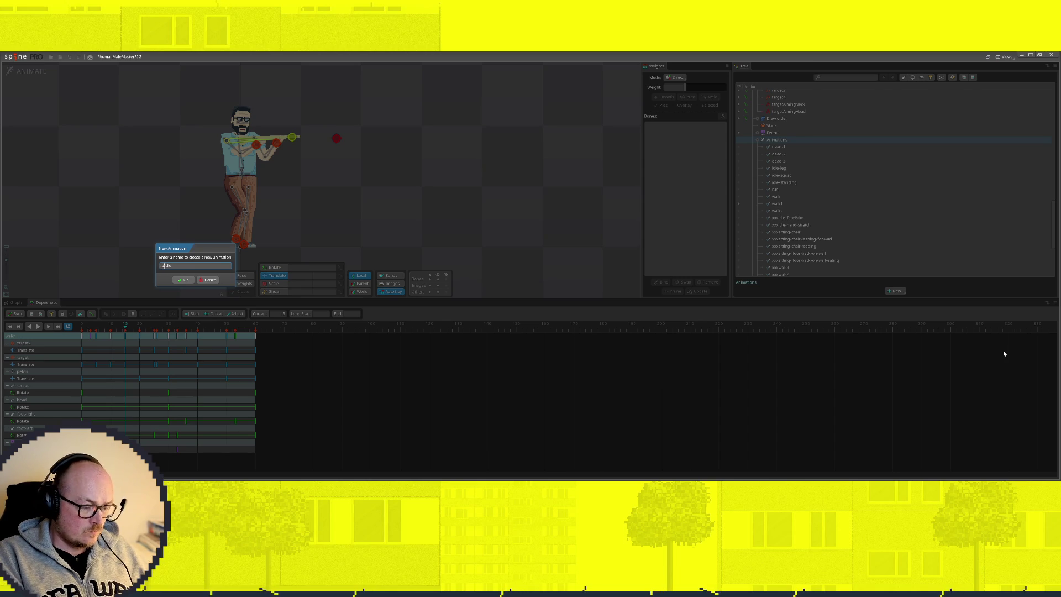
text(le)
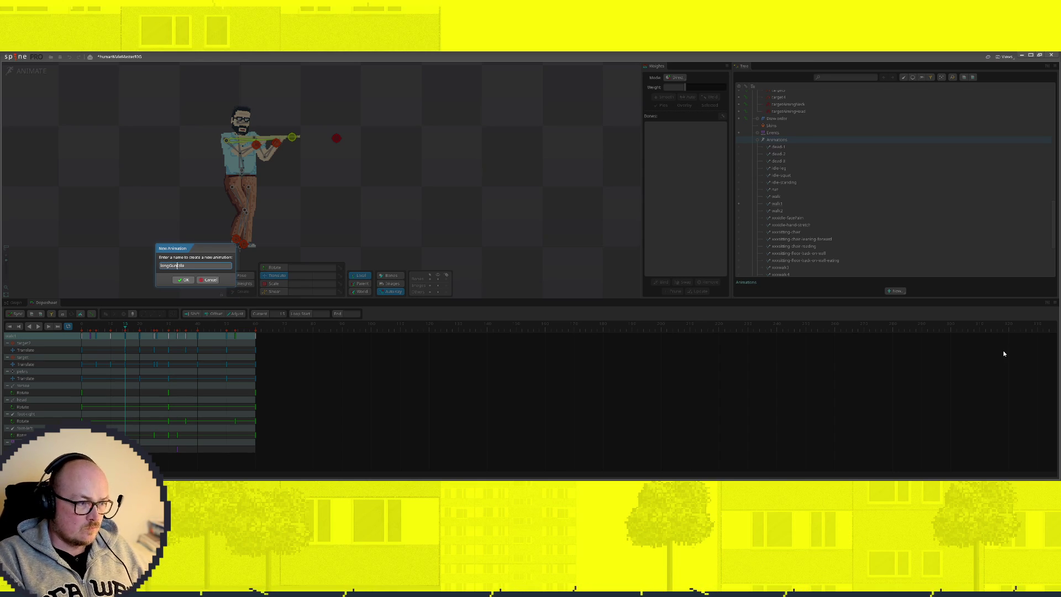
key(Return)
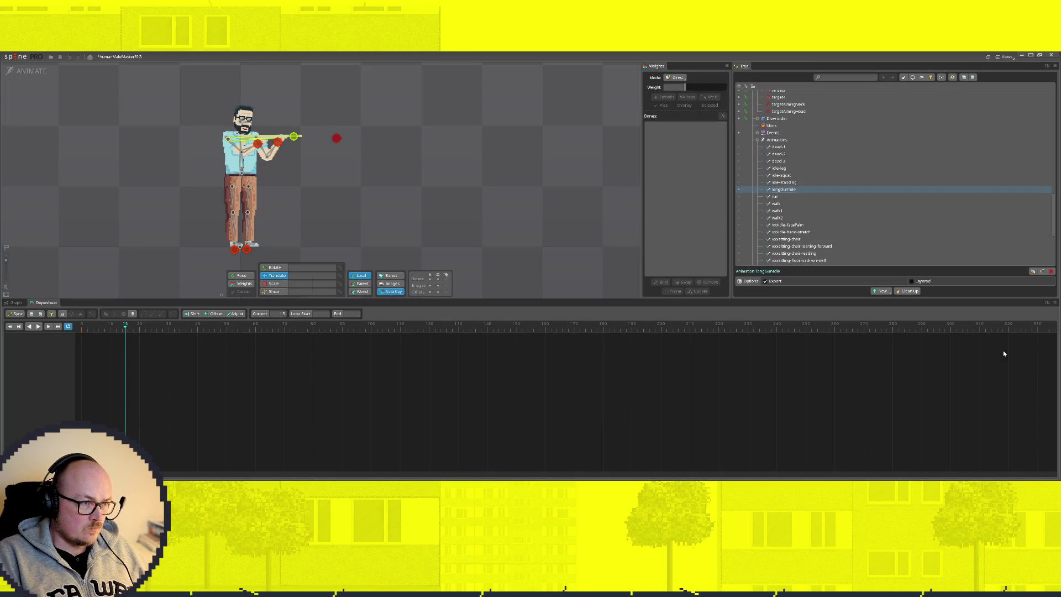
click(80, 347)
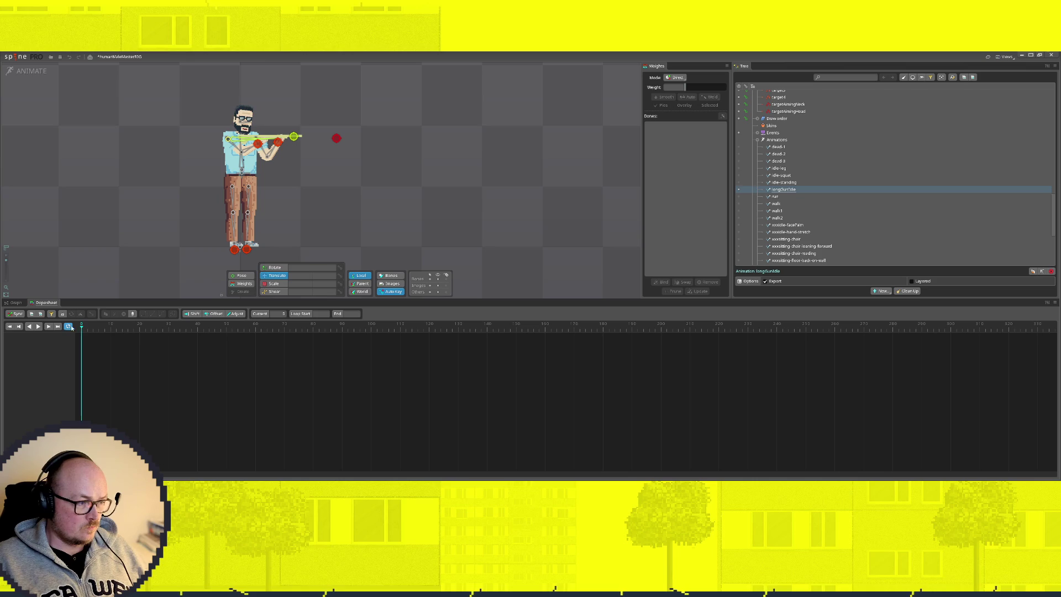
Select the gun bone with Rotate, try lowering the targetAimingGun IK mix to ~37, then undo it and pick the transform constraint
click(269, 142)
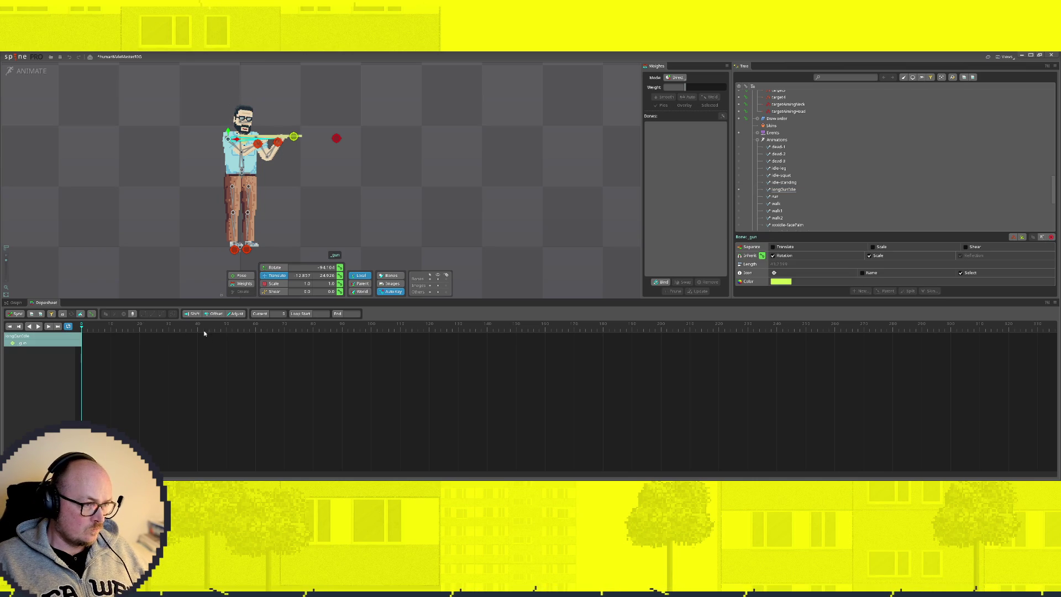
click(273, 268)
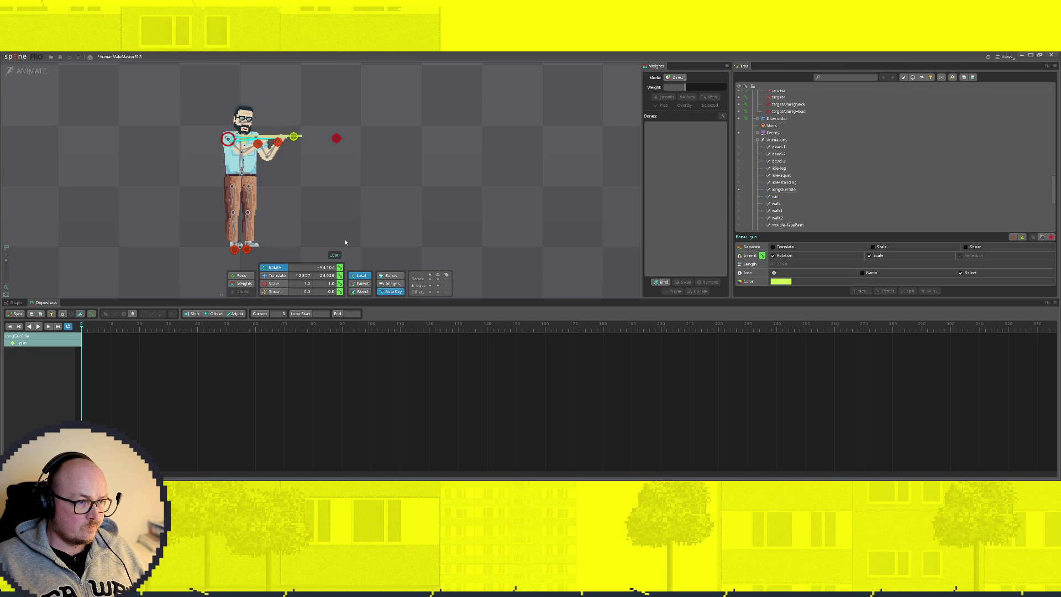
scroll(823, 135, up, 3)
scroll(822, 135, up, 2)
click(796, 181)
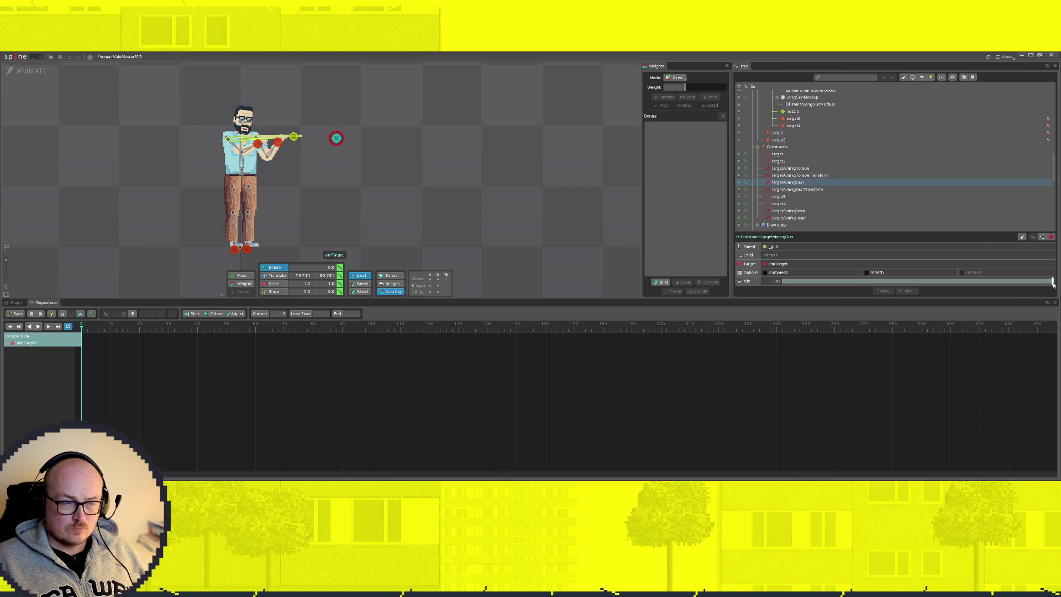
mouse_move(1051, 280)
mouse_down()
mouse_move(884, 282)
mouse_move(1053, 282)
mouse_up()
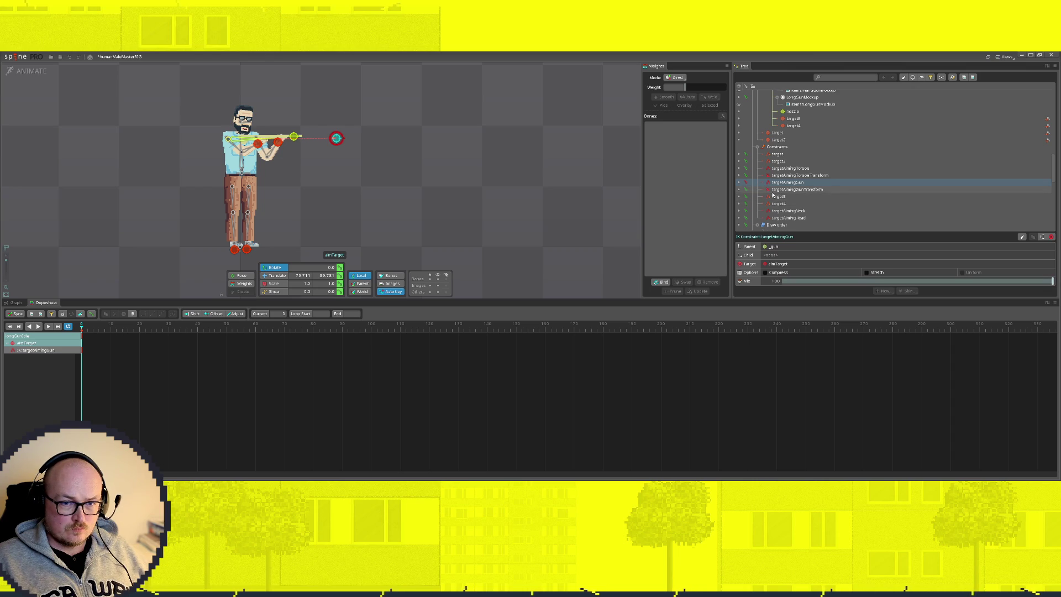
key(ctrl+z)
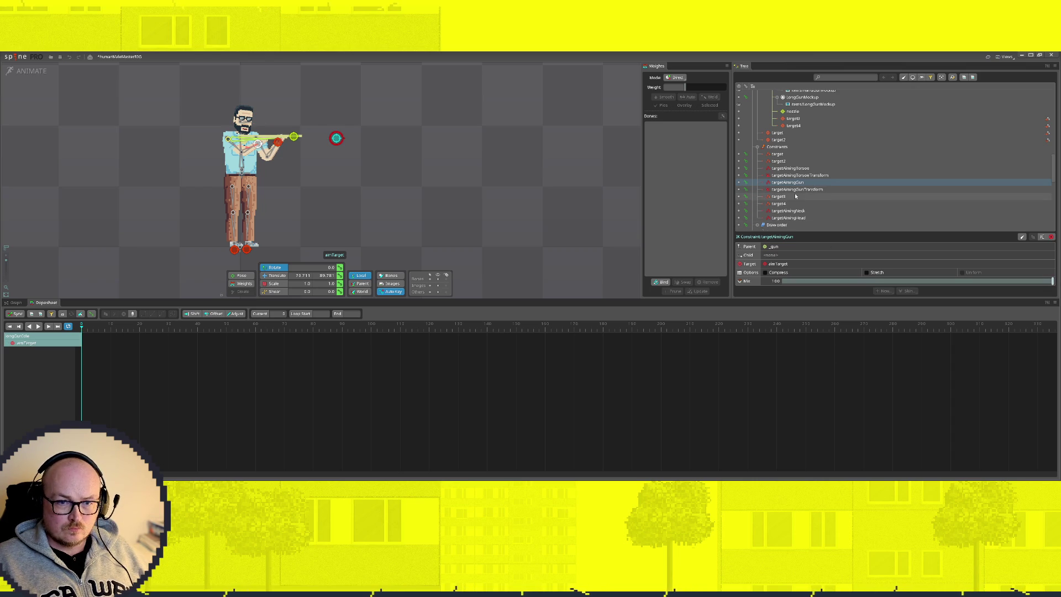
click(787, 190)
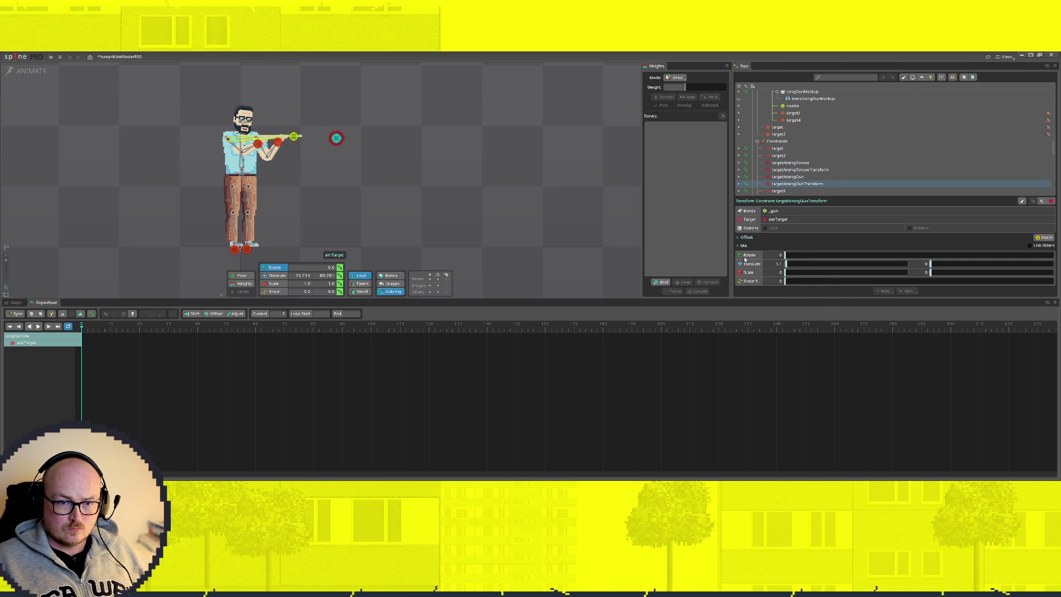
Expand the transform constraint's Offset, test an offset rotation of about -62, undo it and key Mix Rotate
click(739, 239)
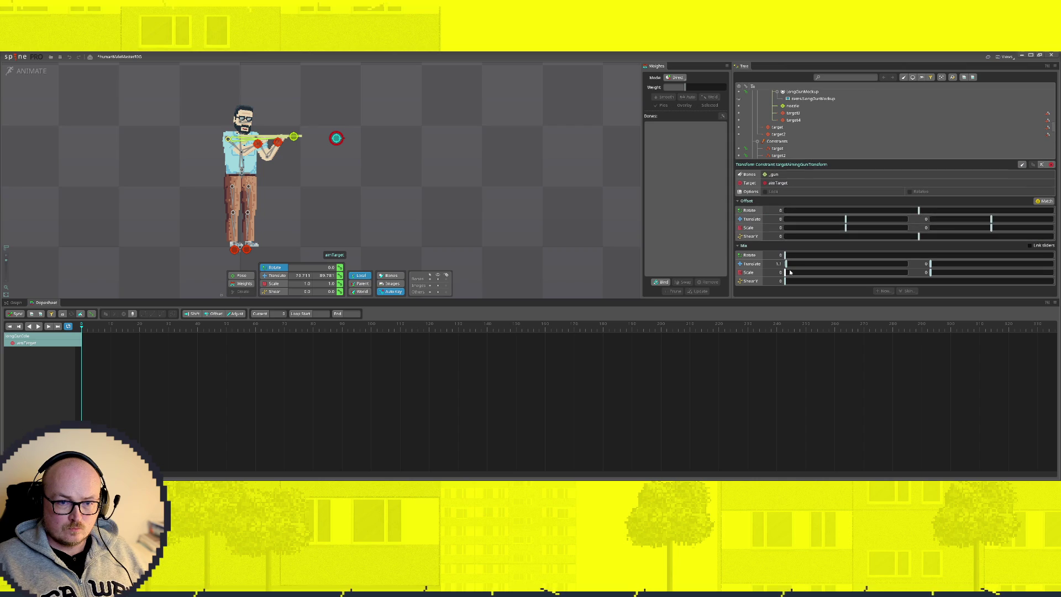
drag(914, 210, 871, 215)
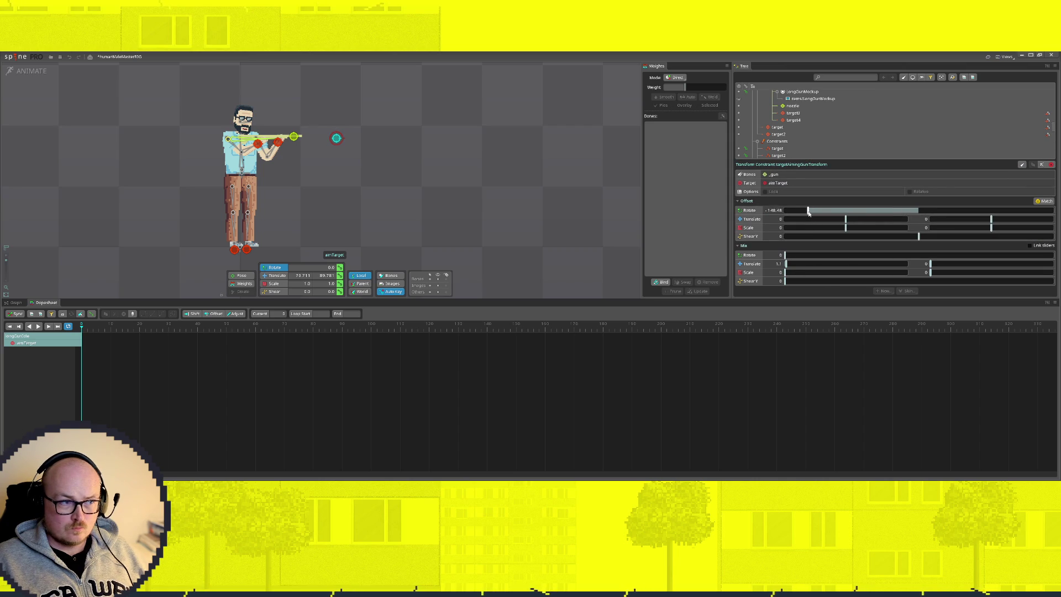
key(ctrl+z)
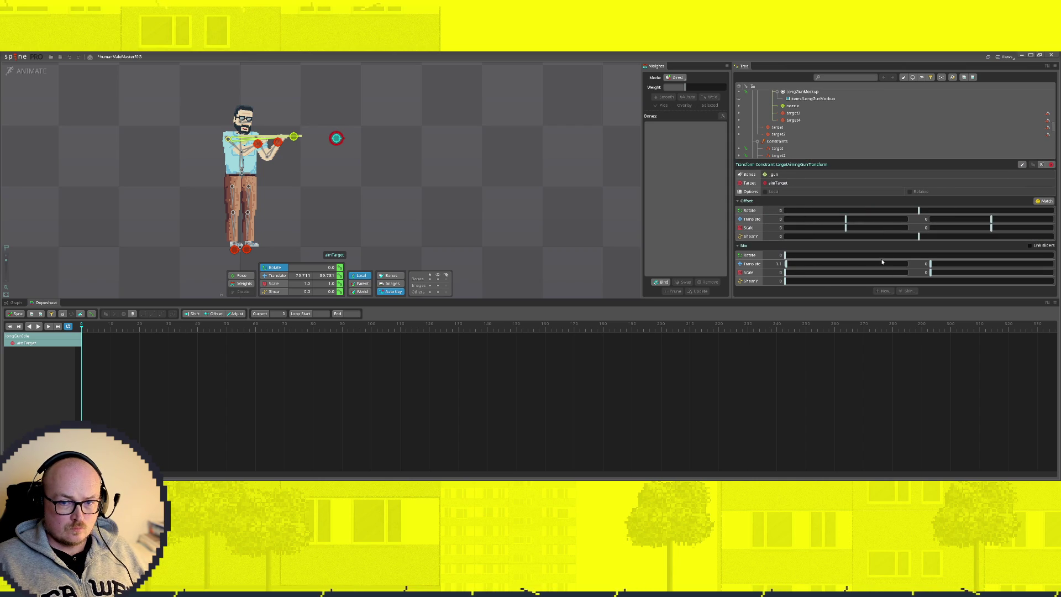
click(739, 255)
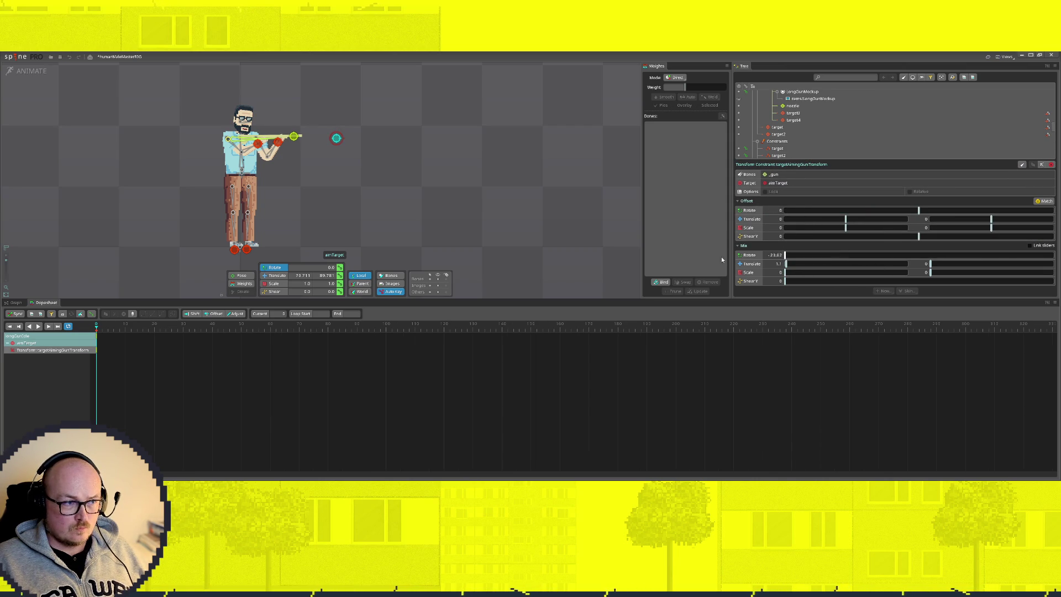
Tune Mix Rotate (about 42.4), Mix Translate and Offset Rotate so the long gun rests lowered across the body
drag(784, 254, 898, 254)
mouse_move(918, 209)
mouse_down()
mouse_move(840, 215)
mouse_move(861, 212)
mouse_up()
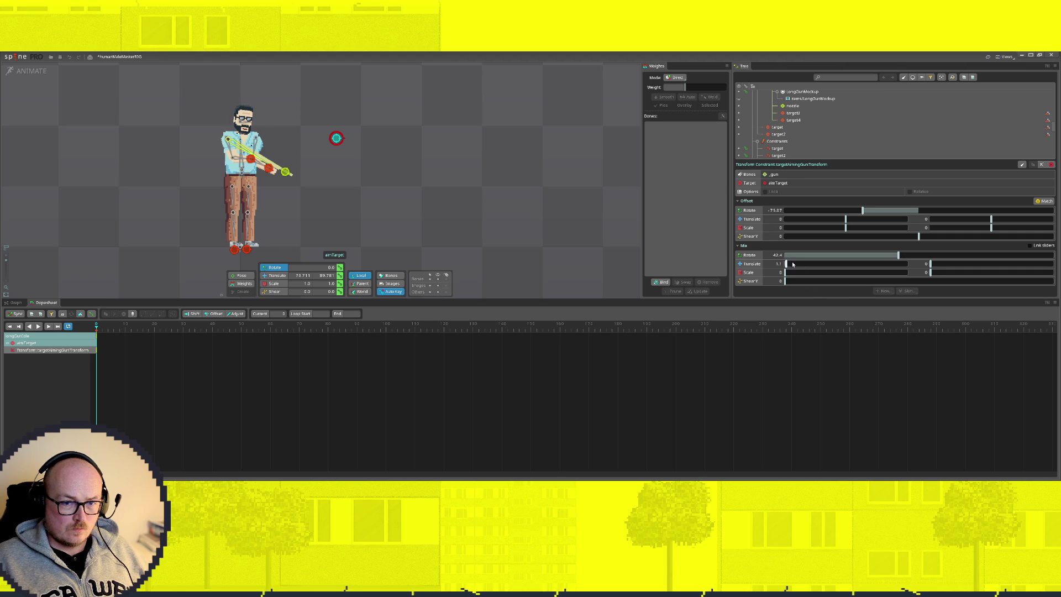
drag(786, 265, 791, 265)
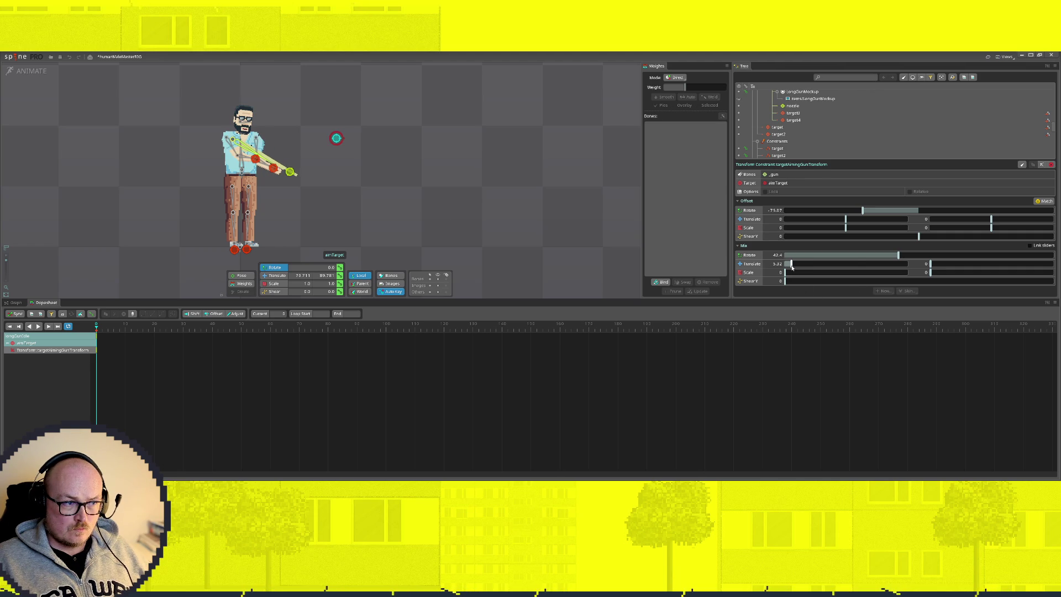
drag(861, 211, 830, 214)
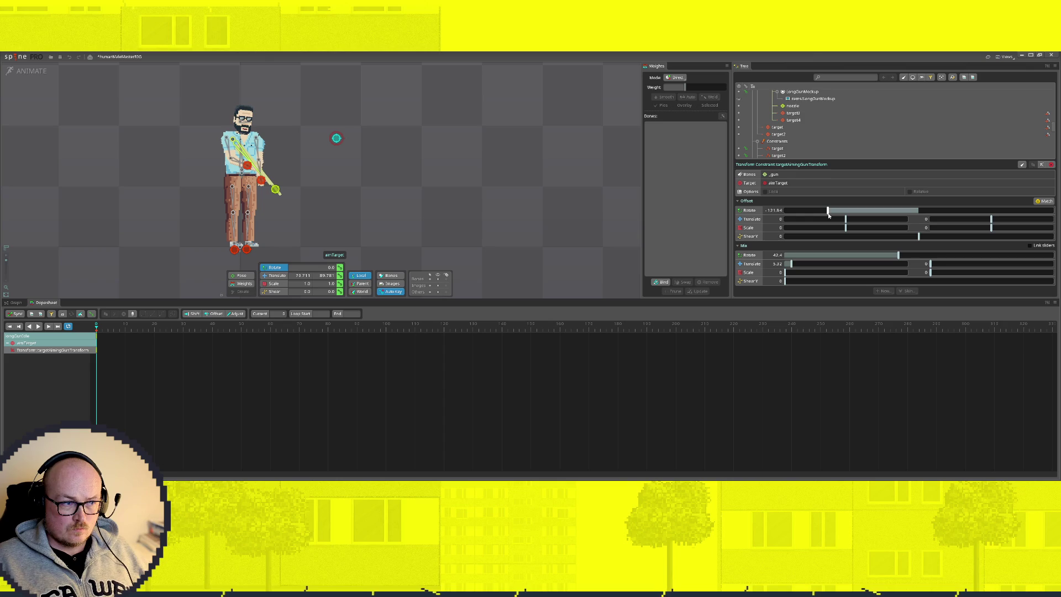
drag(791, 265, 788, 265)
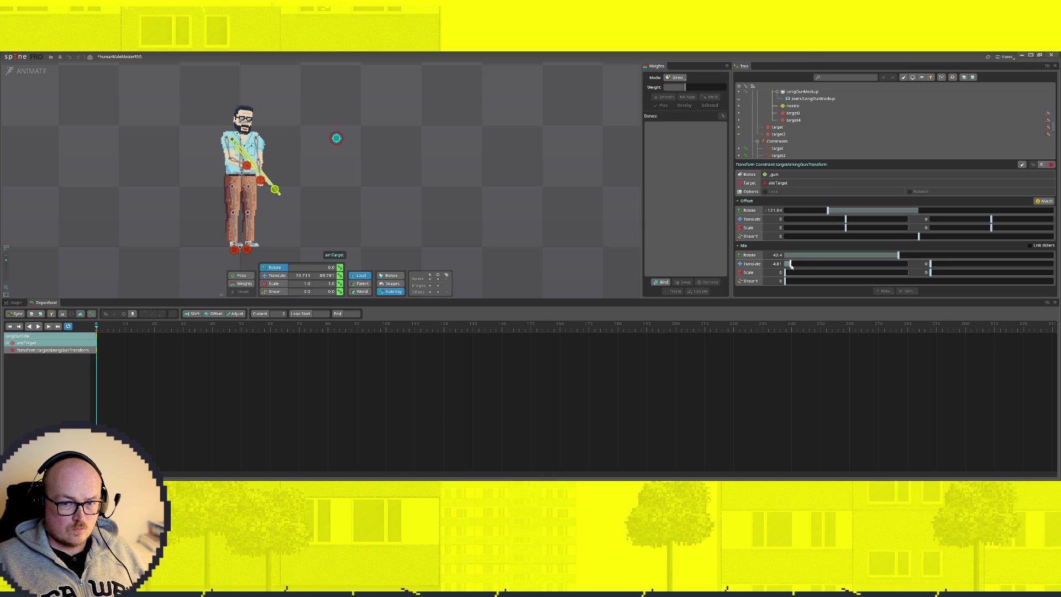
drag(899, 257, 892, 256)
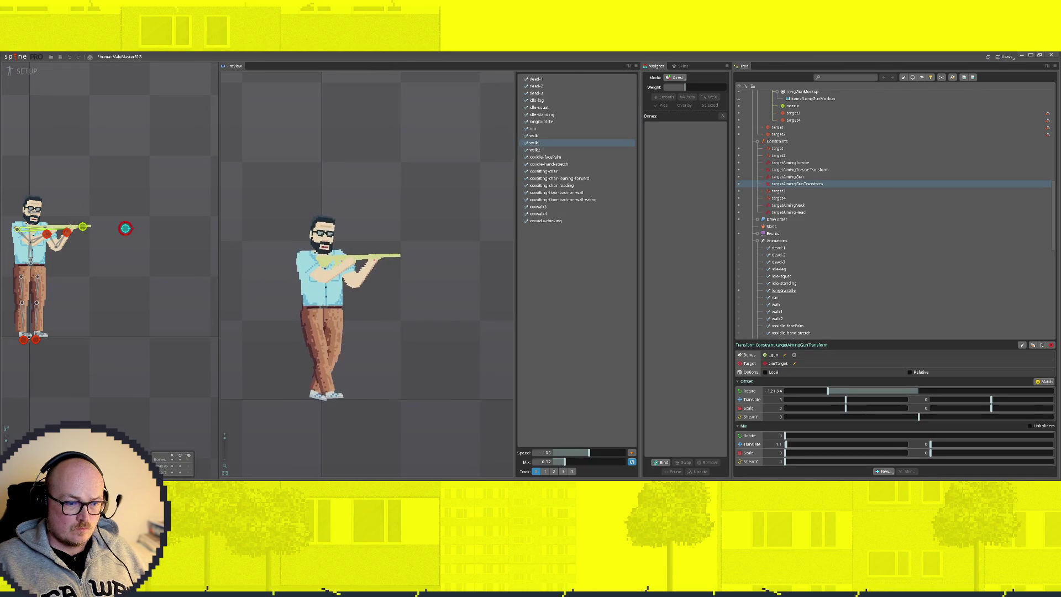
Set the Preview to play longGunIdle on track 1
key(Up)
key(Up)
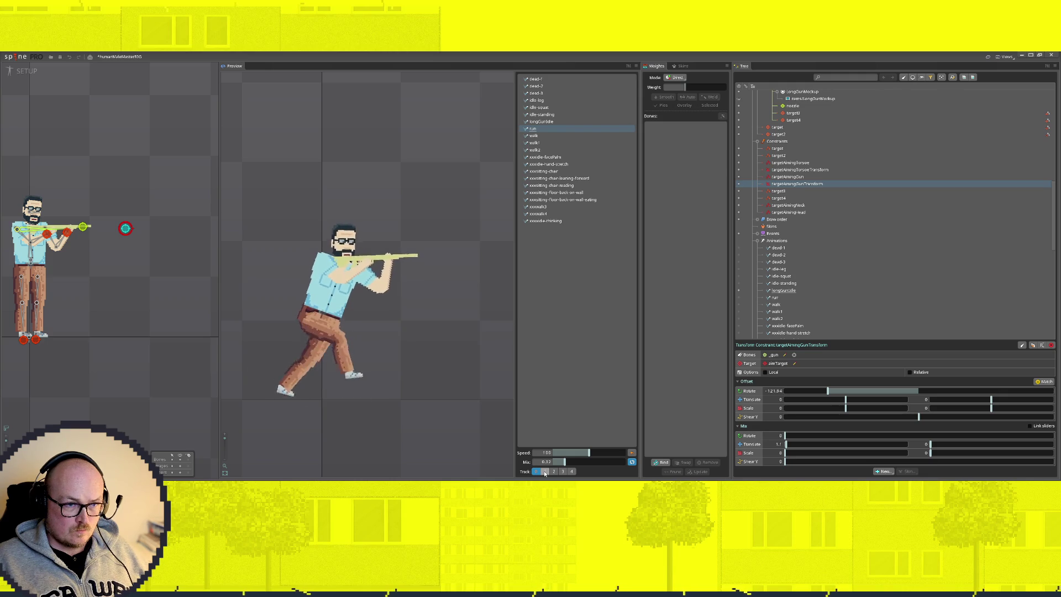
click(545, 471)
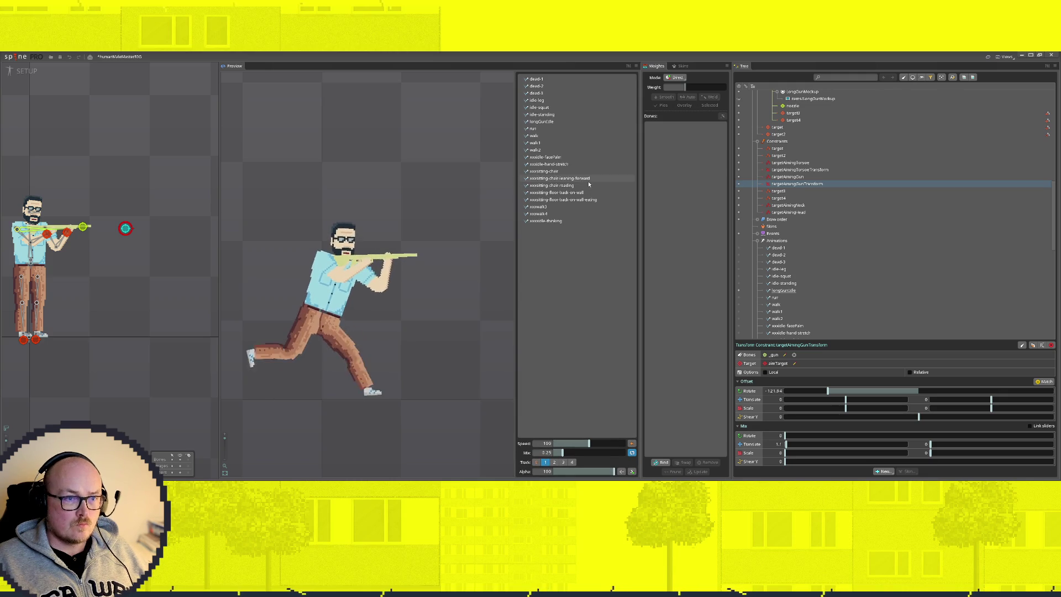
click(543, 122)
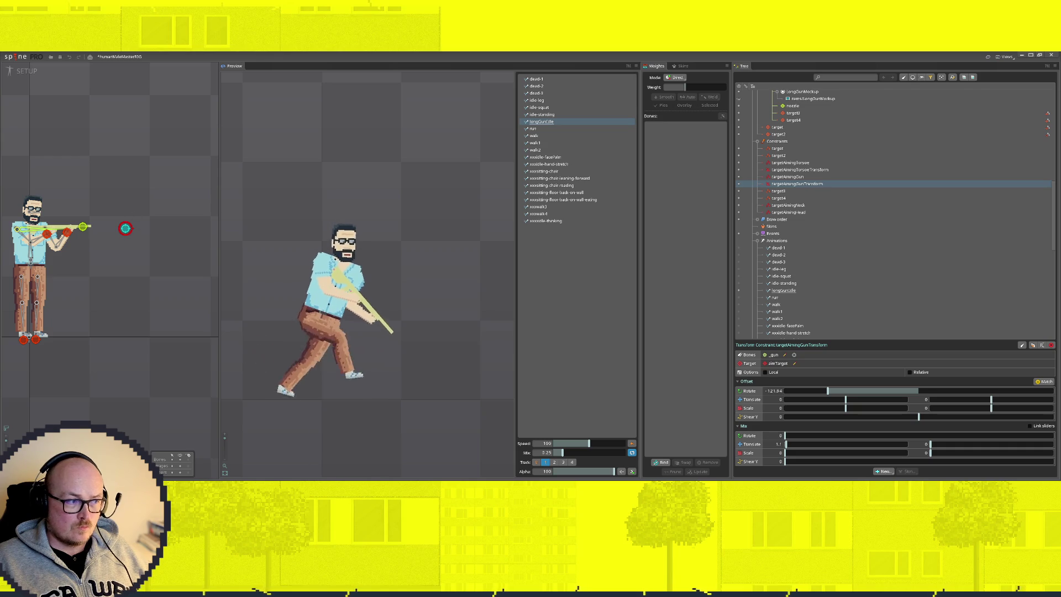
Raise the aim target in the setup pose so the gun points upward, toggling Animate and back to check it
mouse_move(125, 228)
mouse_down()
mouse_move(133, 158)
mouse_move(146, 235)
mouse_up()
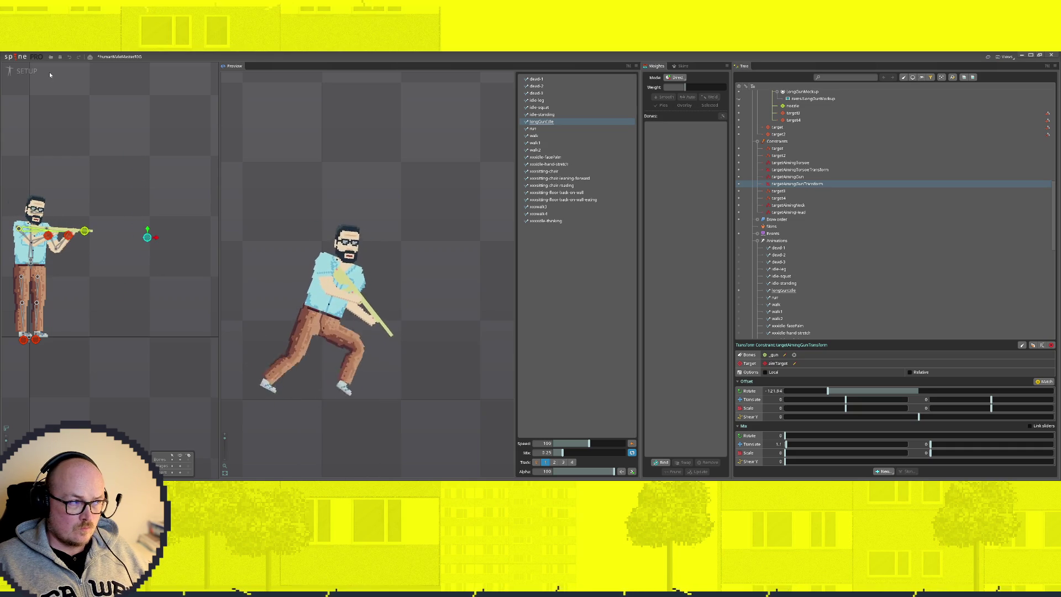
click(23, 72)
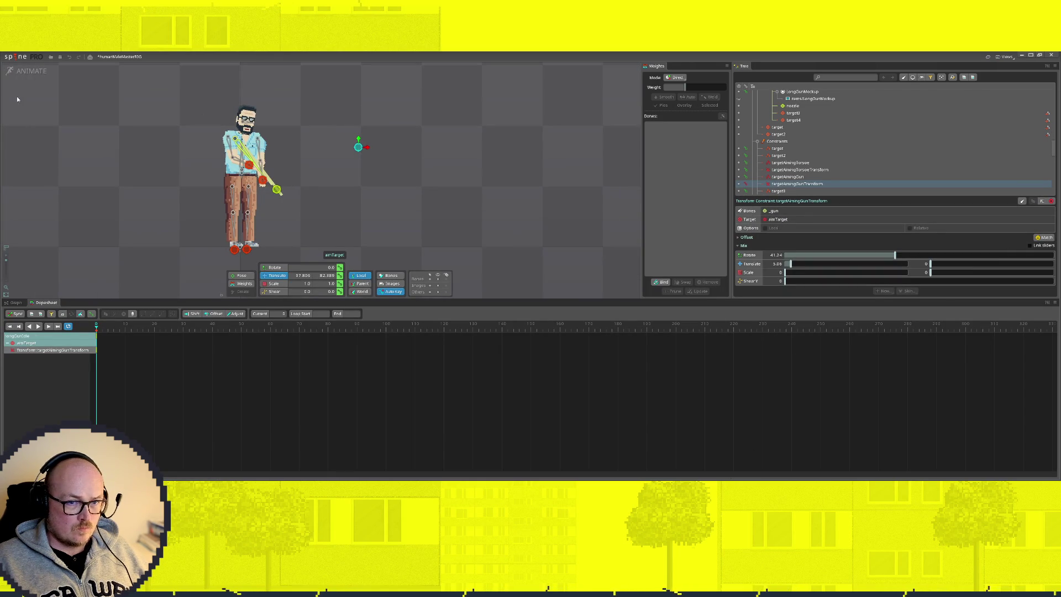
click(23, 71)
scroll(843, 216, down, 5)
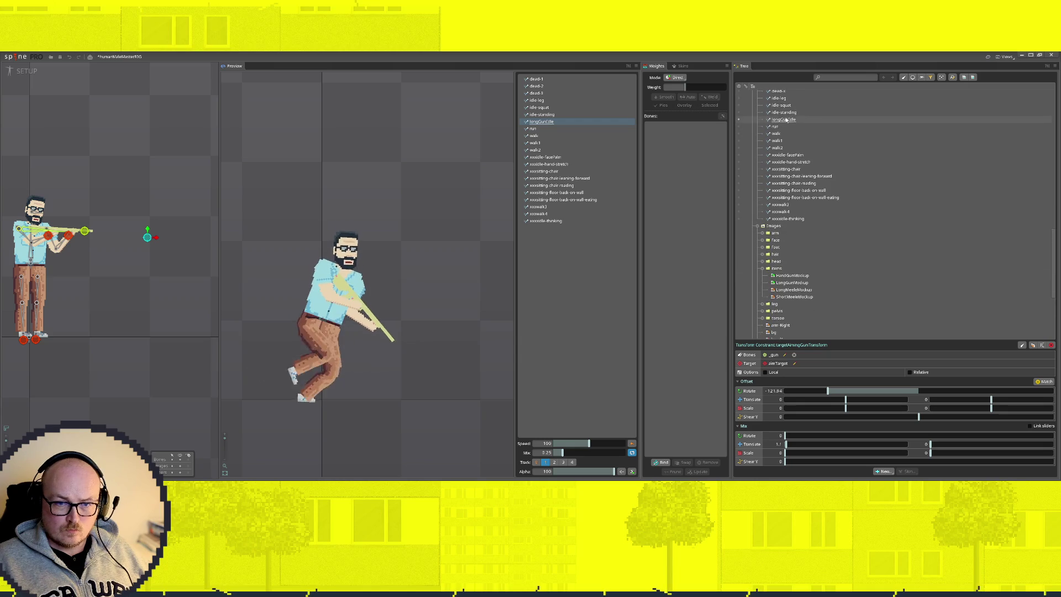
Rename the longGunIdle animation to gripLongGunIdle and switch back to animating
double_click(783, 121)
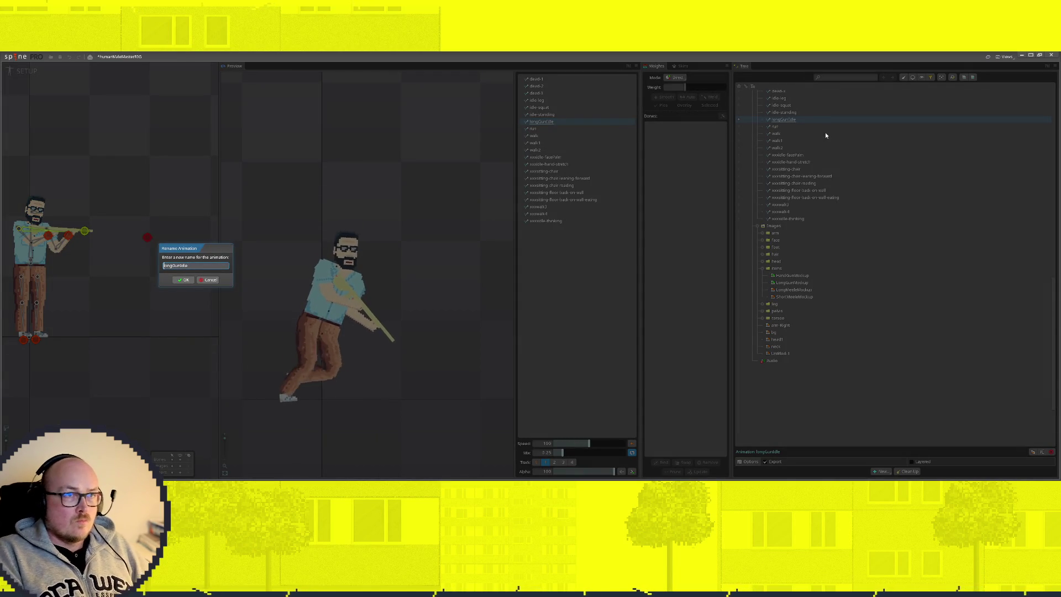
key(Home)
text(xx)
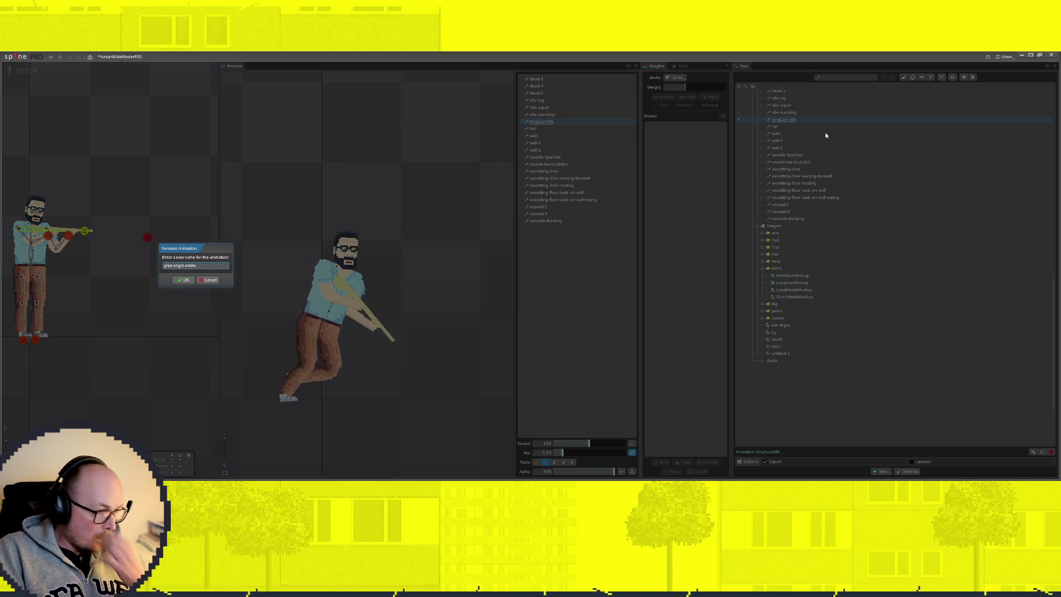
key(Return)
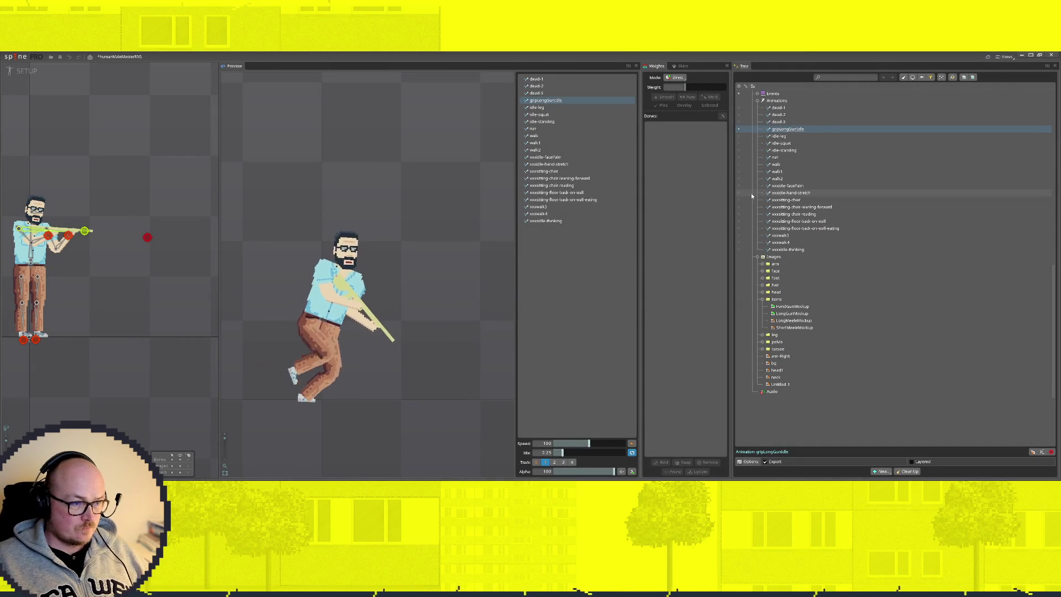
click(27, 71)
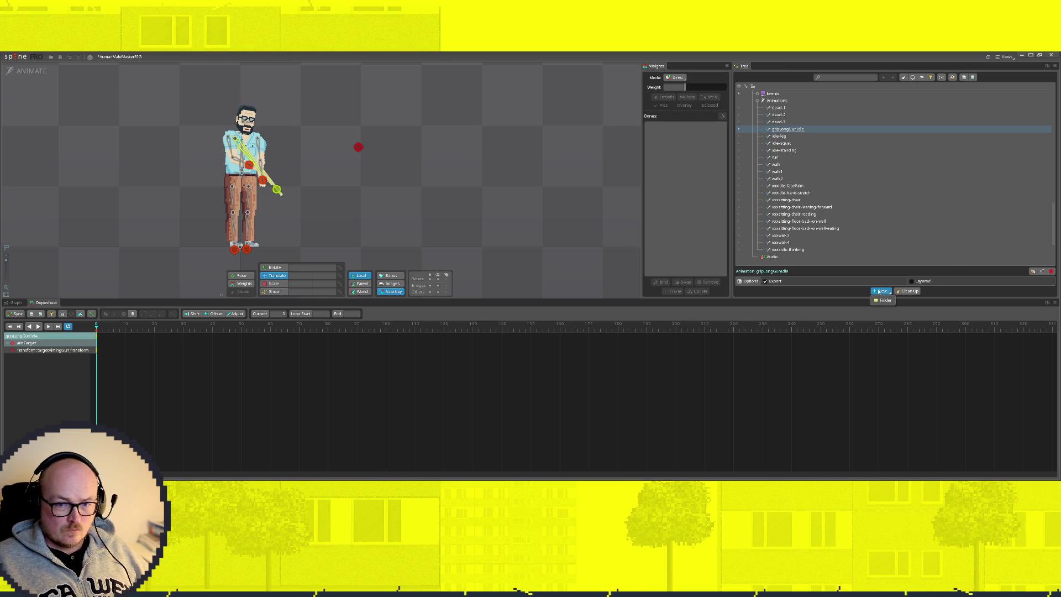
Add a new empty animation named gripLongGunAim under Animations
click(776, 101)
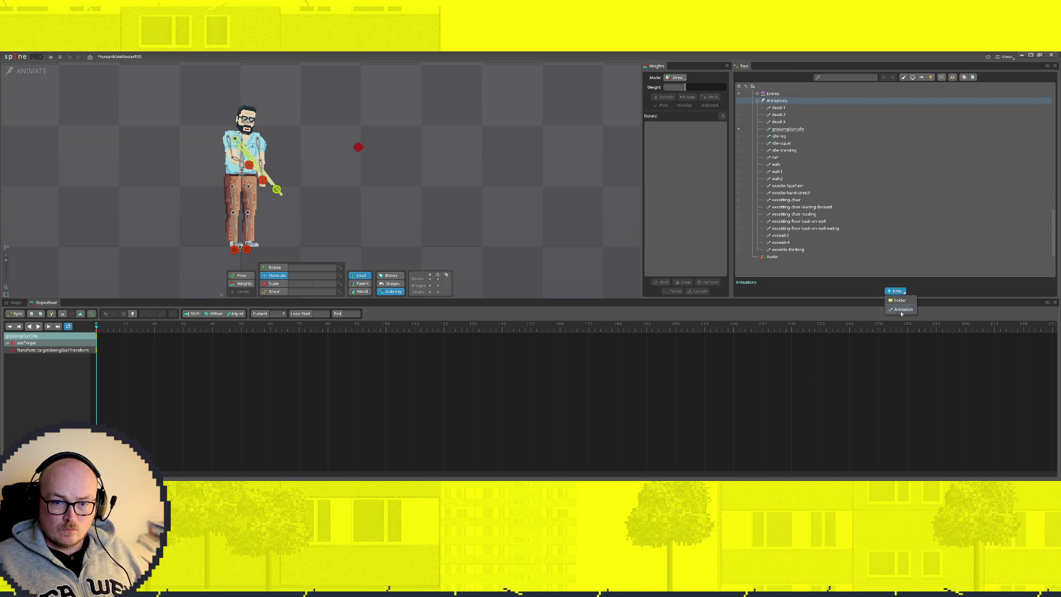
click(901, 309)
text(gripLongGun)
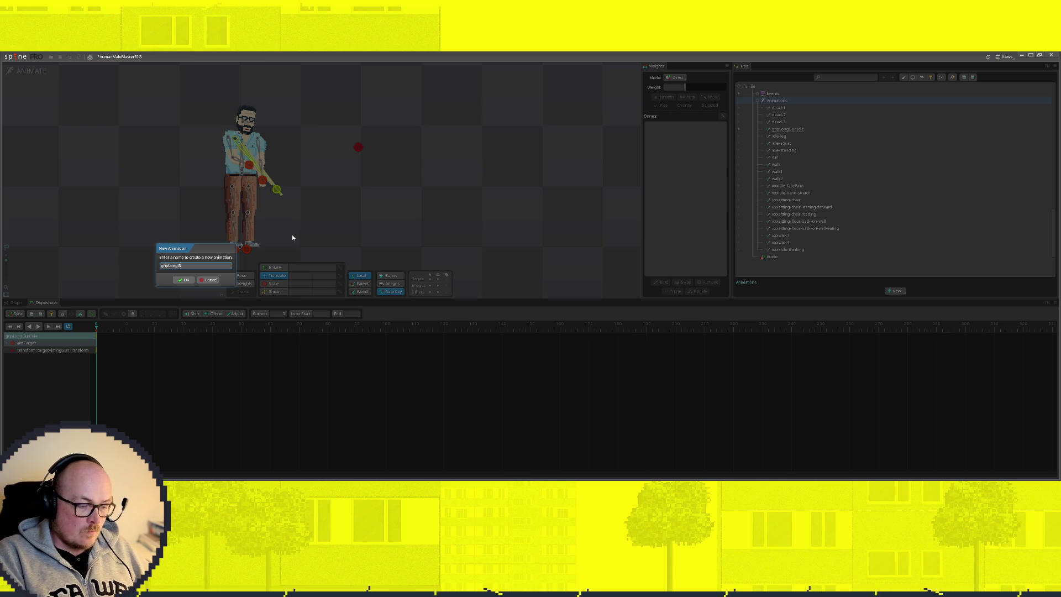
text(Aim)
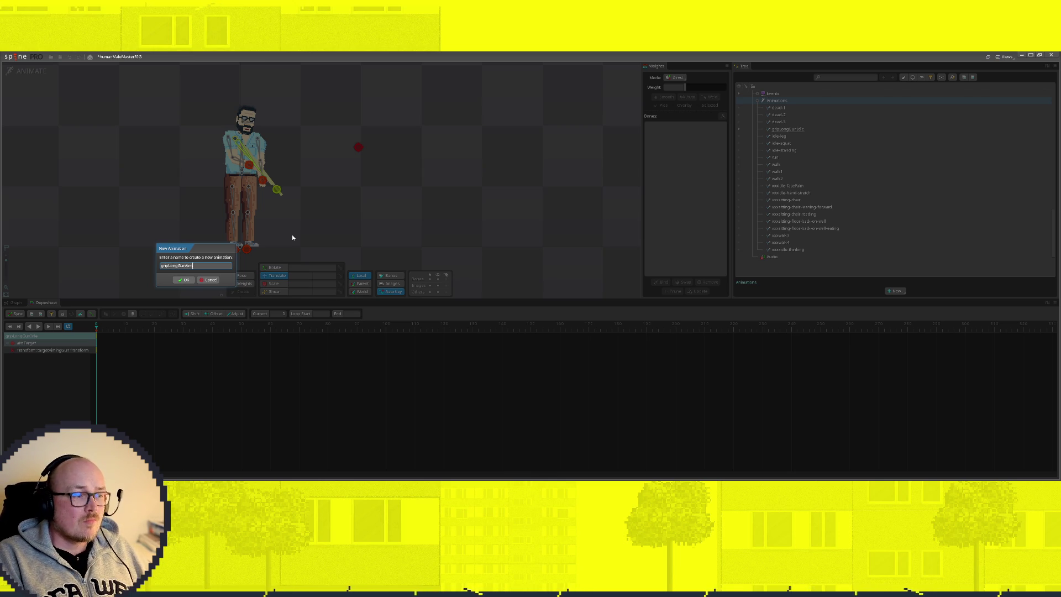
key(Return)
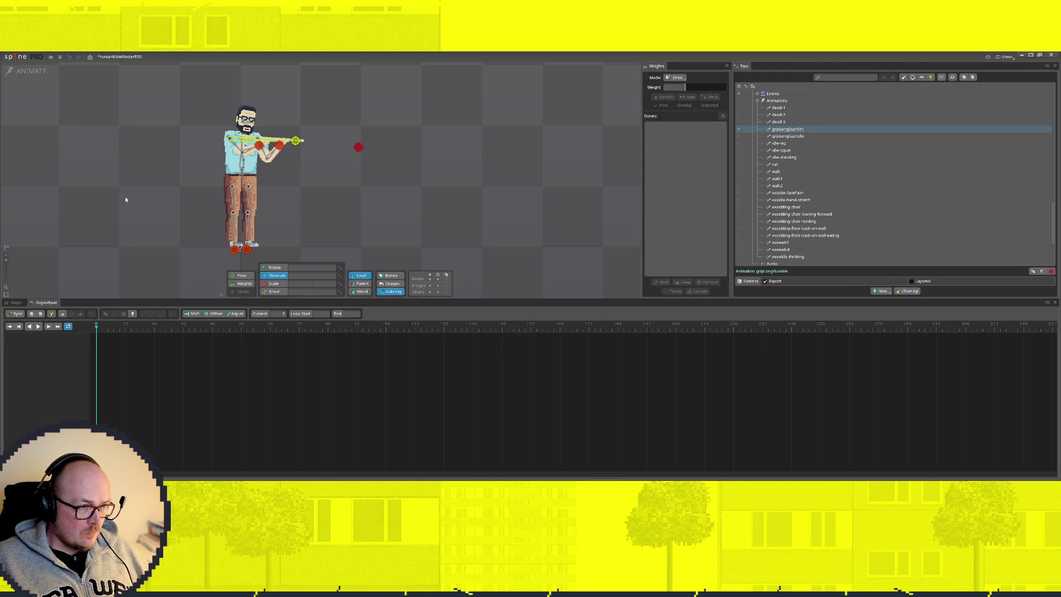
scroll(244, 116, up, 2)
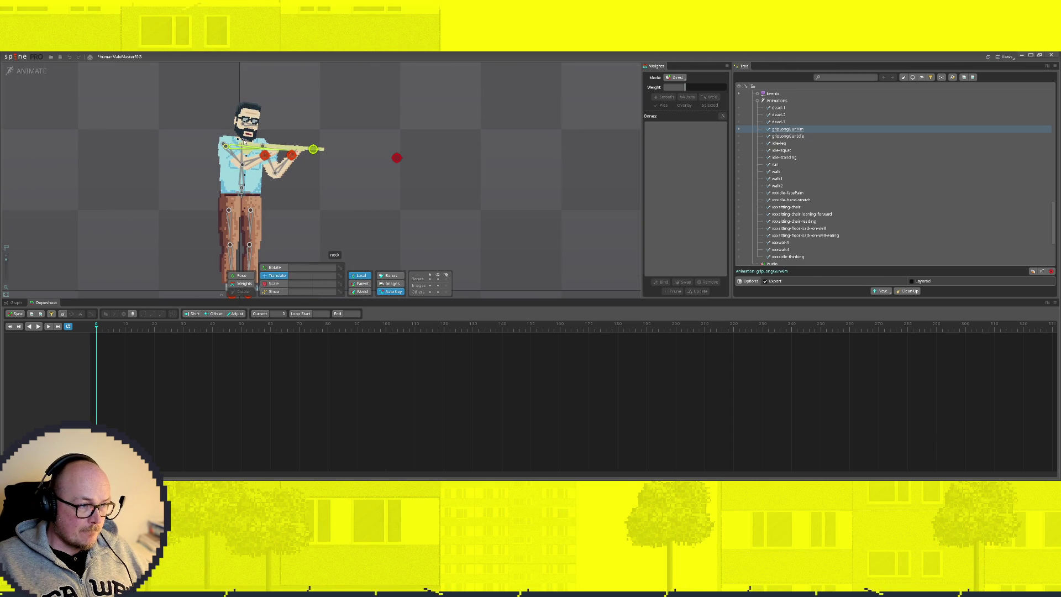
Key the neck and head translated slightly downward in gripLongGunAim, then return to setup for preview
click(246, 132)
drag(247, 124, 248, 131)
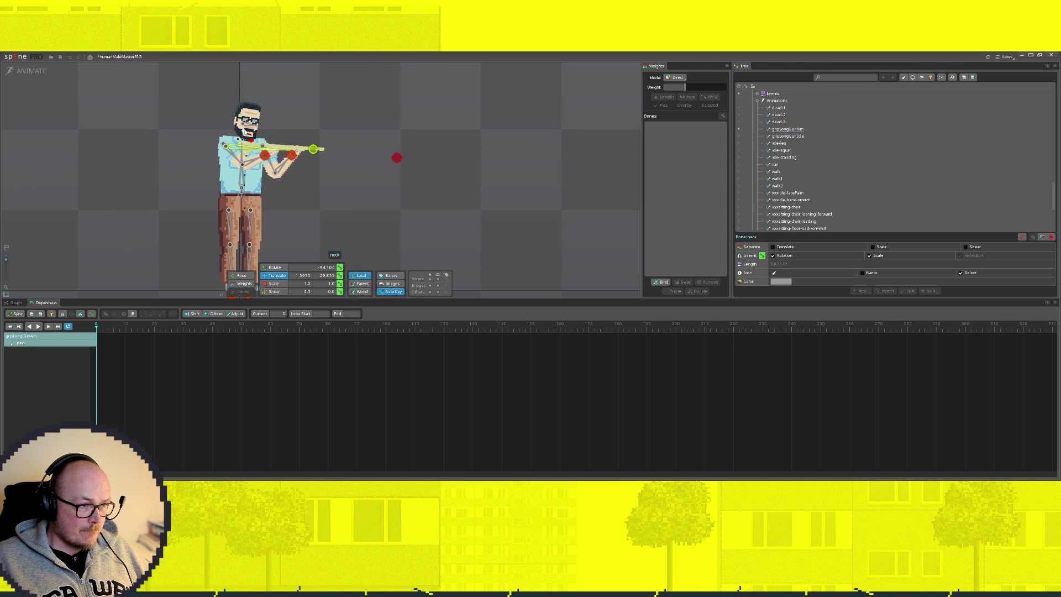
click(250, 127)
drag(248, 120, 248, 122)
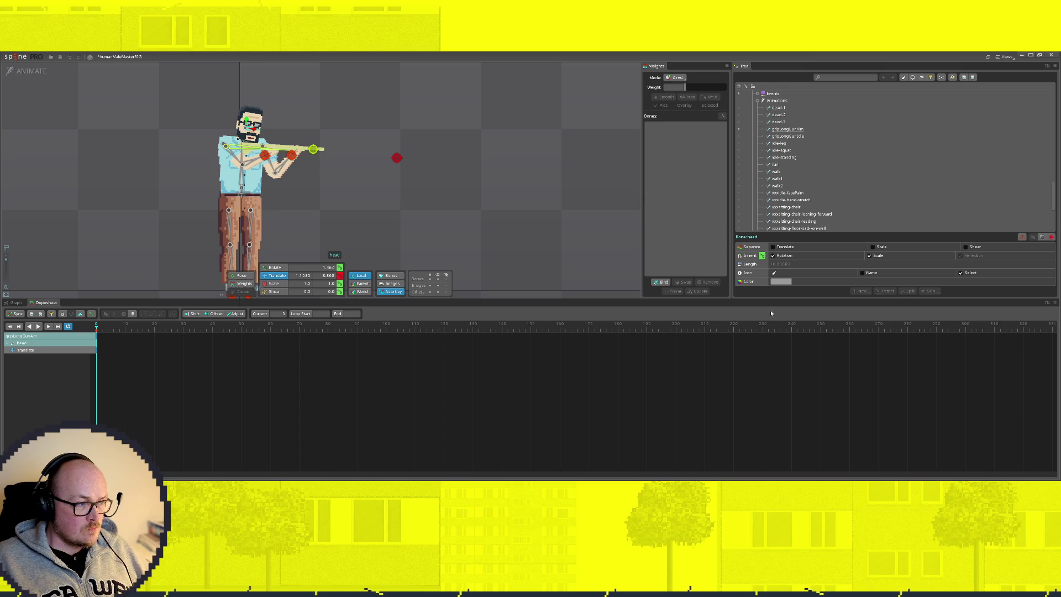
click(32, 71)
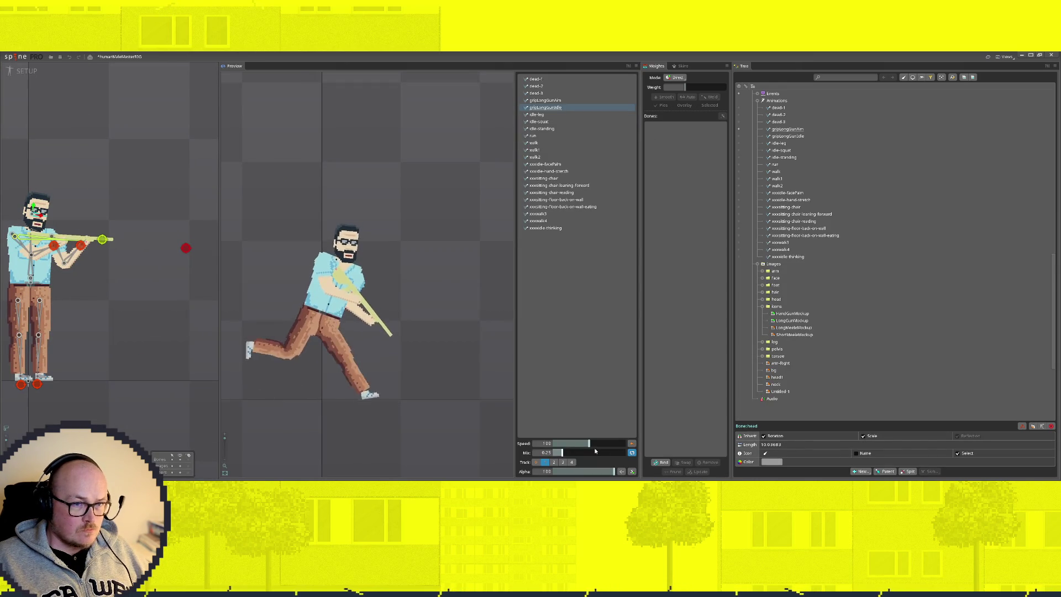
Compare the gripLongGunAim and gripLongGunIdle previews, settling on gripLongGunAim
click(549, 100)
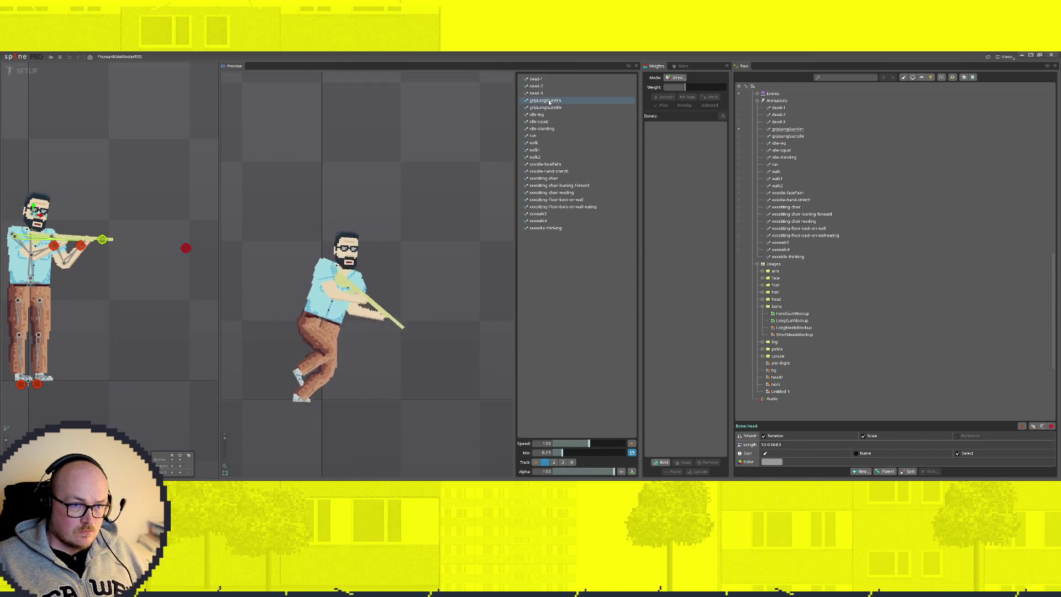
key(Down)
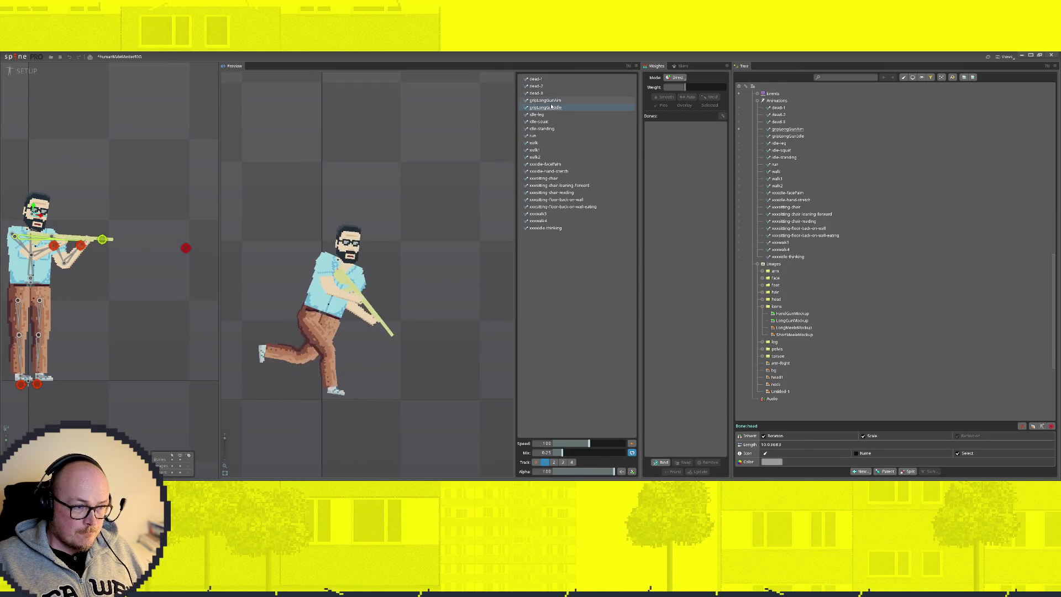
click(550, 100)
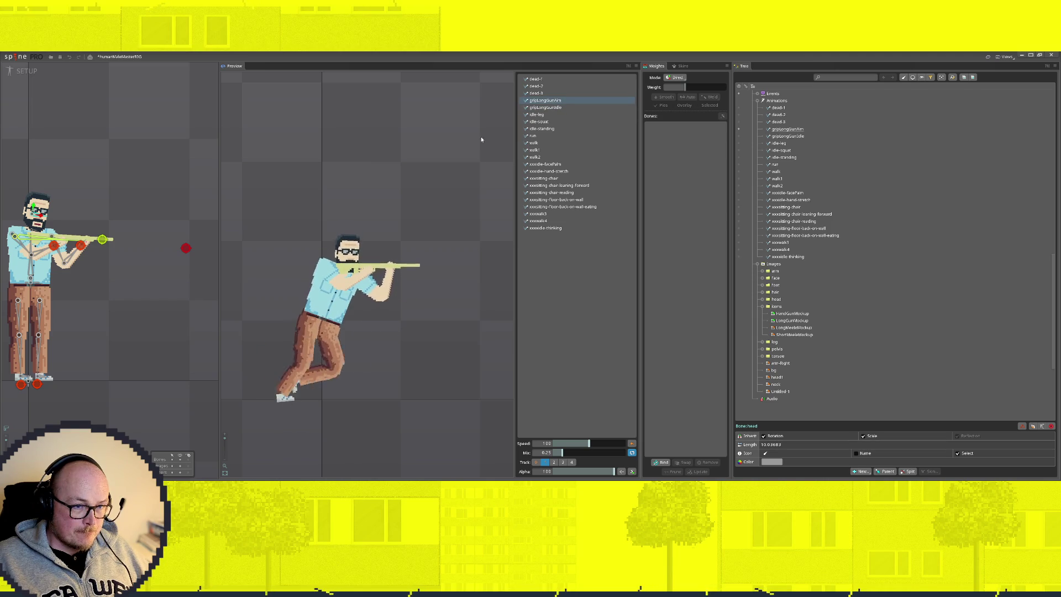
Move the aim target down and left, resume animating and select the Animations group
mouse_move(185, 248)
mouse_down()
mouse_move(138, 335)
mouse_move(129, 226)
mouse_up()
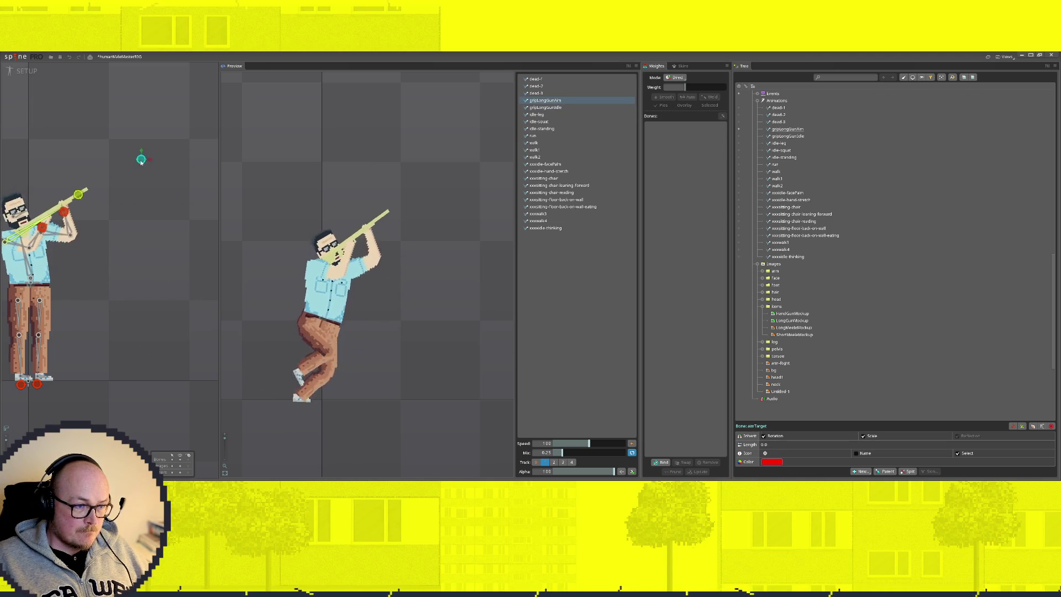
click(26, 70)
click(777, 100)
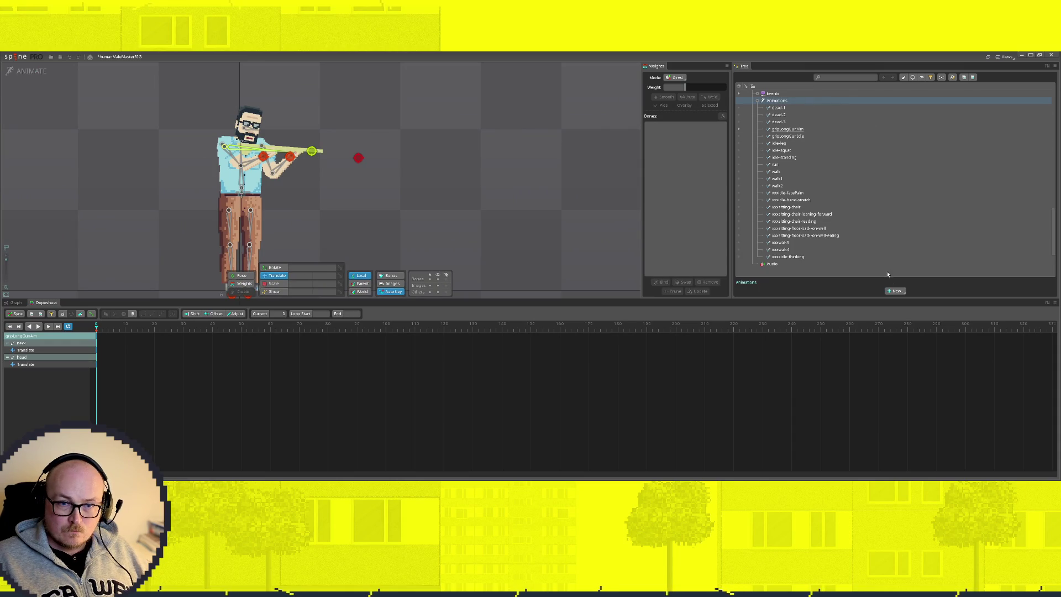
Add a new empty animation named gripShortGunIdle
click(898, 292)
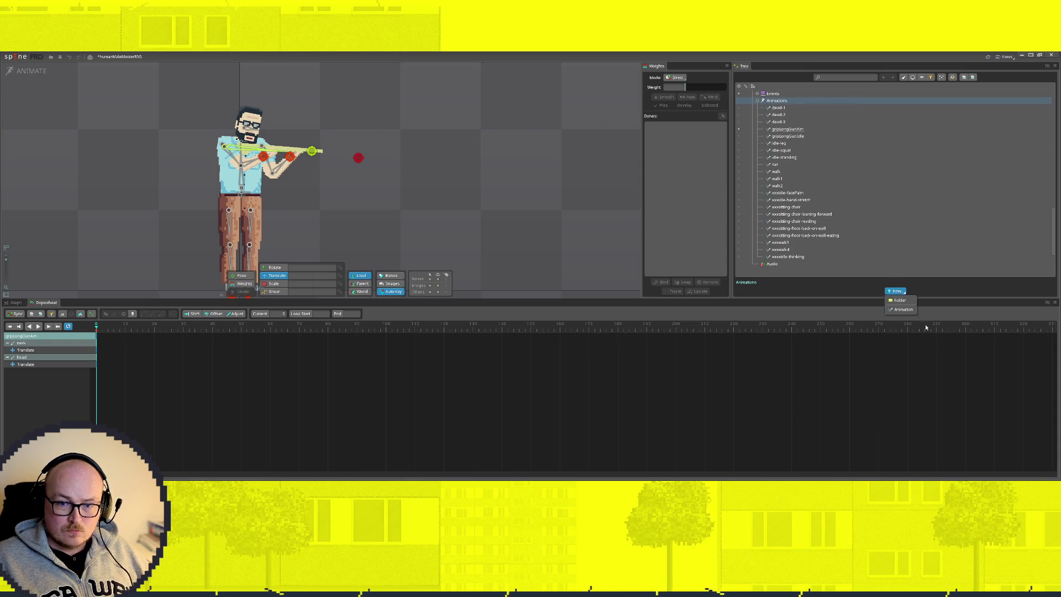
click(903, 309)
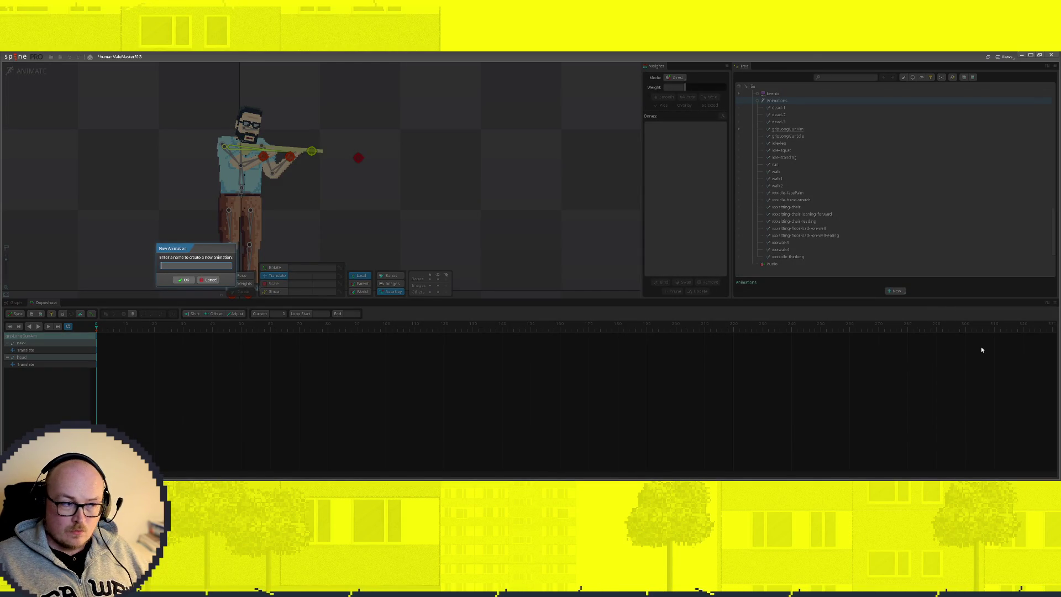
text(griplinect)
text(n)
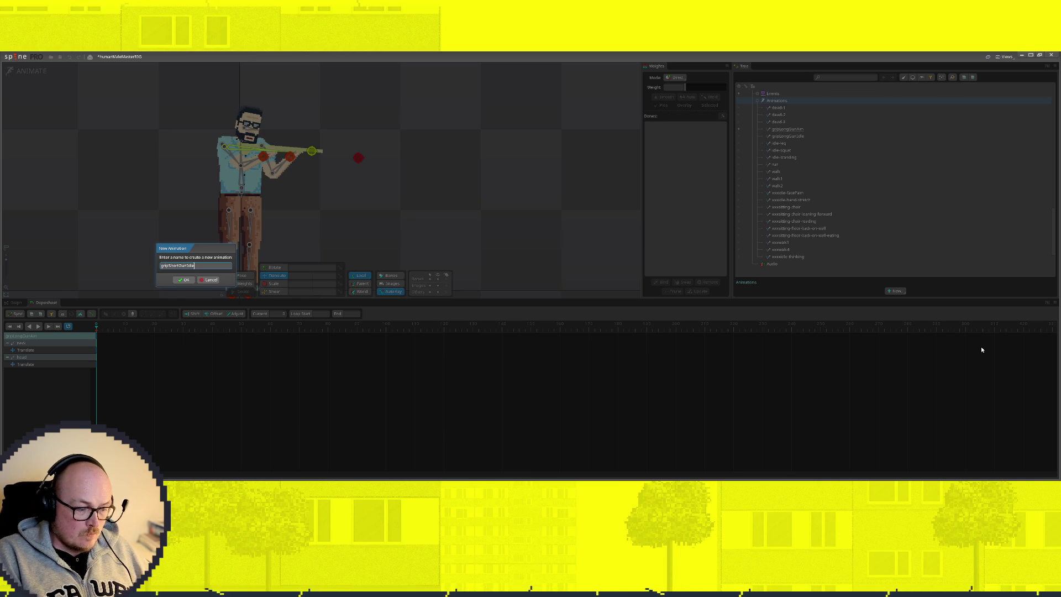
key(Return)
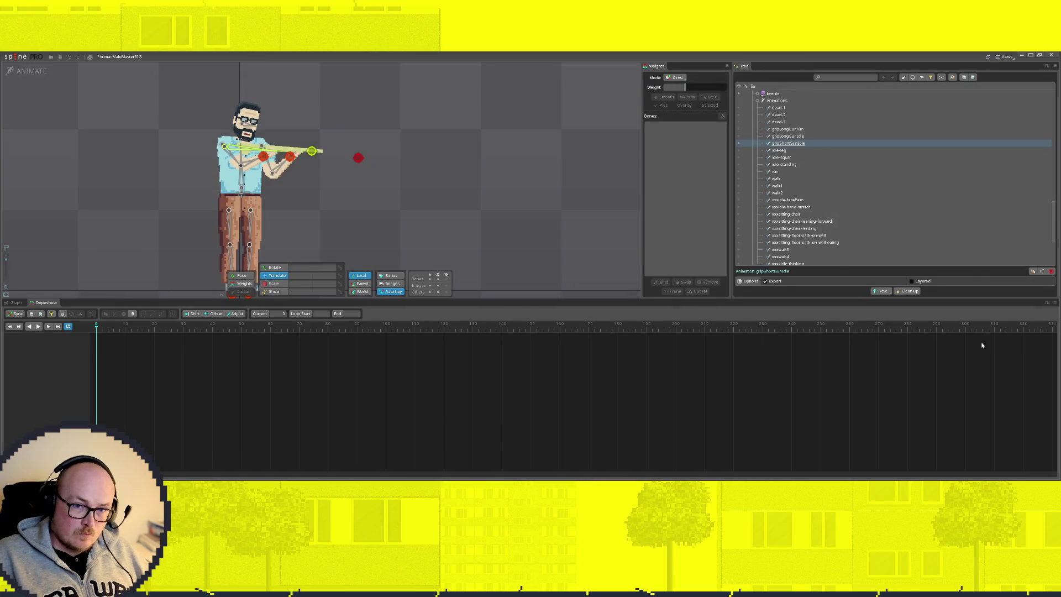
Add another empty animation named gripShortGunAim, then make gripShortGunIdle active
click(776, 101)
click(895, 292)
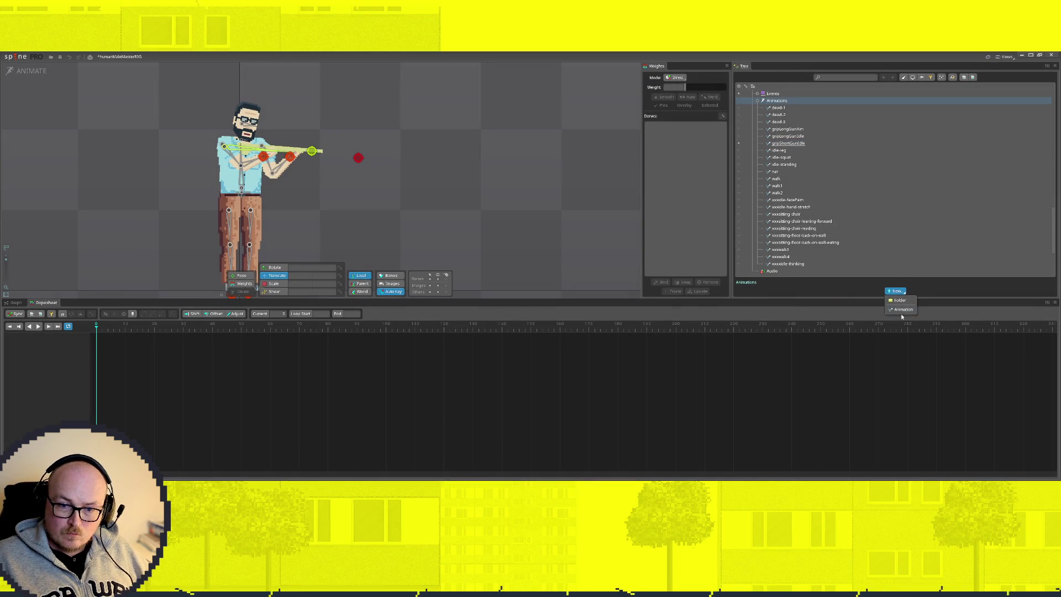
click(902, 310)
key(BackSpace)
key(BackSpace)
key(Return)
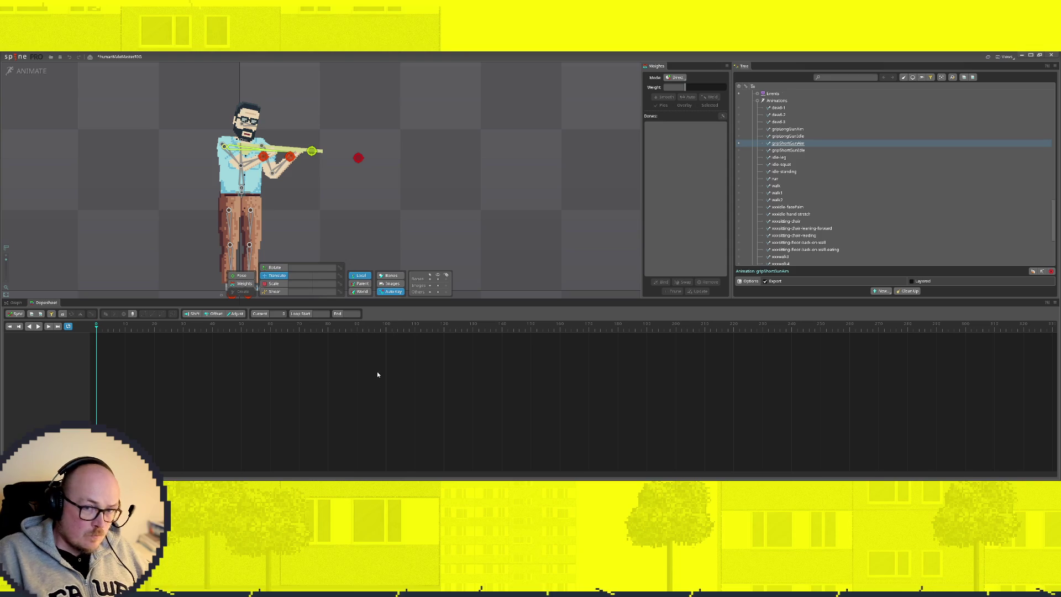
click(776, 150)
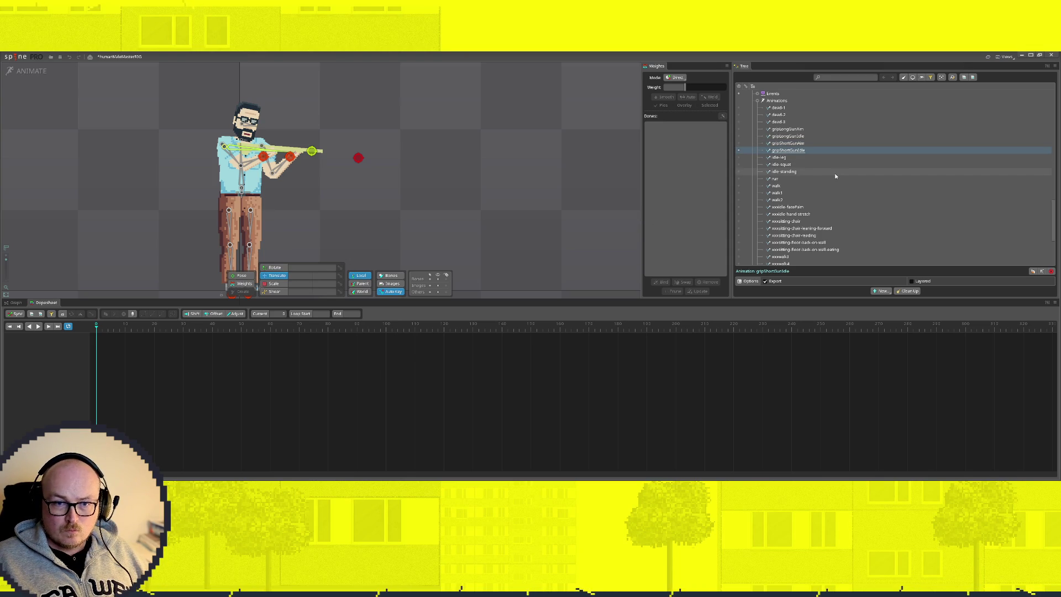
scroll(813, 175, up, 3)
scroll(809, 191, up, 3)
scroll(805, 208, up, 3)
scroll(801, 225, up, 3)
scroll(801, 225, up, 2)
scroll(795, 223, up, 2)
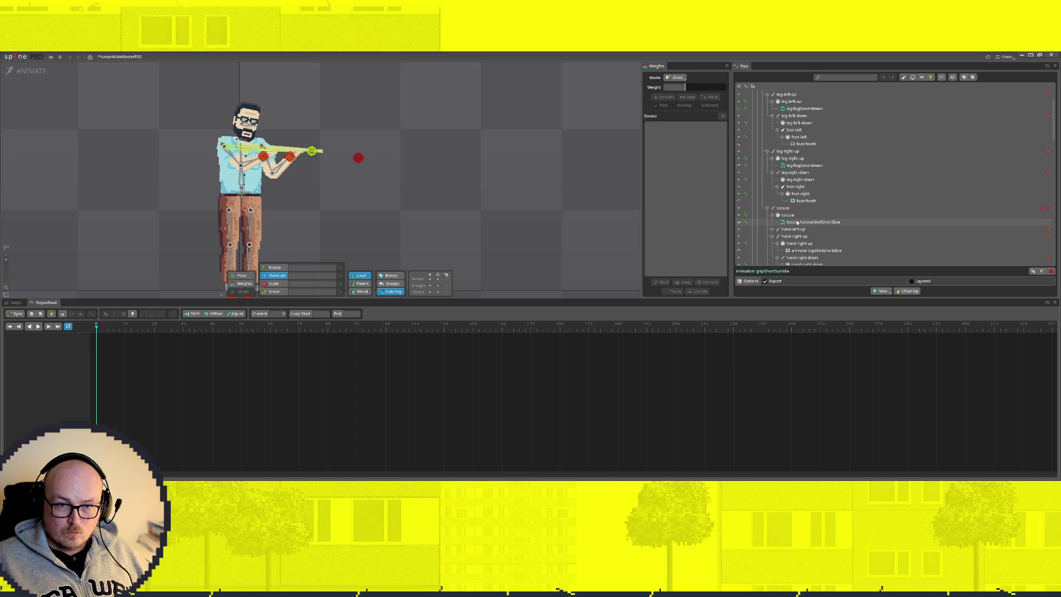
scroll(800, 223, down, 2)
scroll(829, 225, down, 2)
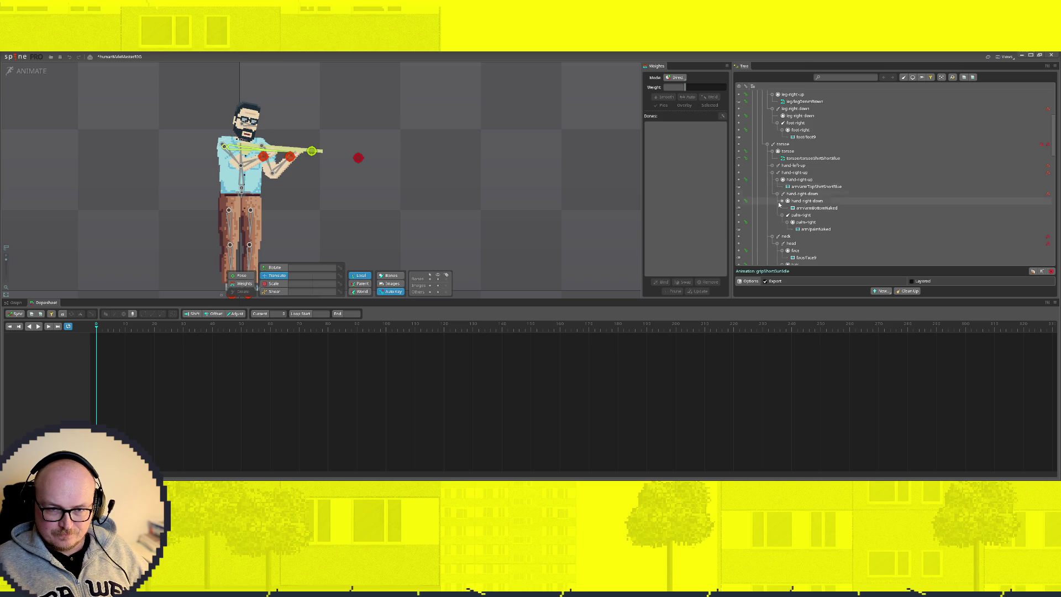
Make HandGunMockup the active gun attachment, replacing the long rifle in the character's hands
click(773, 173)
scroll(779, 195, down, 1)
scroll(800, 211, down, 1)
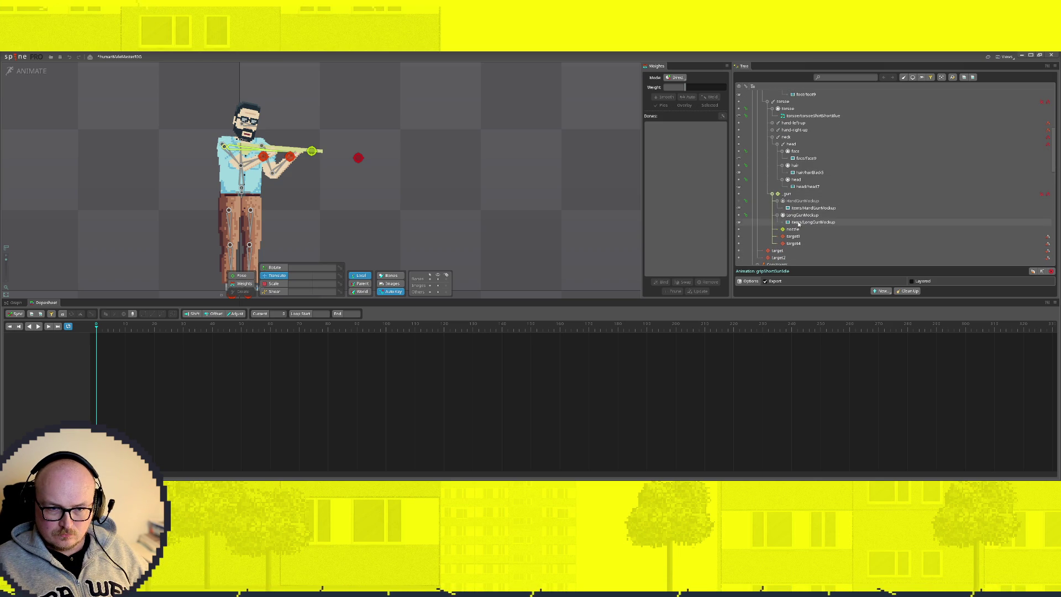
click(739, 203)
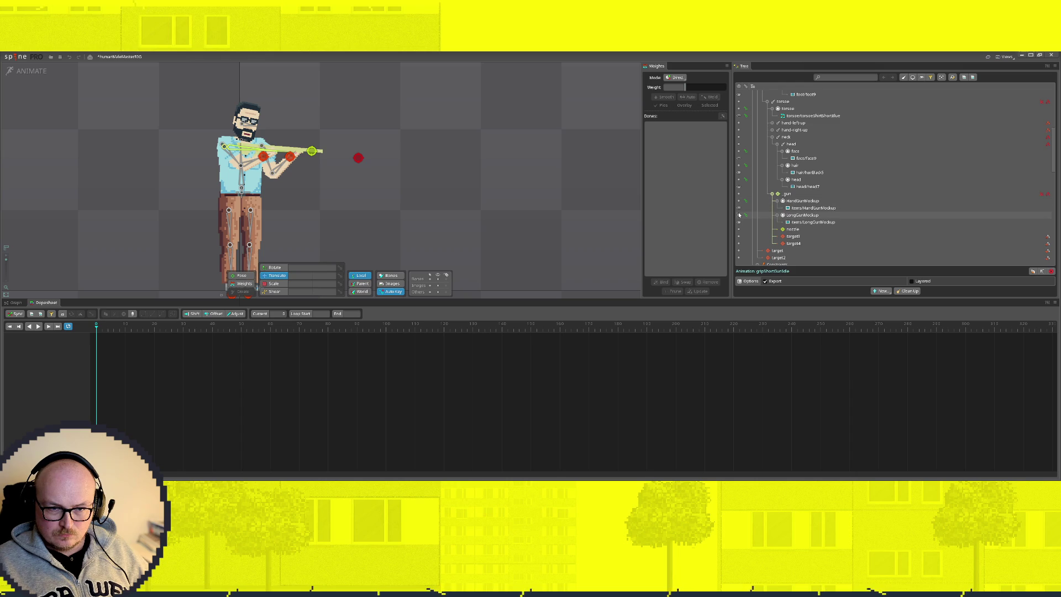
scroll(348, 166, up, 2)
scroll(422, 127, down, 1)
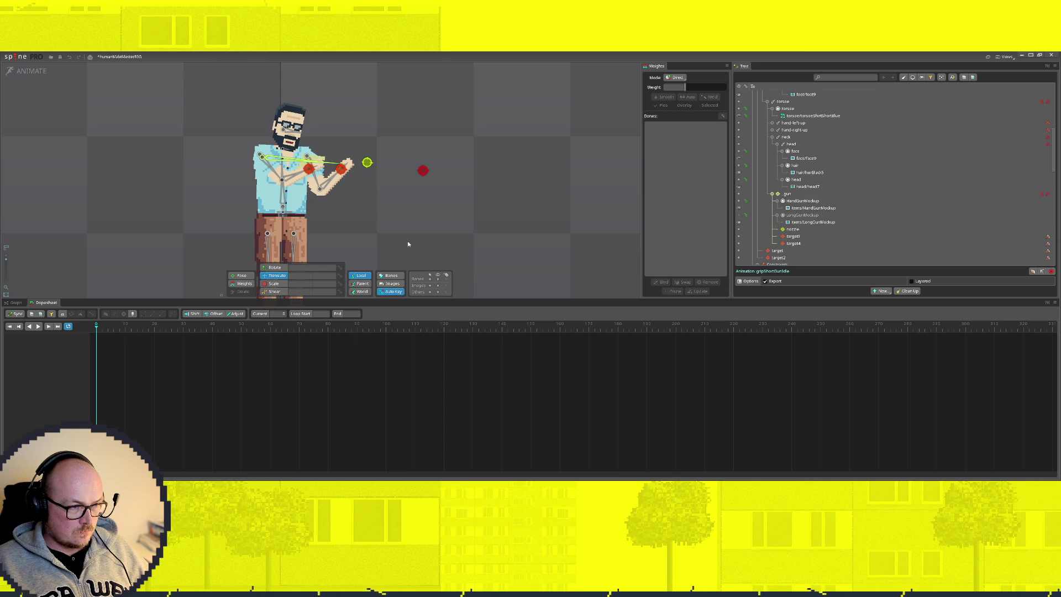
scroll(850, 223, down, 5)
scroll(849, 222, down, 4)
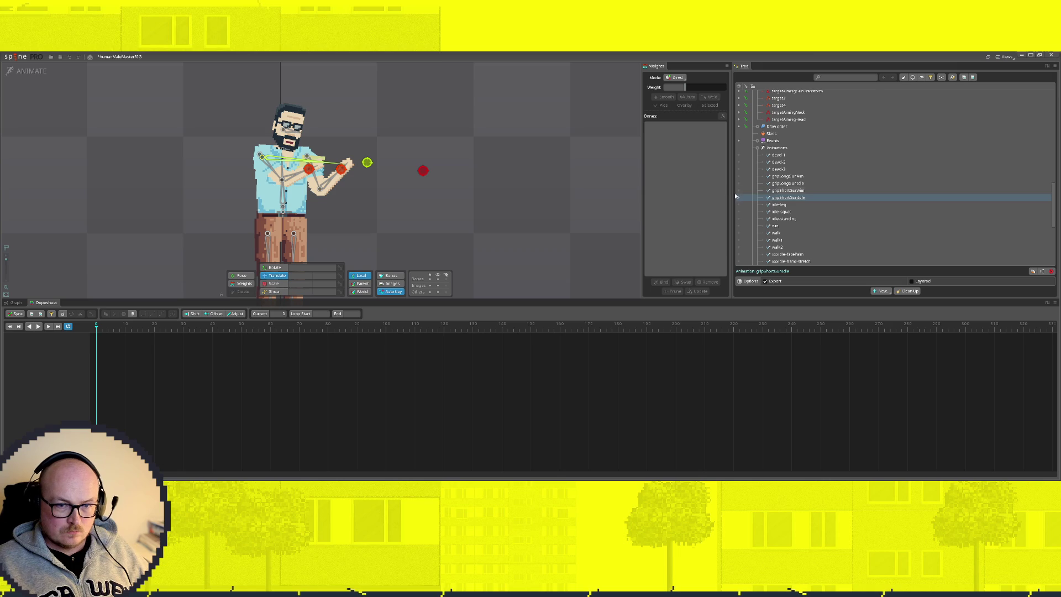
scroll(317, 137, up, 2)
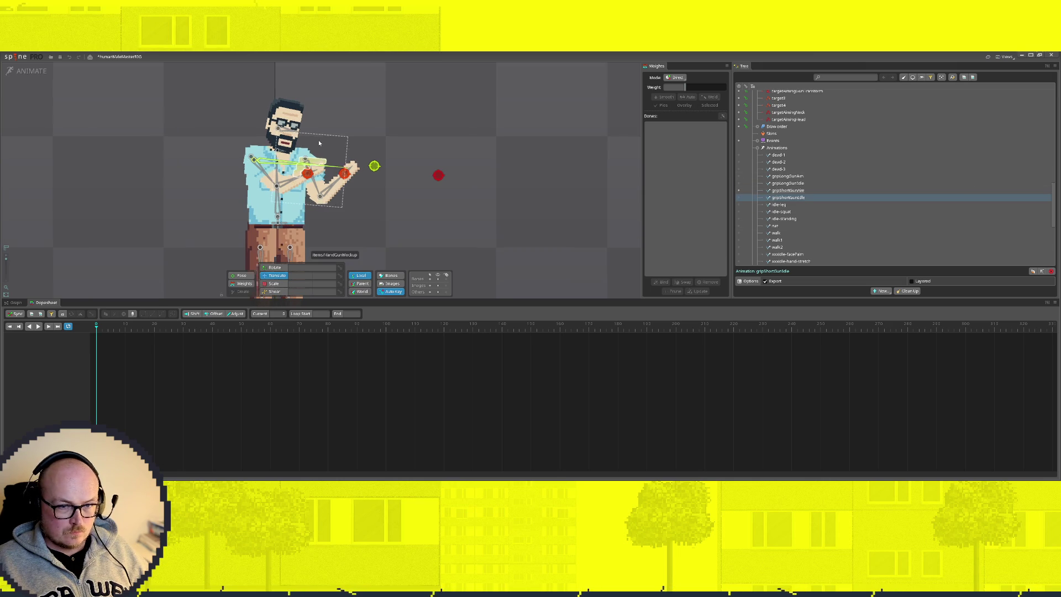
Re-pose both arms by moving hand targets target3 and target4 onto the handgun grip, keyed
click(313, 175)
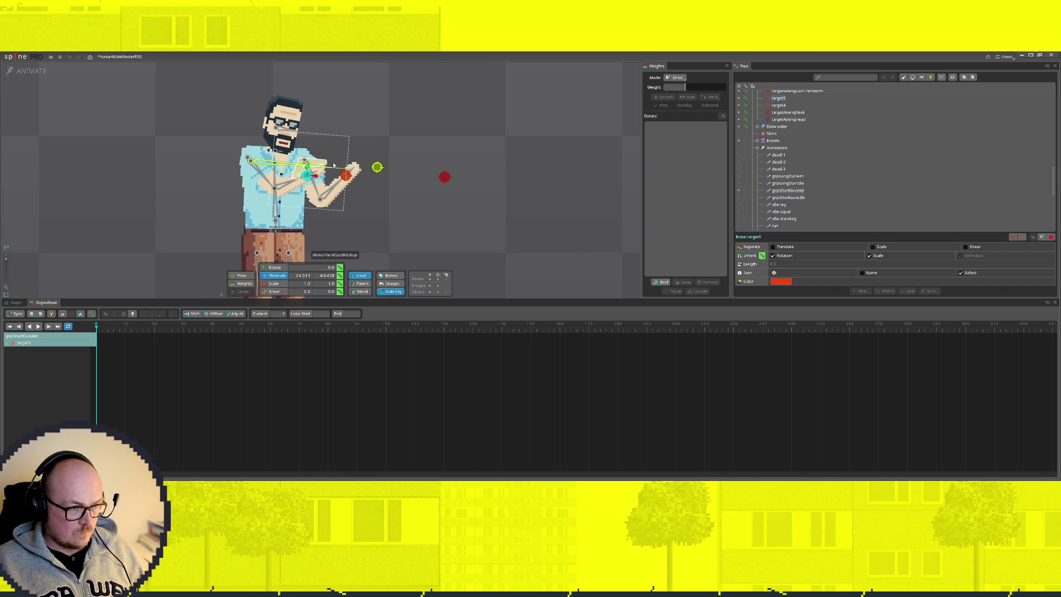
scroll(327, 200, up, 2)
drag(311, 189, 286, 193)
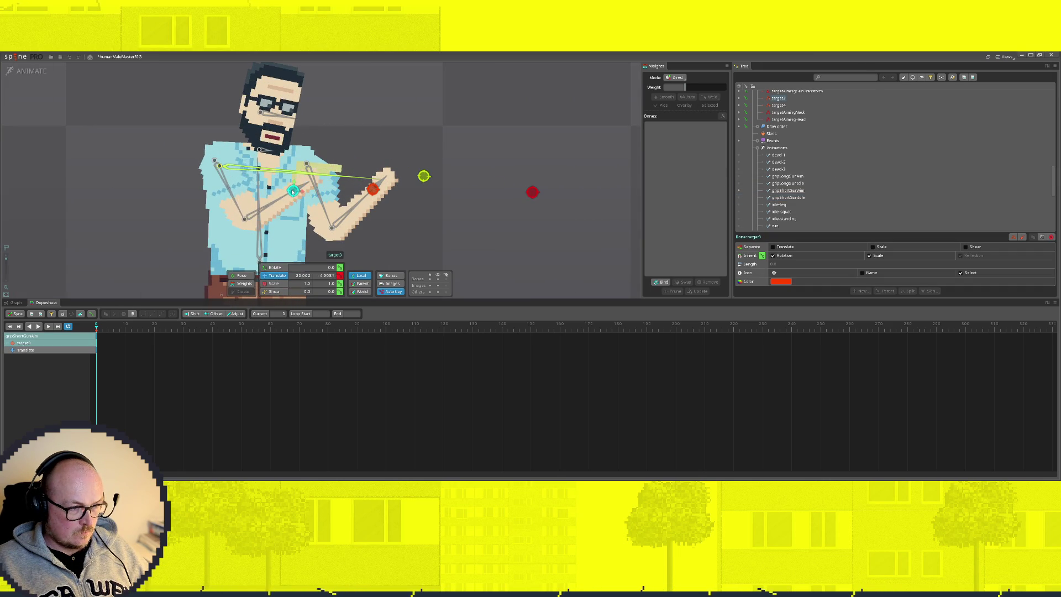
click(373, 189)
drag(376, 191, 310, 189)
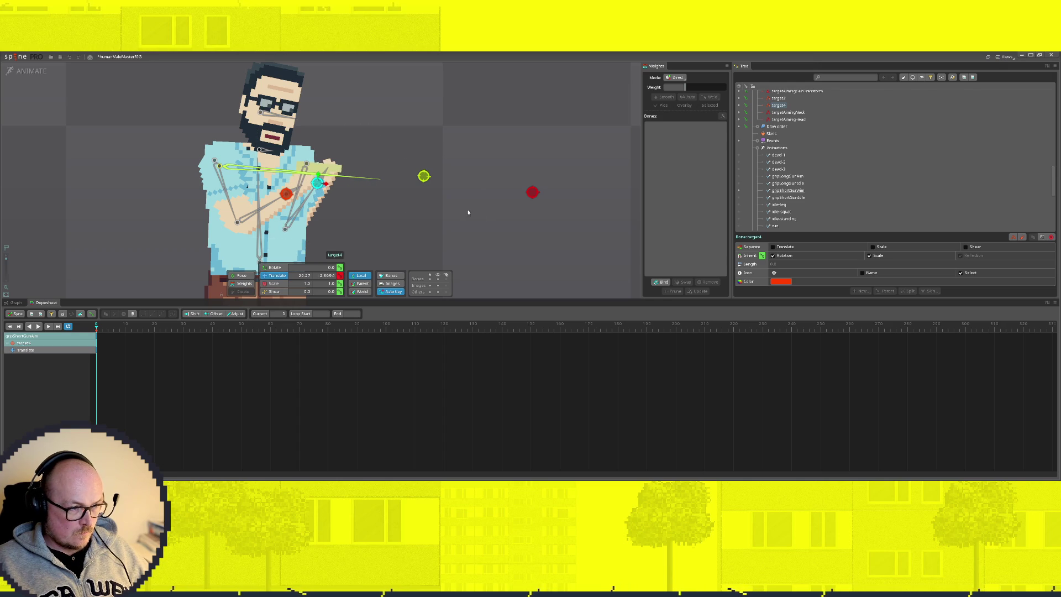
scroll(481, 217, down, 2)
scroll(289, 110, up, 2)
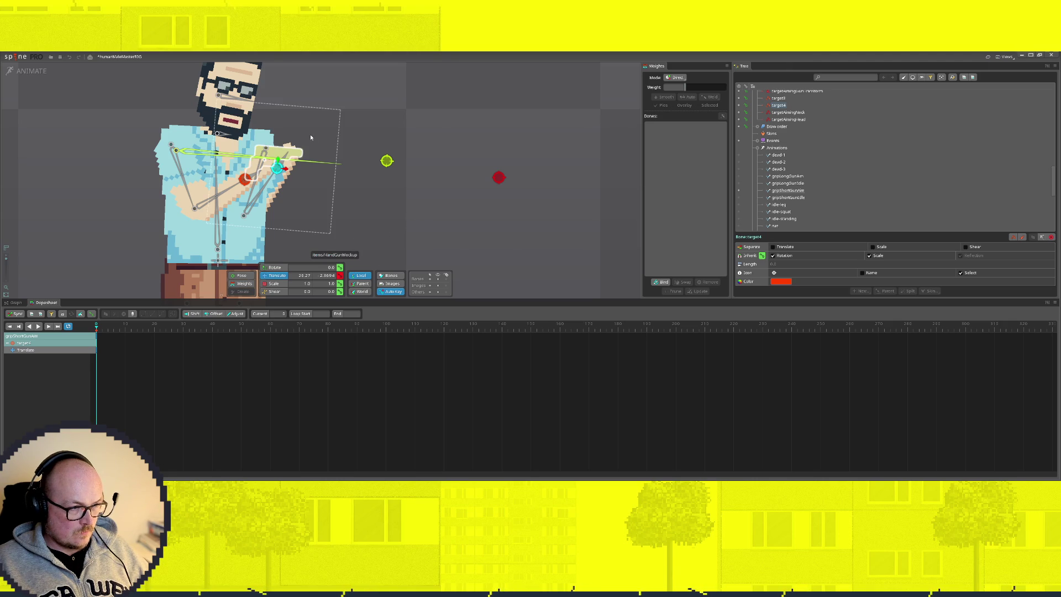
Key the gun bone shifted forward and raised so the handgun points level ahead
click(299, 160)
drag(192, 154, 214, 157)
scroll(365, 189, up, 3)
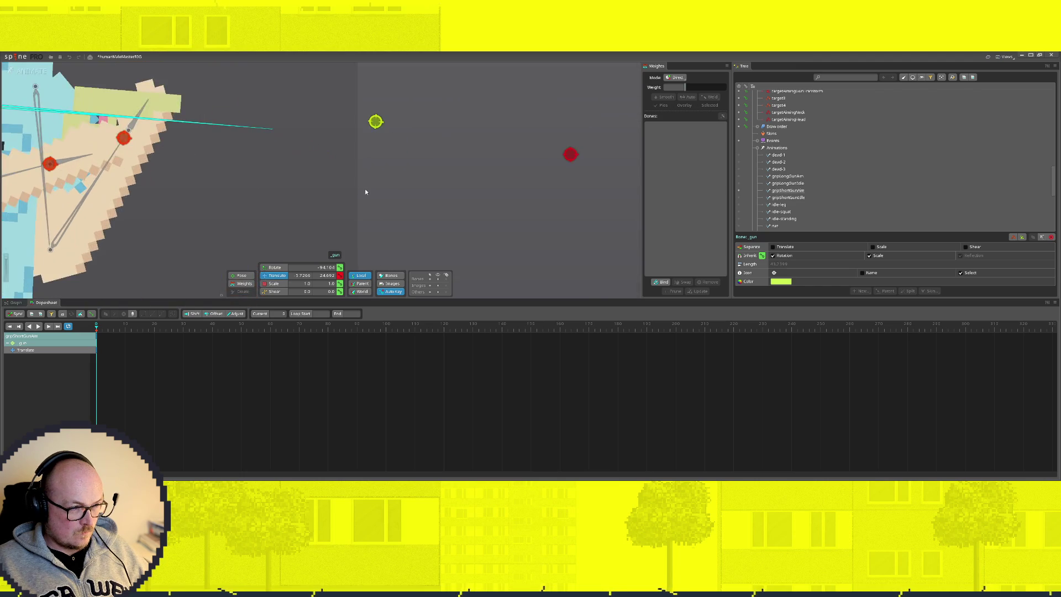
scroll(365, 189, down, 5)
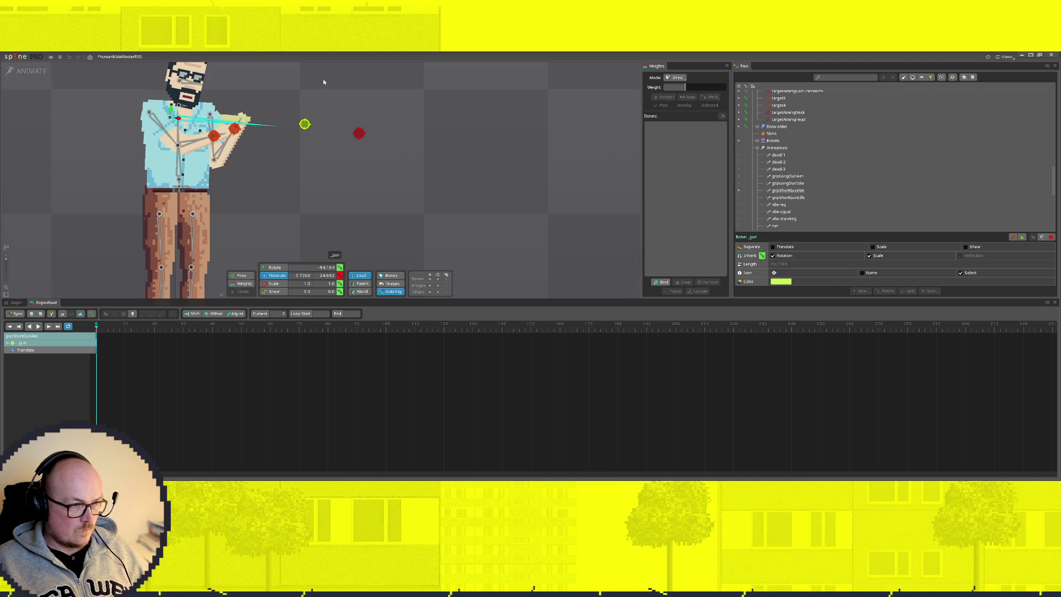
drag(172, 109, 188, 115)
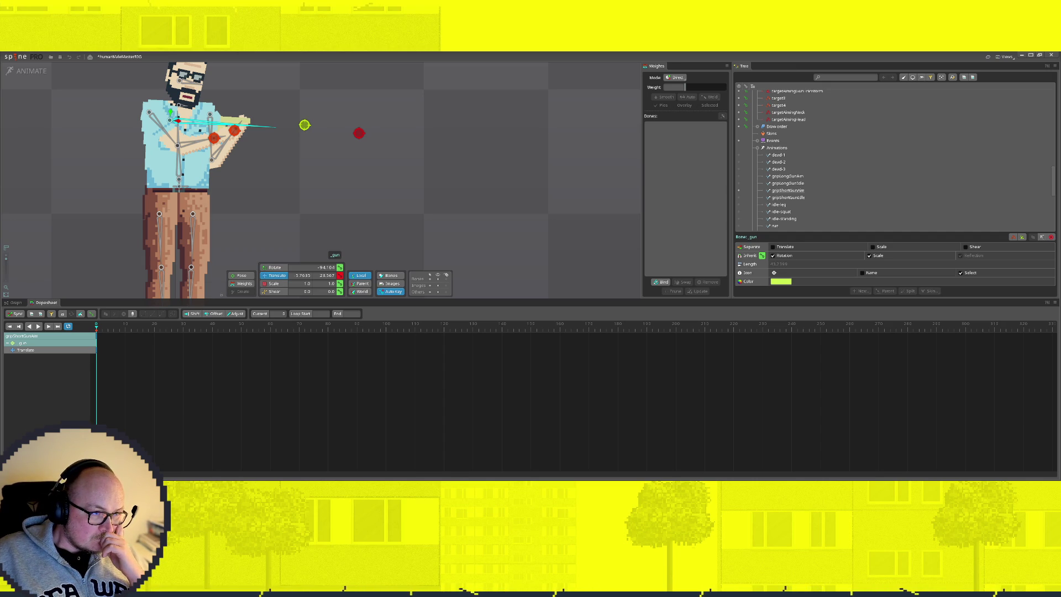
Bring target4 back beside the hand, then return to setup to preview the rifleman running
mouse_move(235, 131)
mouse_down()
mouse_move(221, 144)
mouse_move(240, 137)
mouse_up()
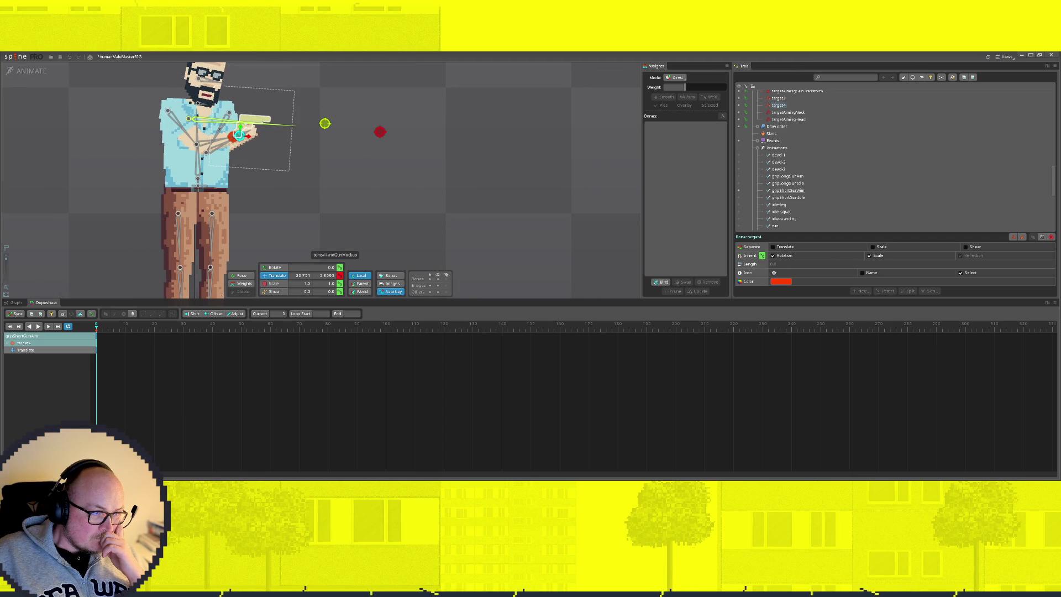
scroll(299, 213, up, 2)
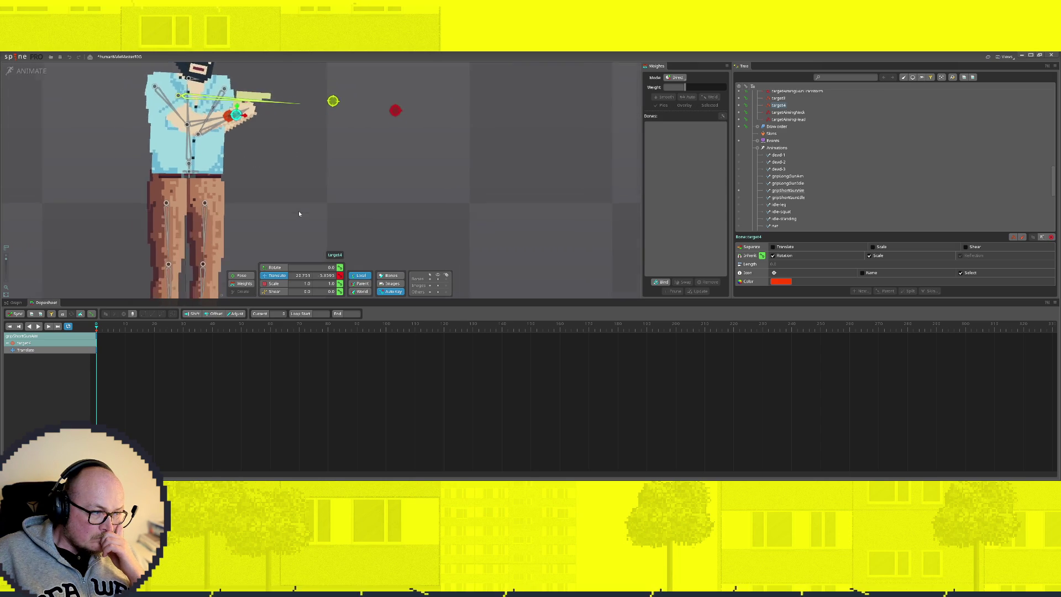
drag(362, 205, 387, 288)
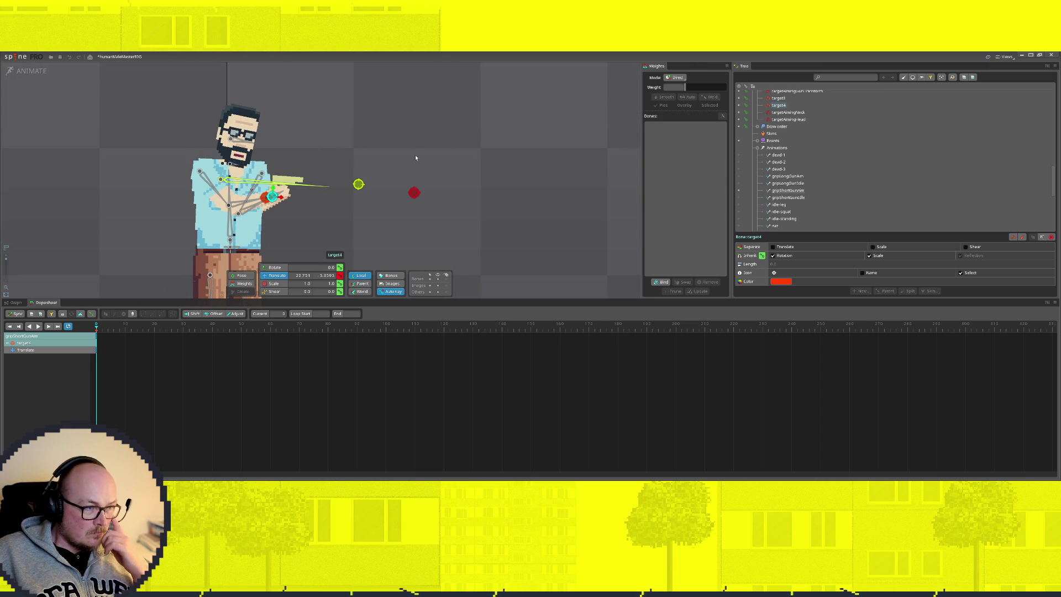
click(31, 70)
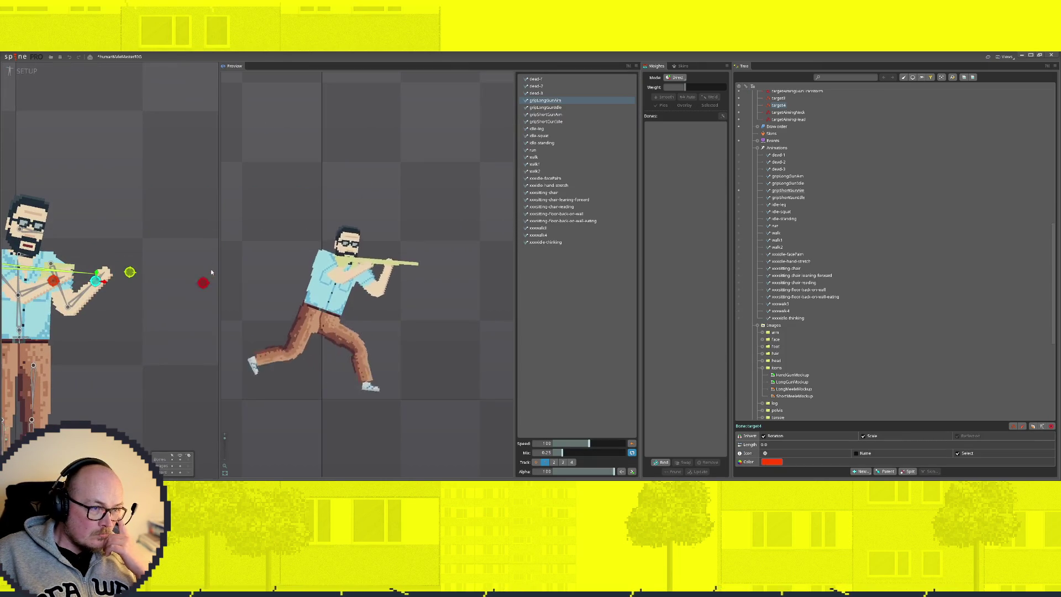
Move the aim target up, then key small neck and head nudges in gripShortGunIdle
mouse_move(202, 283)
mouse_down()
mouse_move(199, 261)
mouse_move(212, 255)
mouse_up()
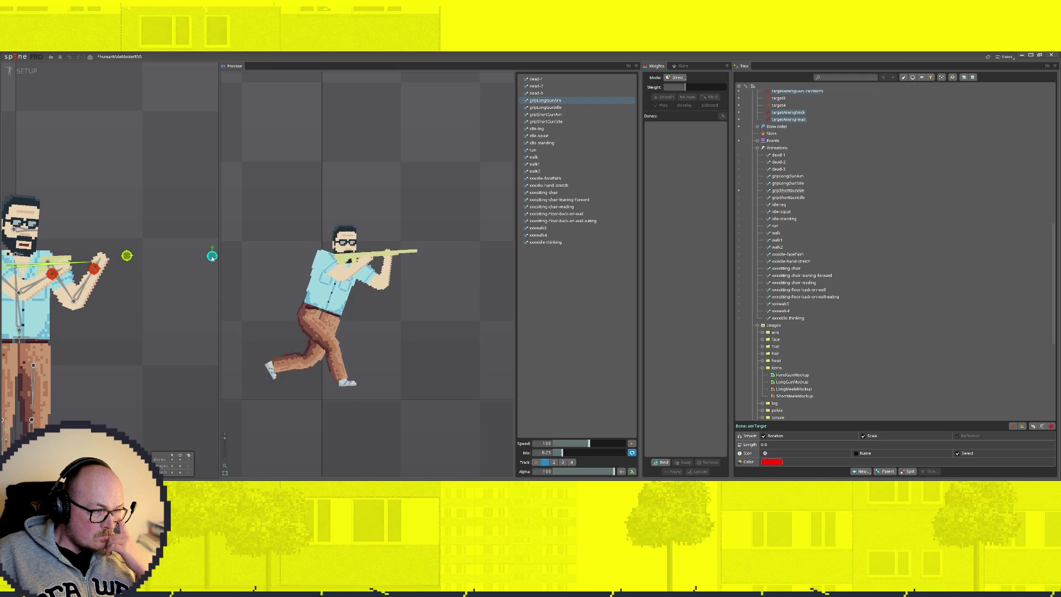
click(31, 70)
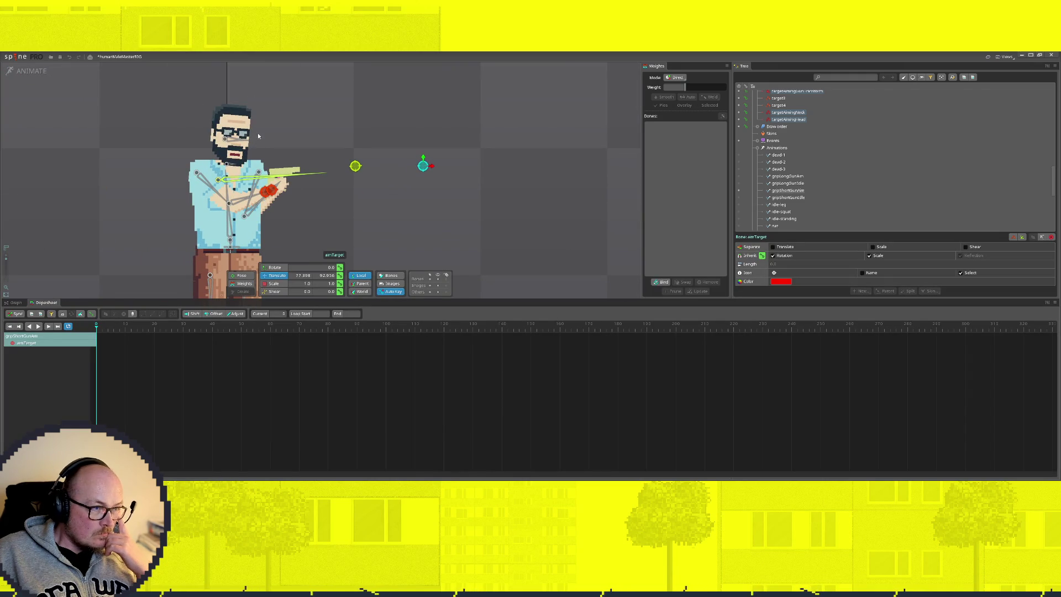
click(229, 158)
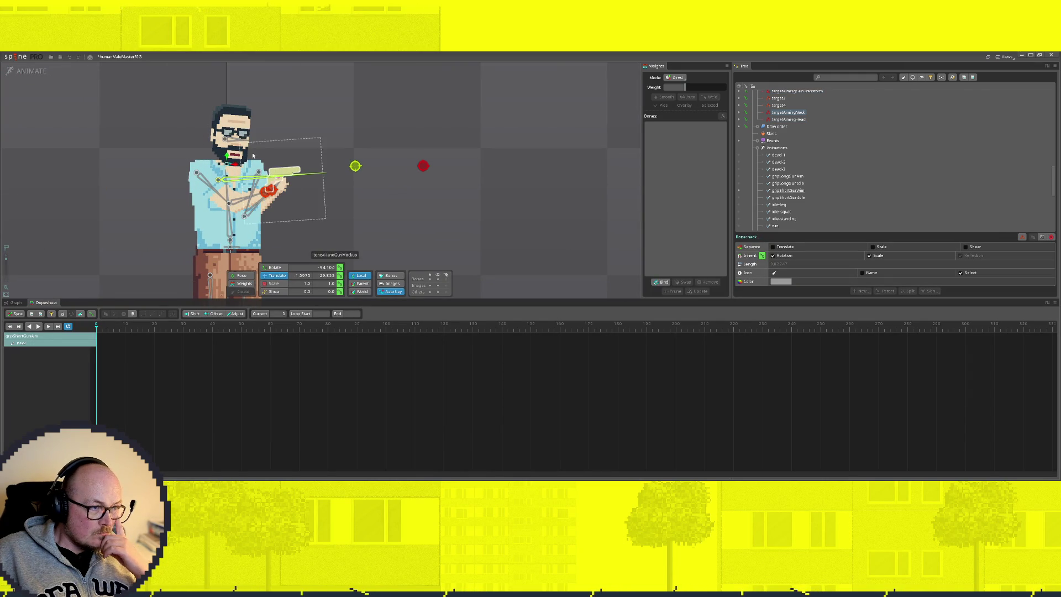
drag(229, 157, 232, 157)
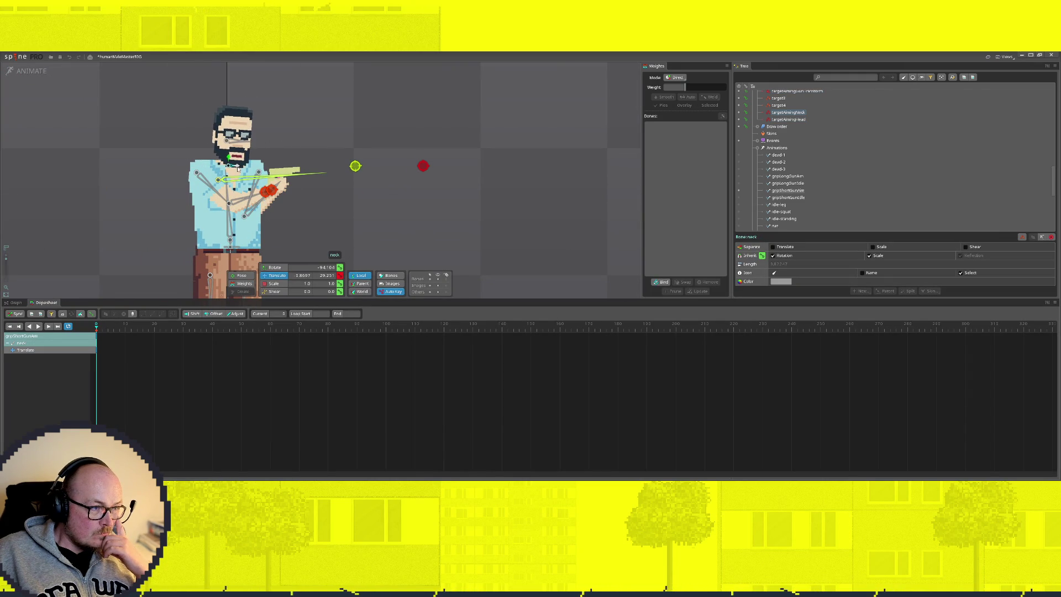
click(228, 135)
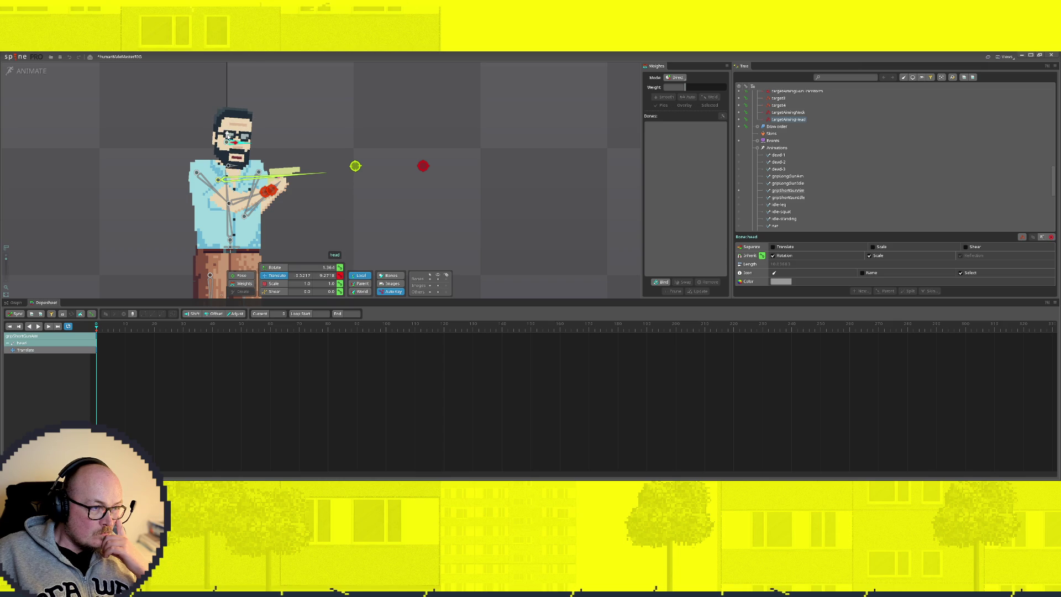
drag(235, 142, 229, 136)
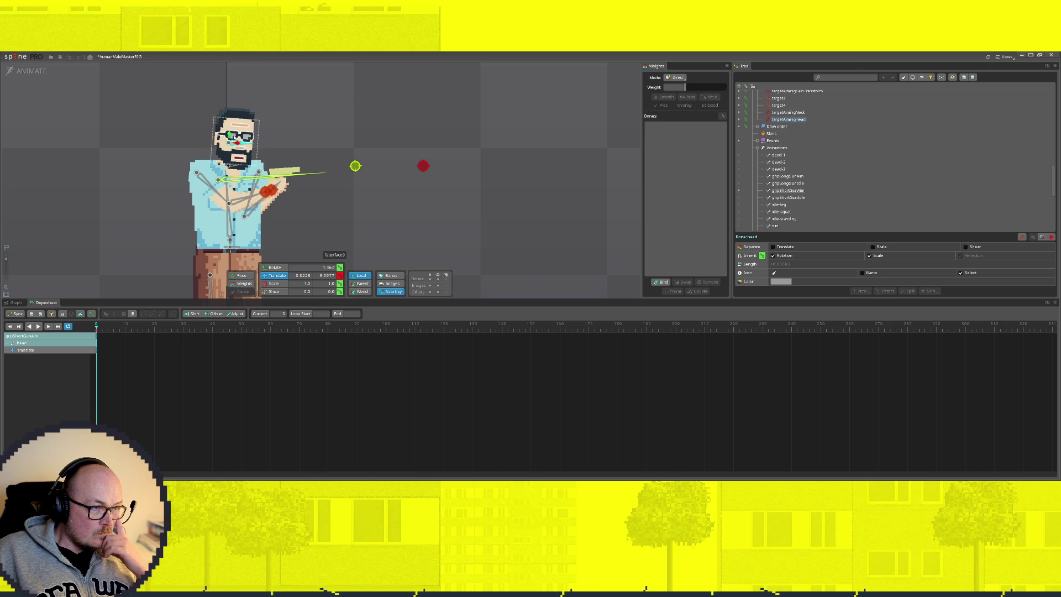
click(231, 155)
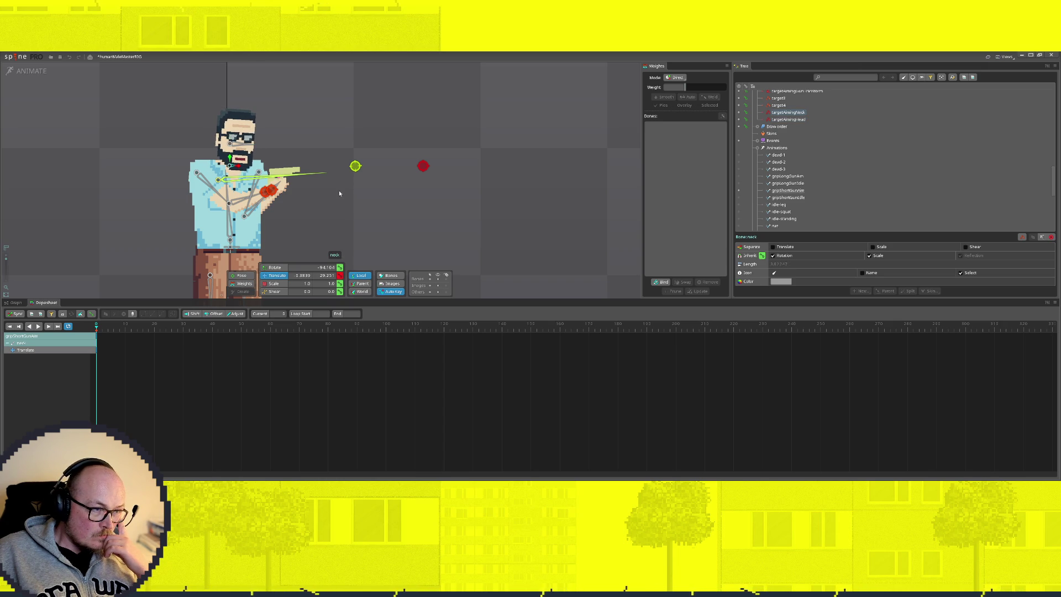
Key the handgun raised and shifted sideways with both hand targets re-fitted to the grip, then preview
click(222, 177)
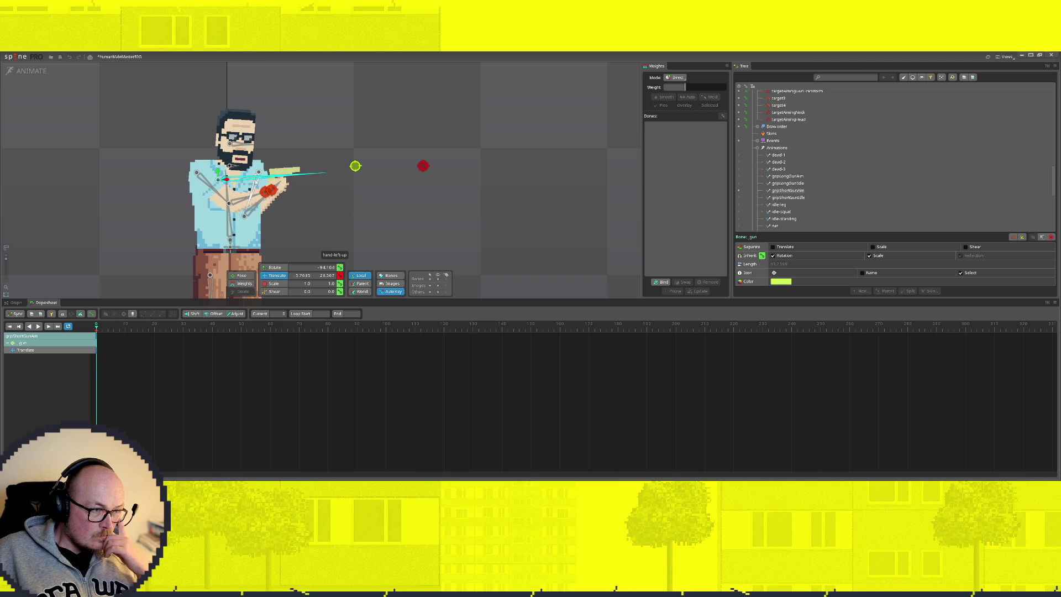
drag(217, 171, 220, 166)
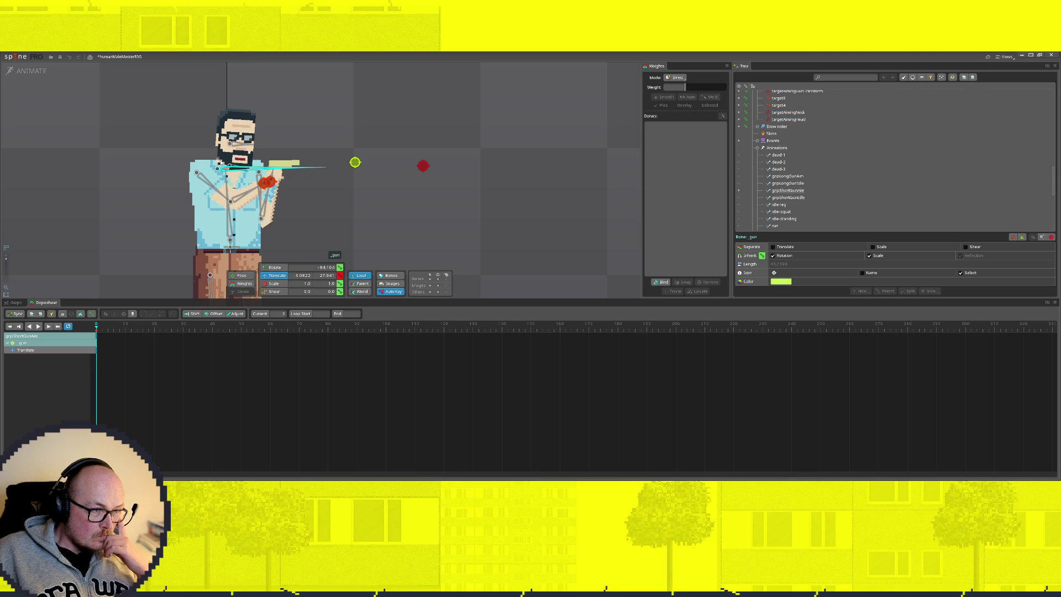
drag(226, 170, 238, 174)
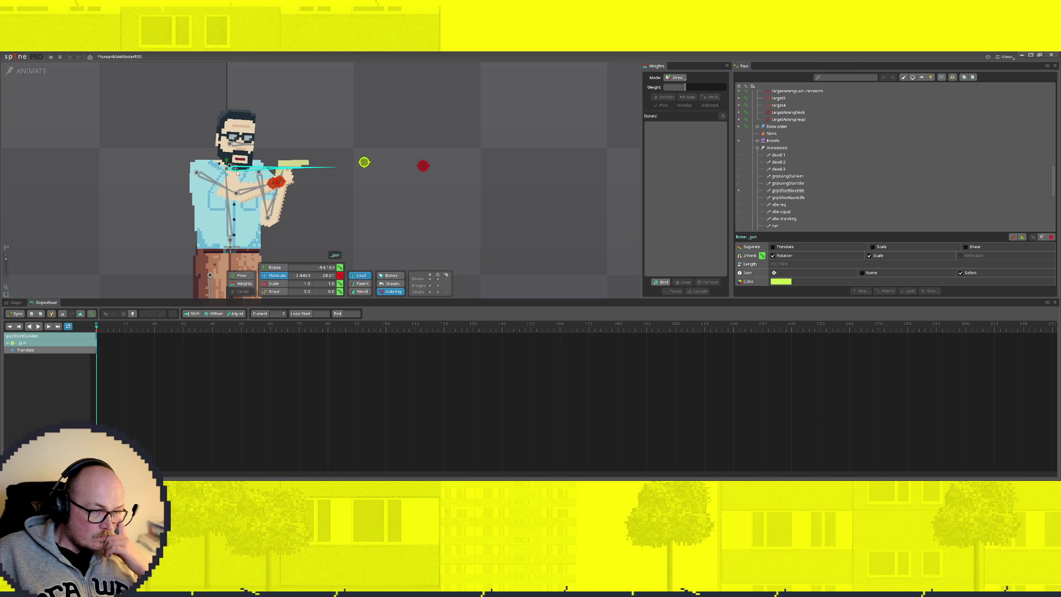
drag(280, 182, 285, 184)
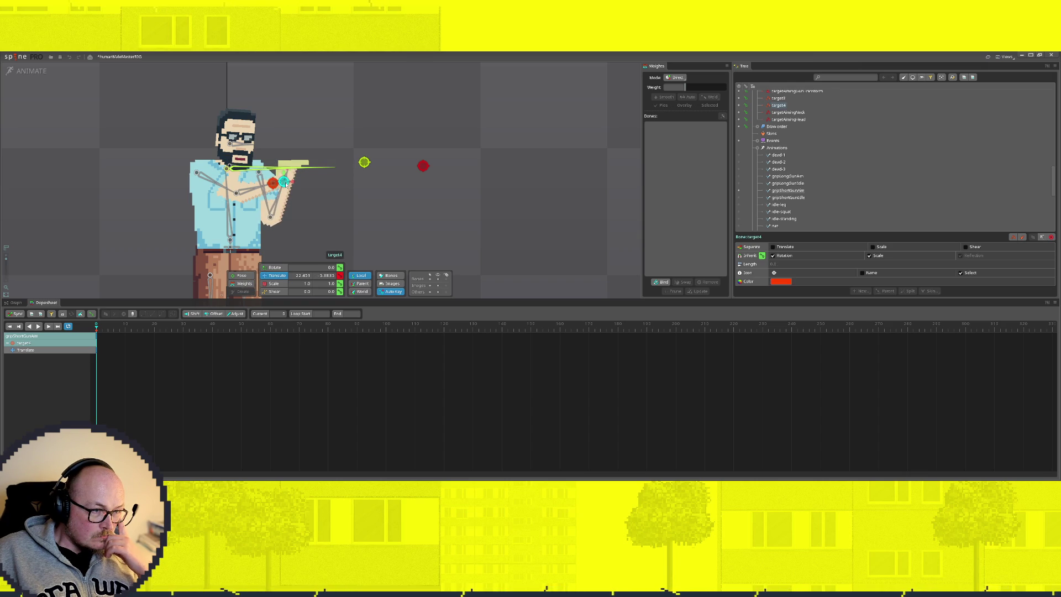
click(272, 184)
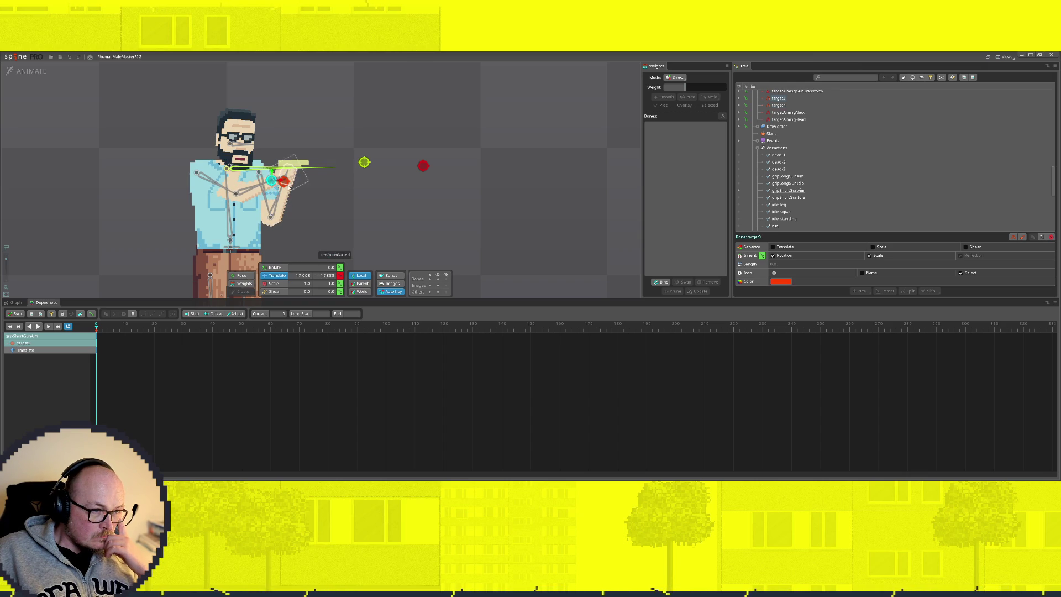
drag(286, 185, 282, 186)
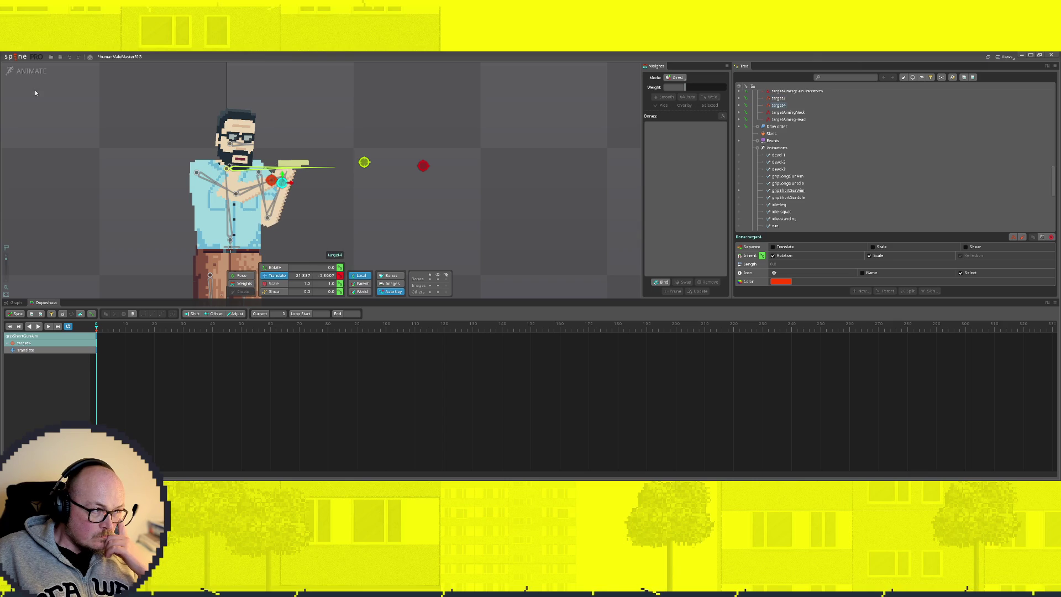
click(31, 71)
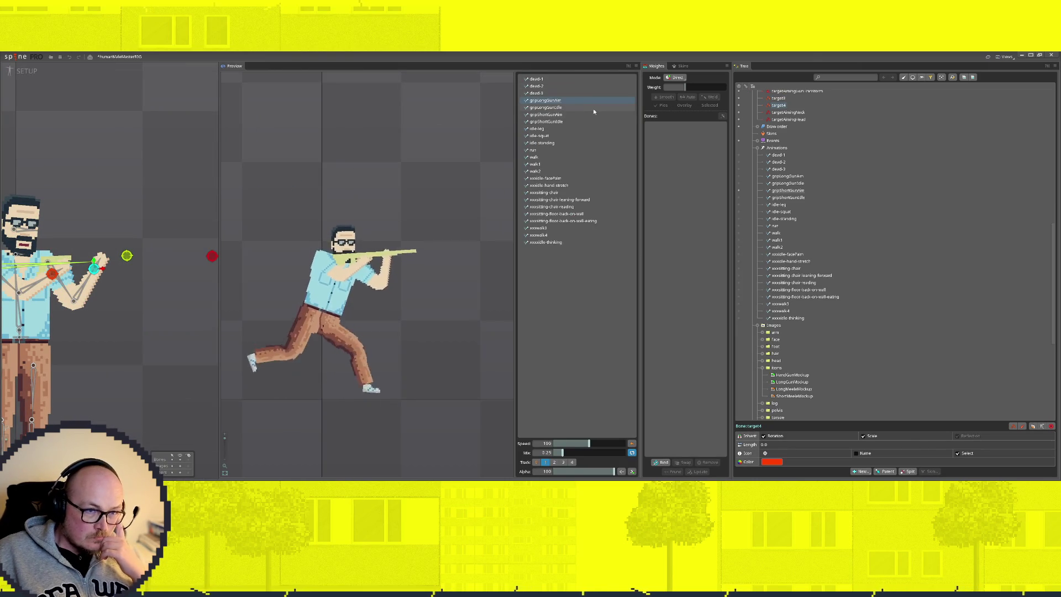
Preview another grip animation, hide the HandGunMockup image in setup, and return to animating
click(554, 115)
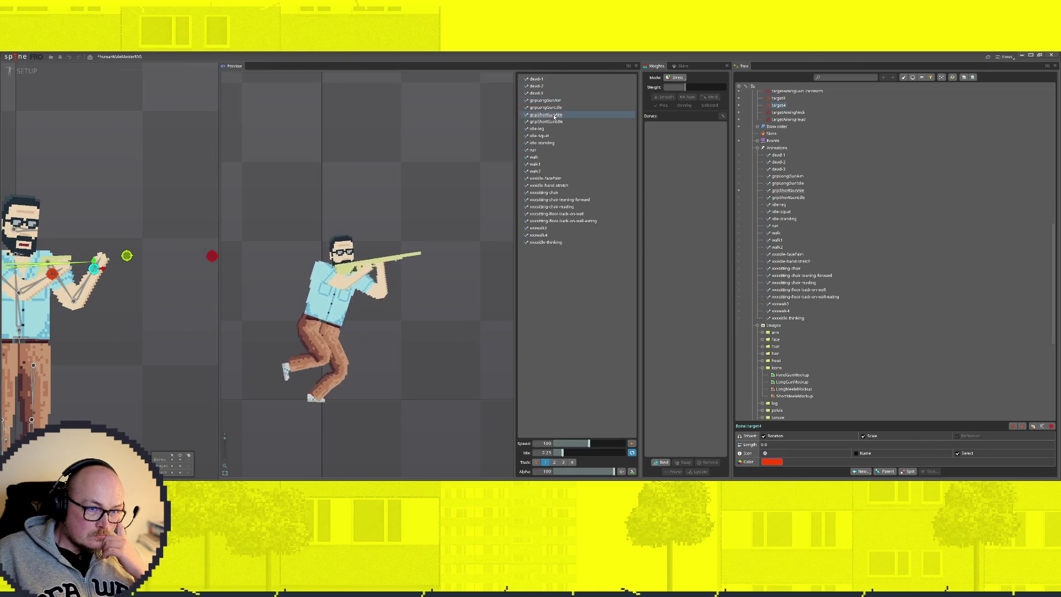
scroll(867, 174, up, 3)
scroll(867, 210, up, 4)
scroll(862, 212, up, 4)
scroll(863, 213, up, 3)
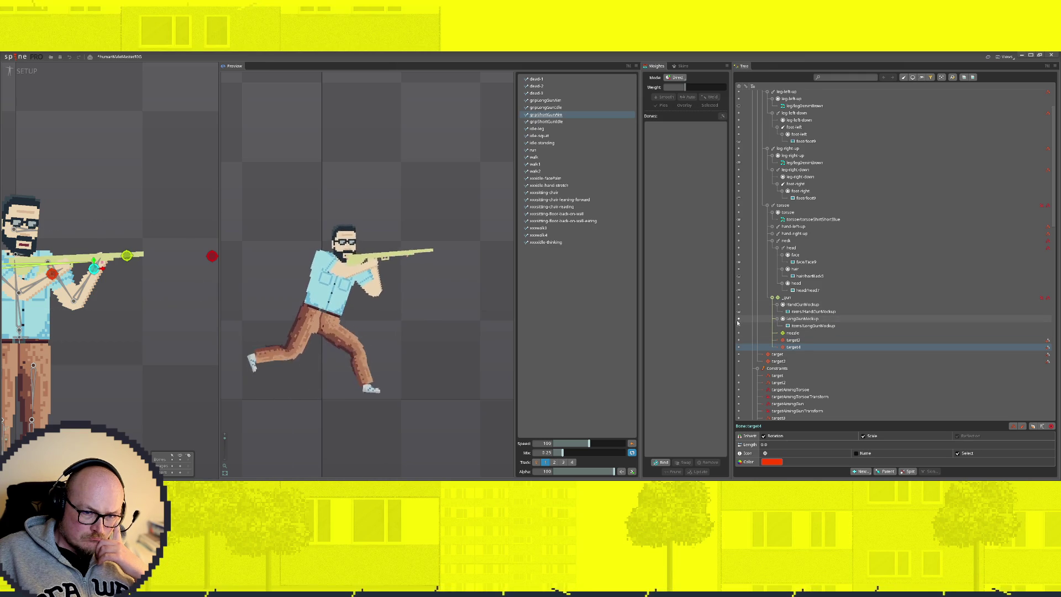
click(816, 312)
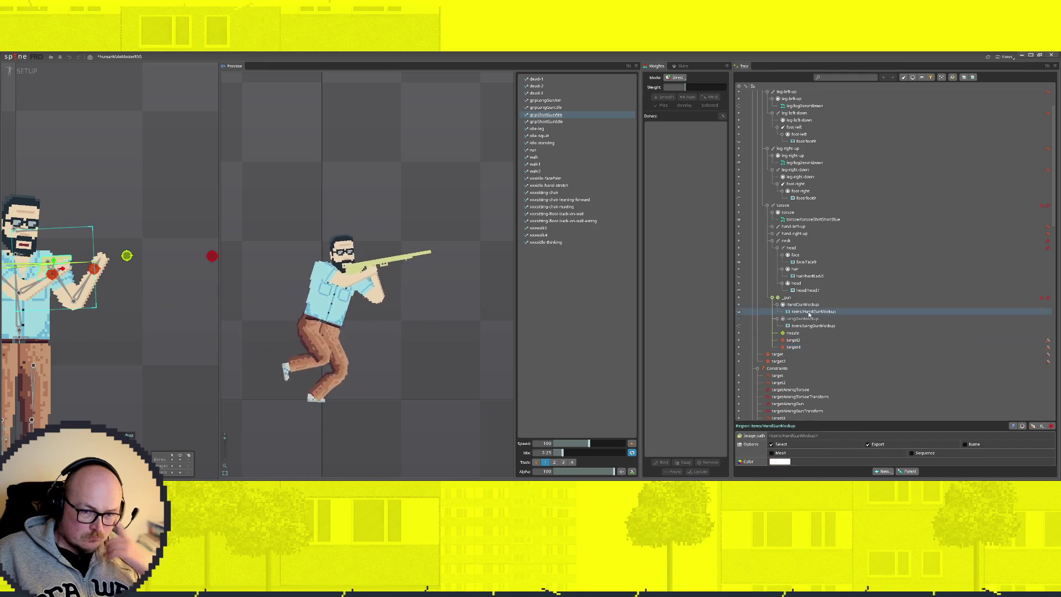
click(740, 305)
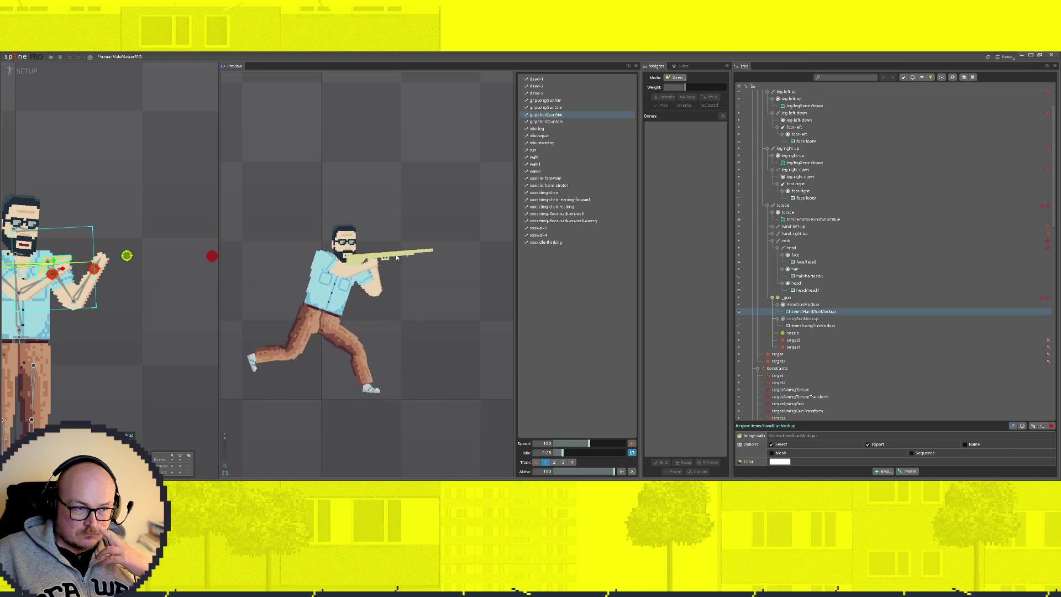
scroll(367, 268, up, 3)
scroll(368, 268, up, 2)
scroll(368, 267, down, 5)
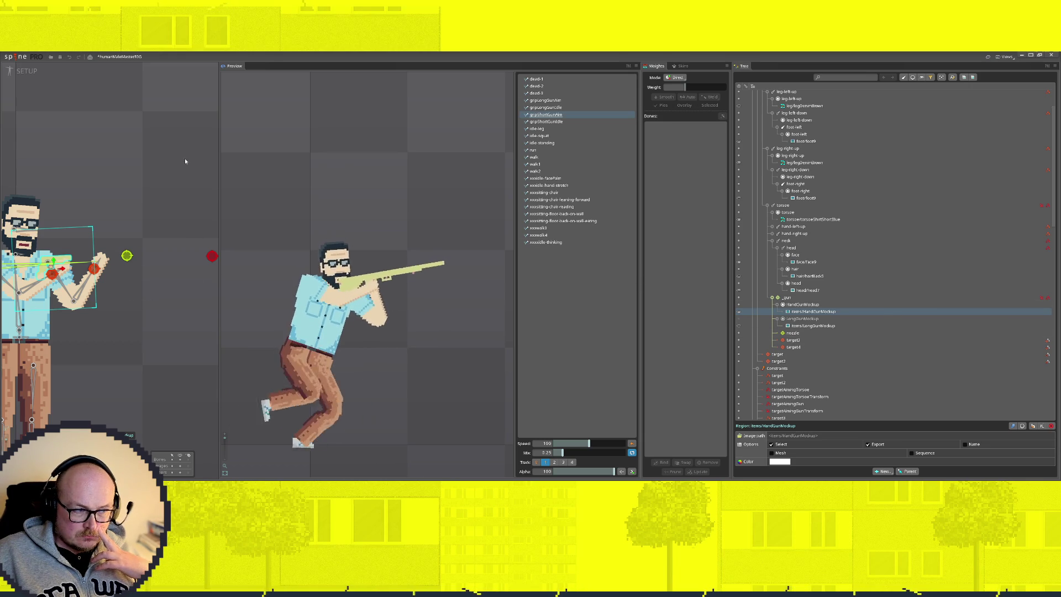
click(27, 72)
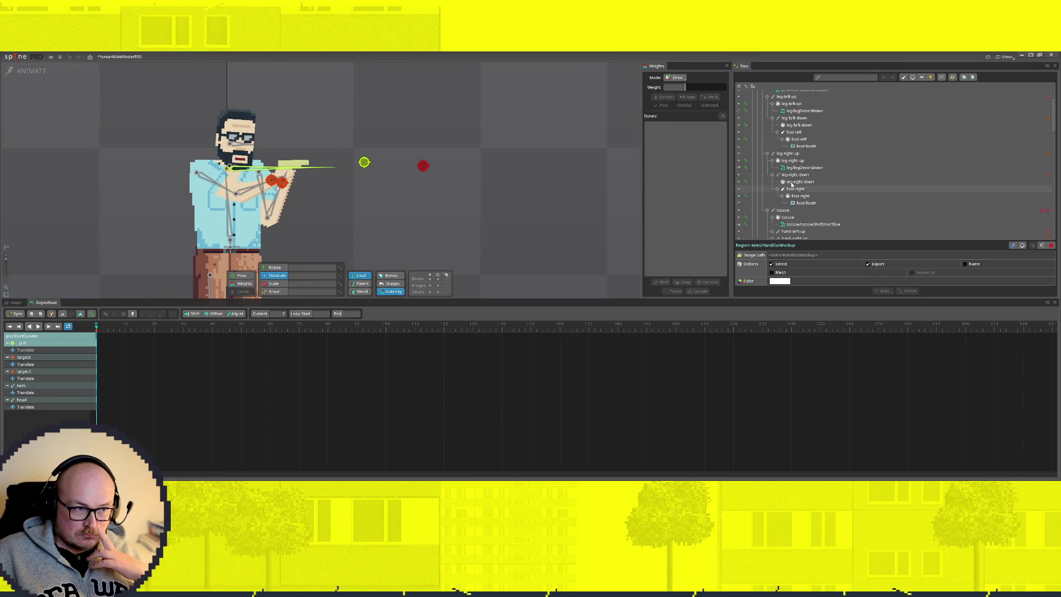
scroll(856, 195, down, 3)
scroll(863, 195, down, 3)
scroll(862, 195, down, 2)
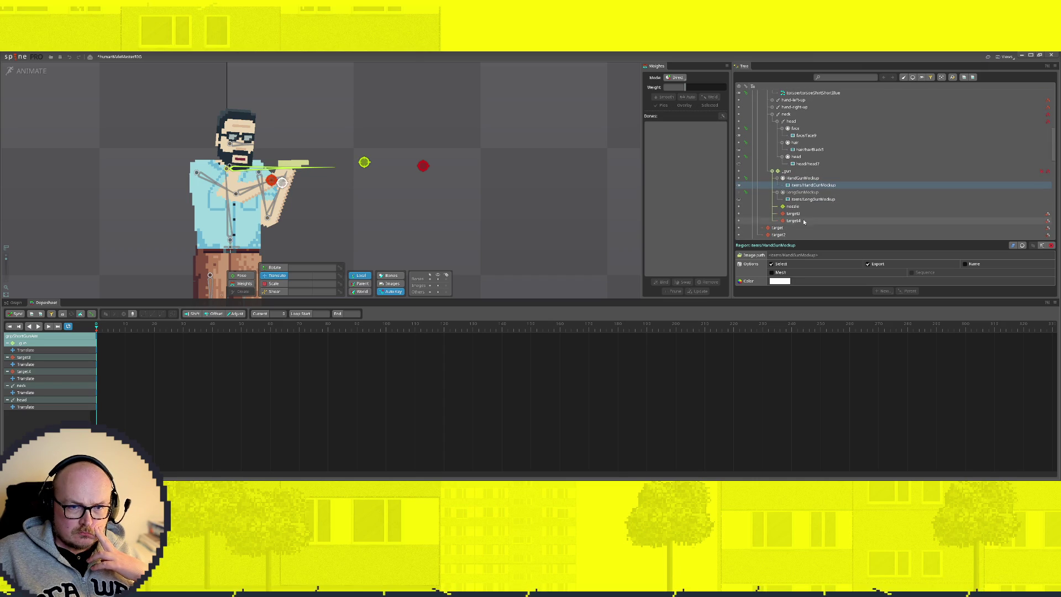
Key the LongGunMockup slot attachment in the current animation and show its image attachment
click(743, 196)
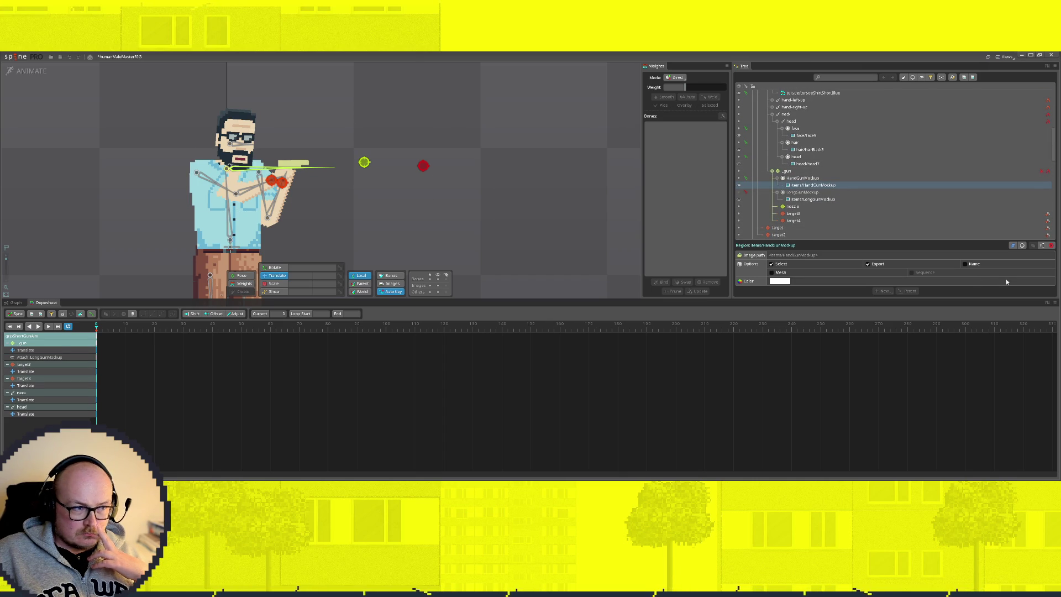
click(820, 192)
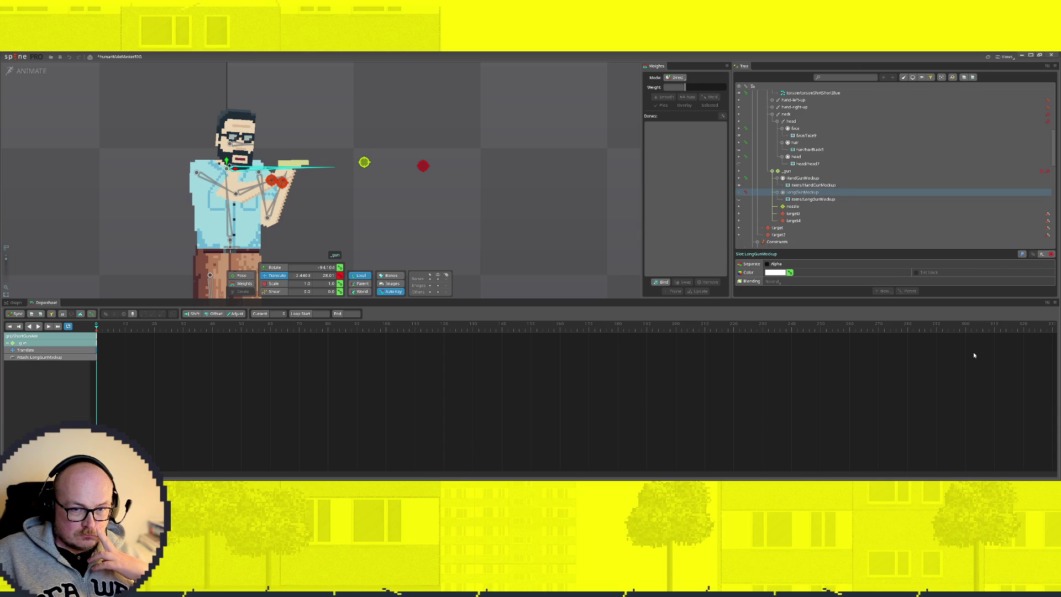
click(29, 71)
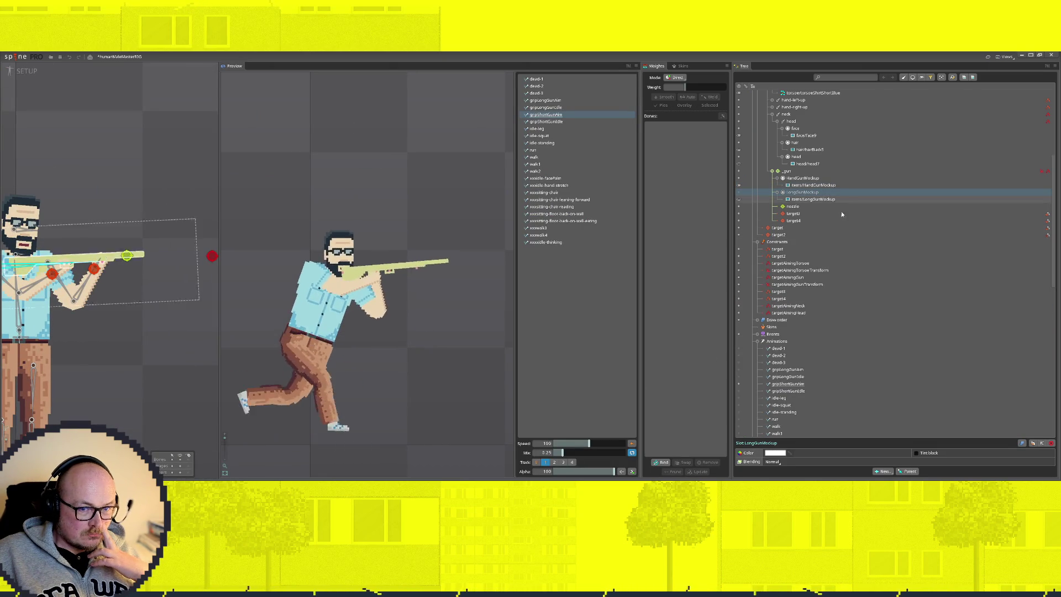
key(ctrl+Tab)
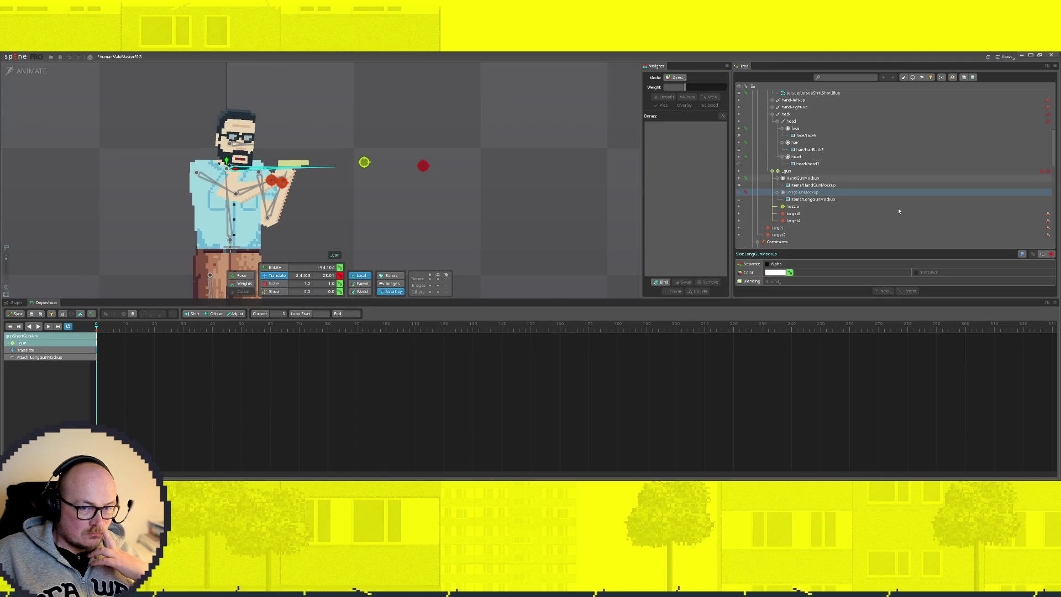
click(743, 198)
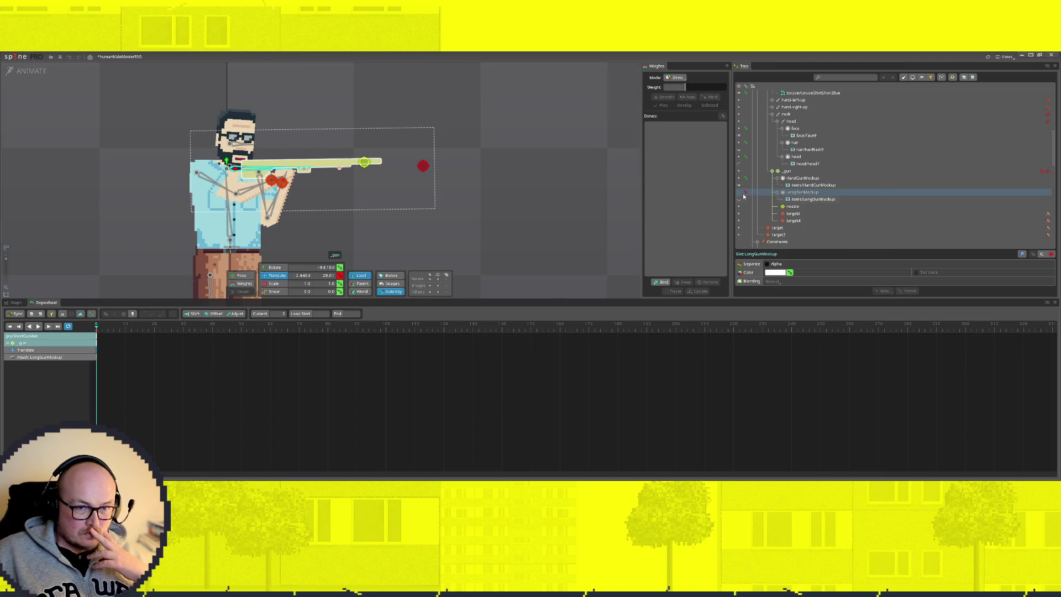
click(808, 199)
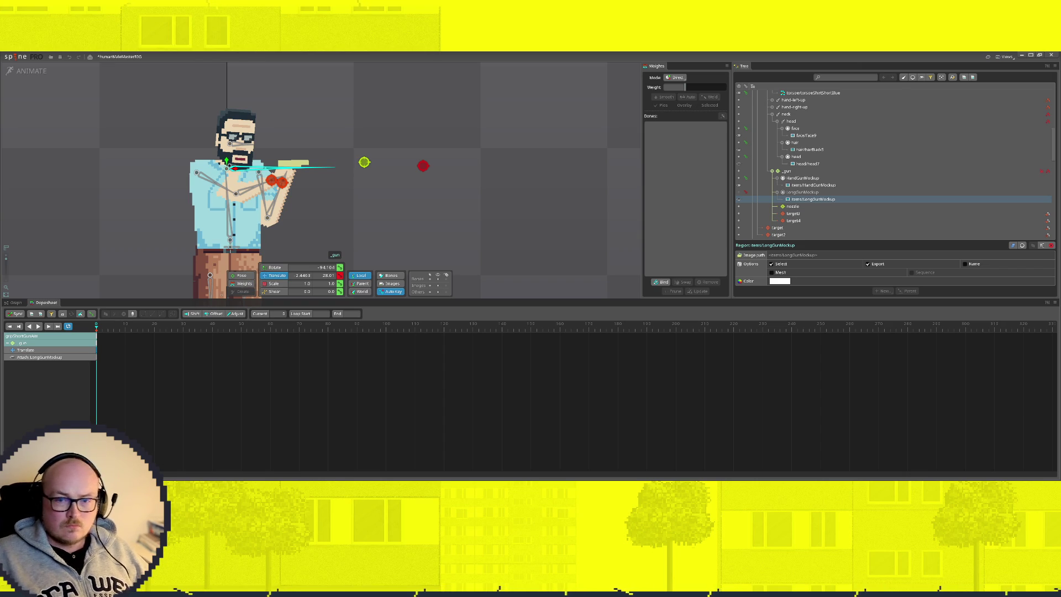
Cancel deleting the LongGunMockup attachment and hide the long rifle image instead
click(801, 192)
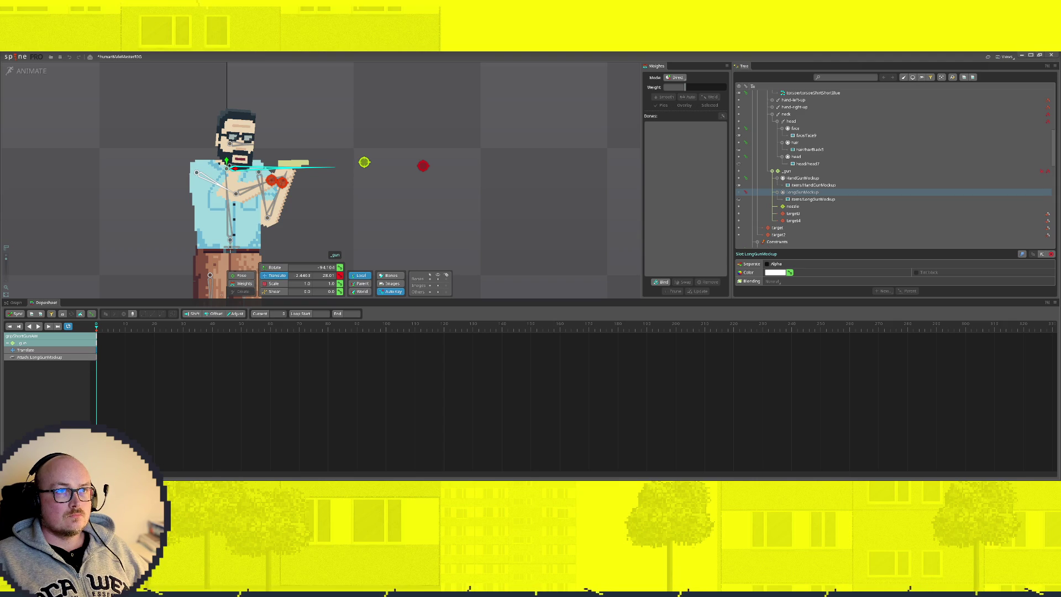
key(Down)
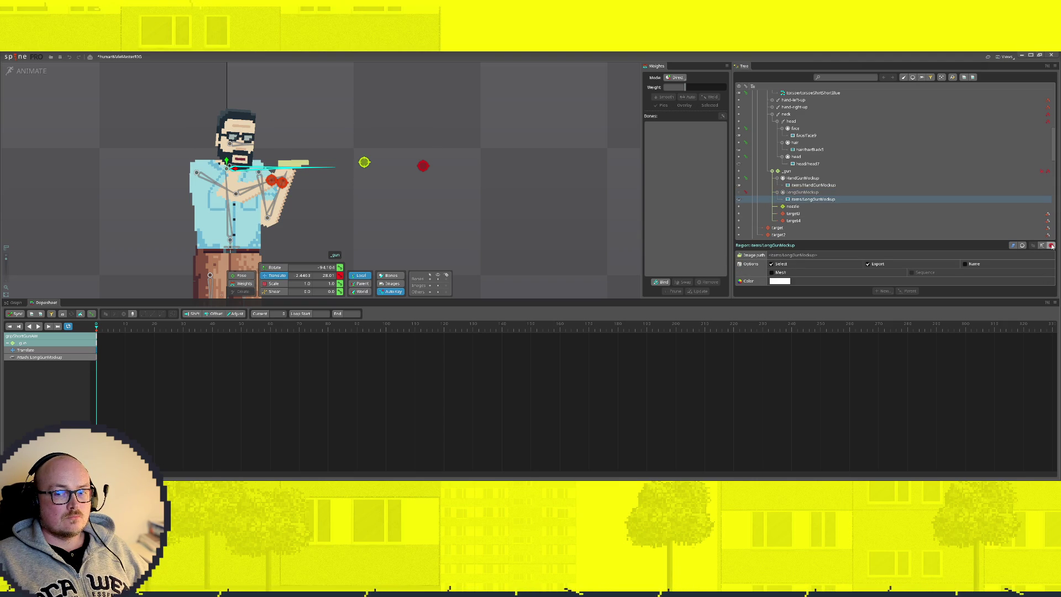
click(1050, 245)
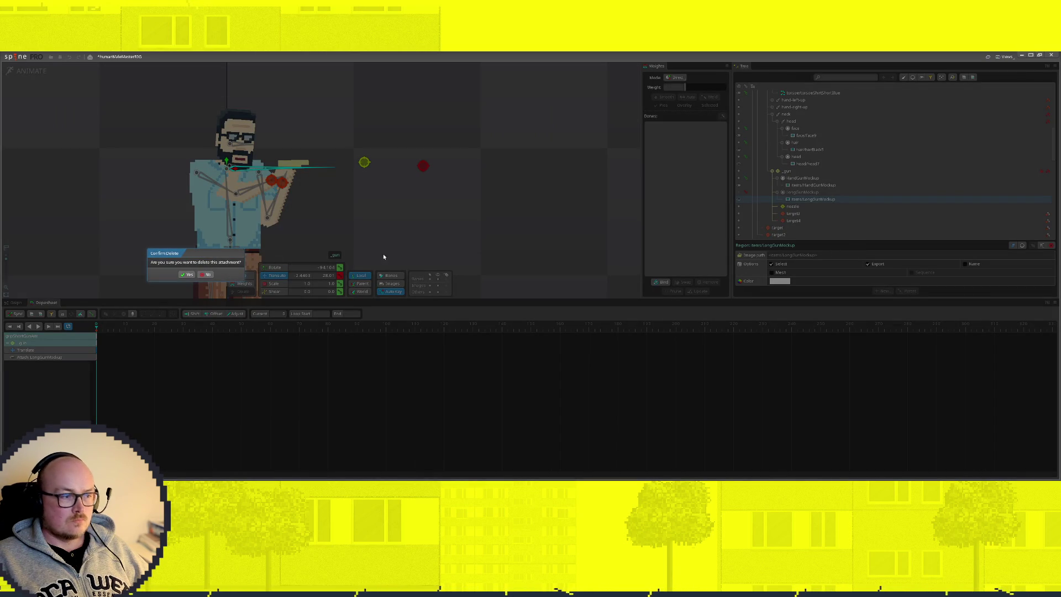
click(189, 276)
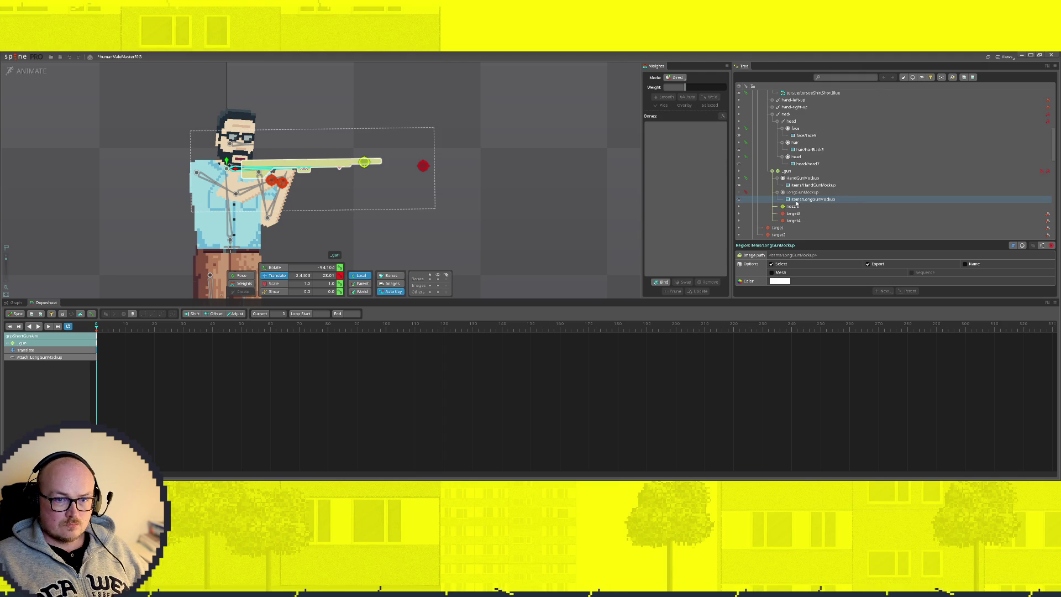
click(739, 199)
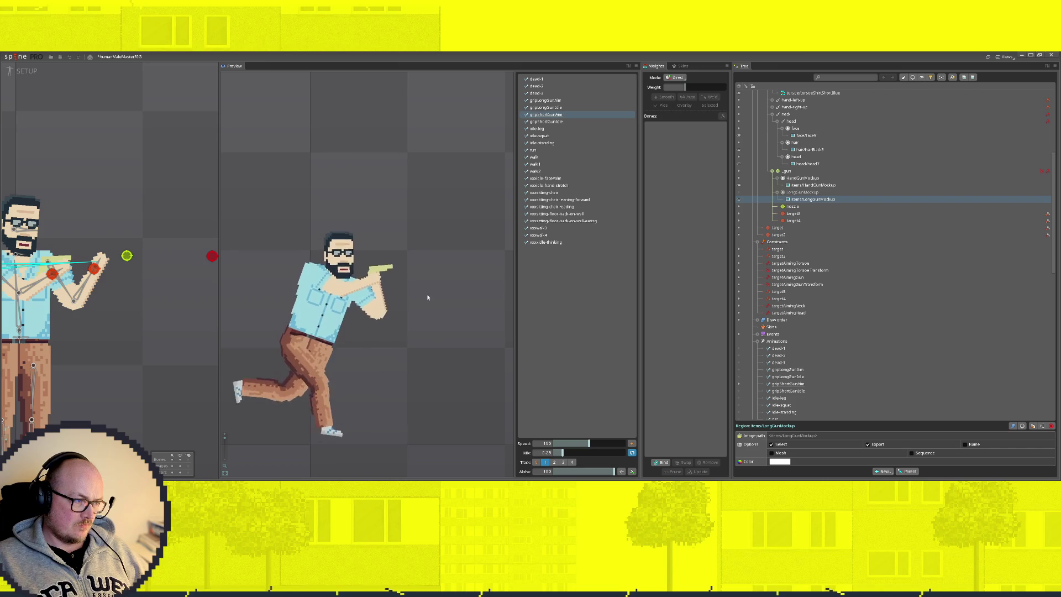
scroll(158, 273, down, 2)
Move the aimTarget bone around to test the handgun arm aiming, then return to animating
click(151, 243)
mouse_move(105, 246)
mouse_down()
mouse_move(163, 239)
mouse_move(165, 253)
mouse_up()
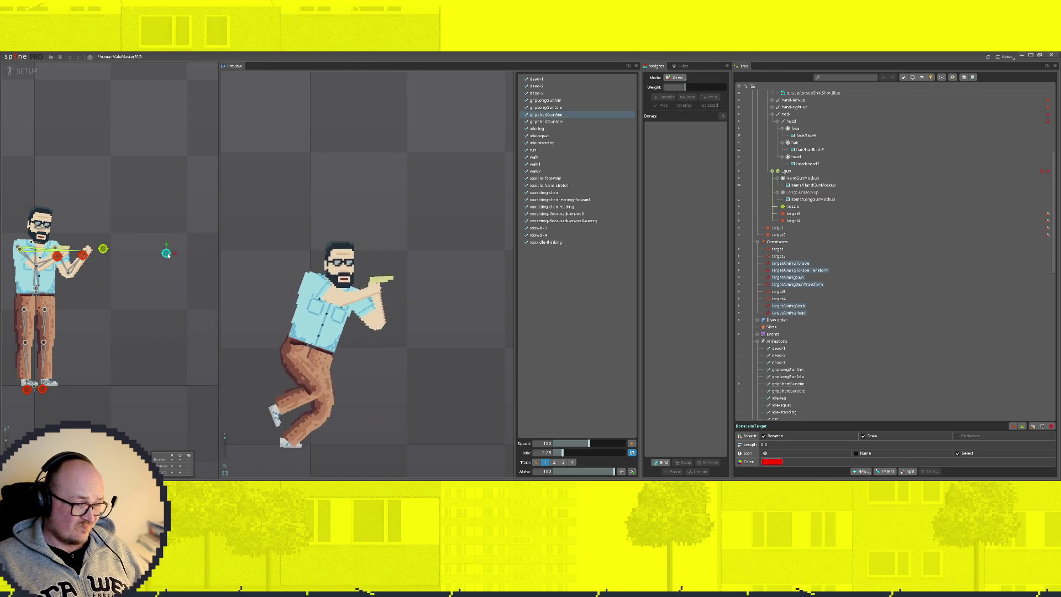
mouse_move(166, 253)
mouse_down()
mouse_move(189, 270)
mouse_move(107, 249)
mouse_up()
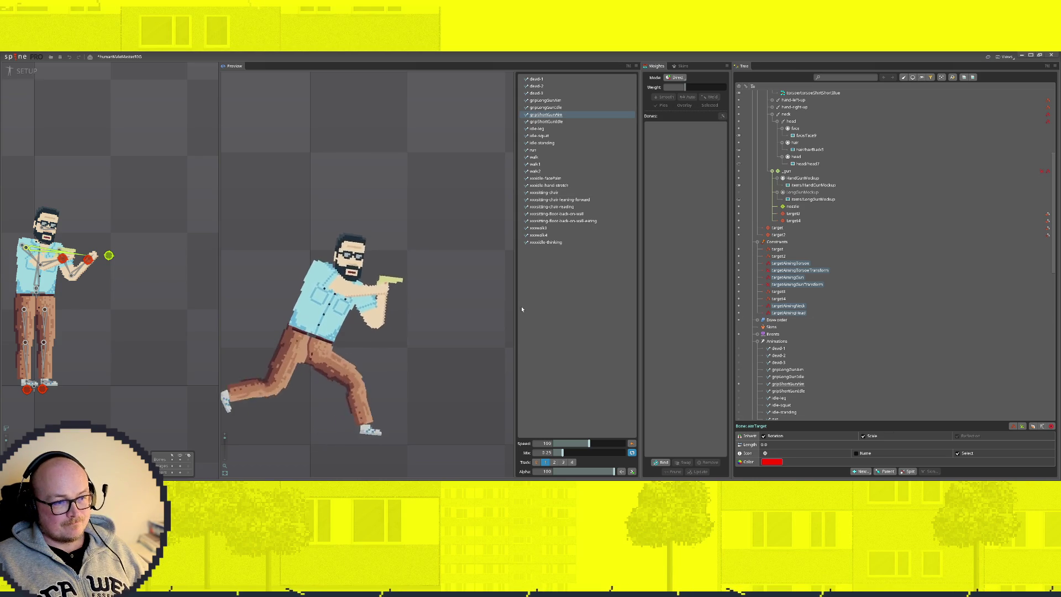
click(26, 72)
scroll(292, 137, up, 3)
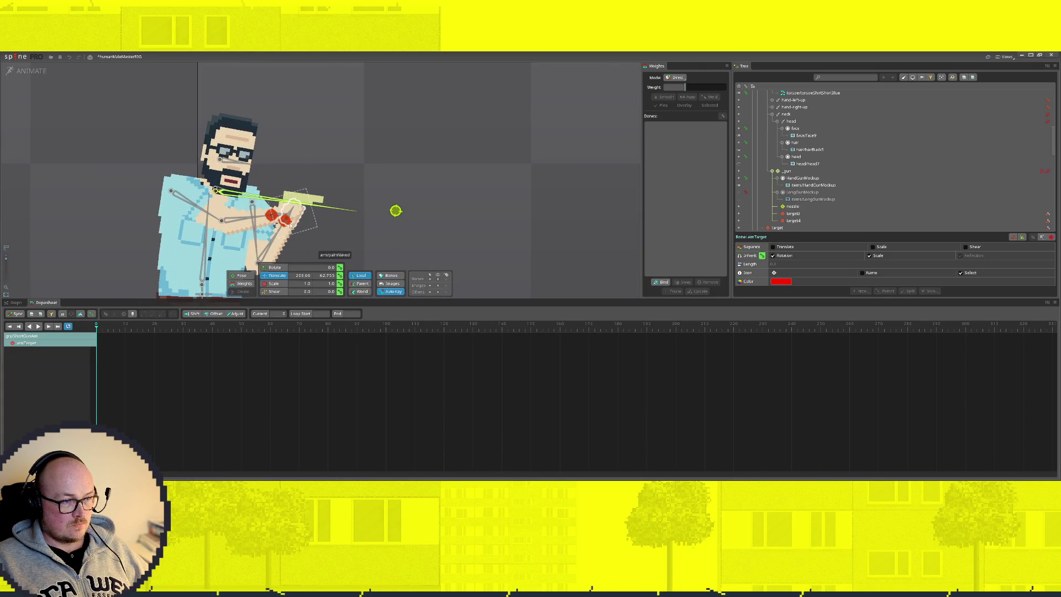
Nudge target4 right and the _gun bone slightly left, then preview in setup
drag(285, 220, 290, 217)
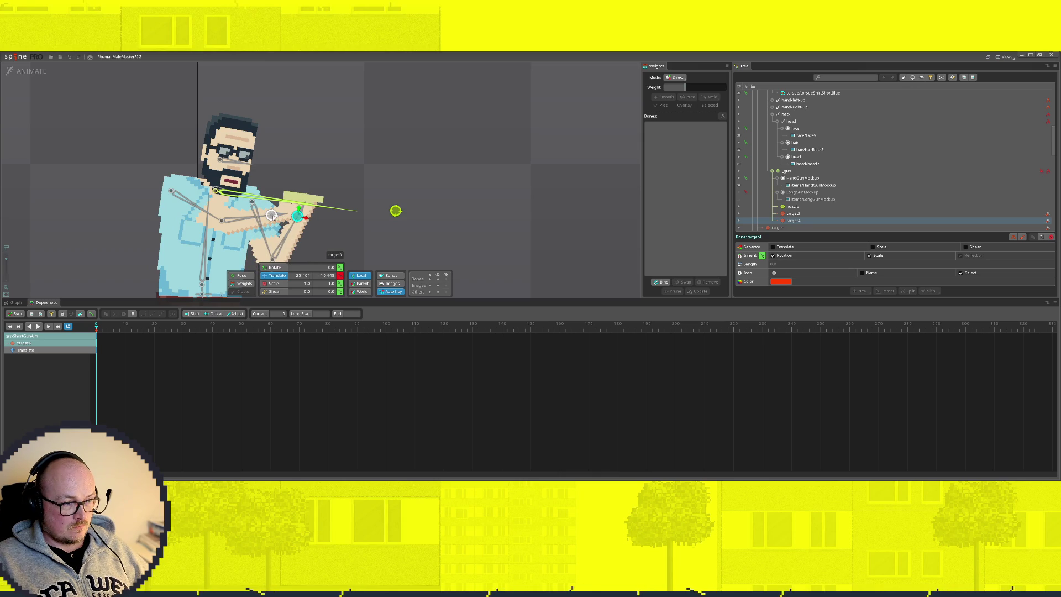
click(249, 196)
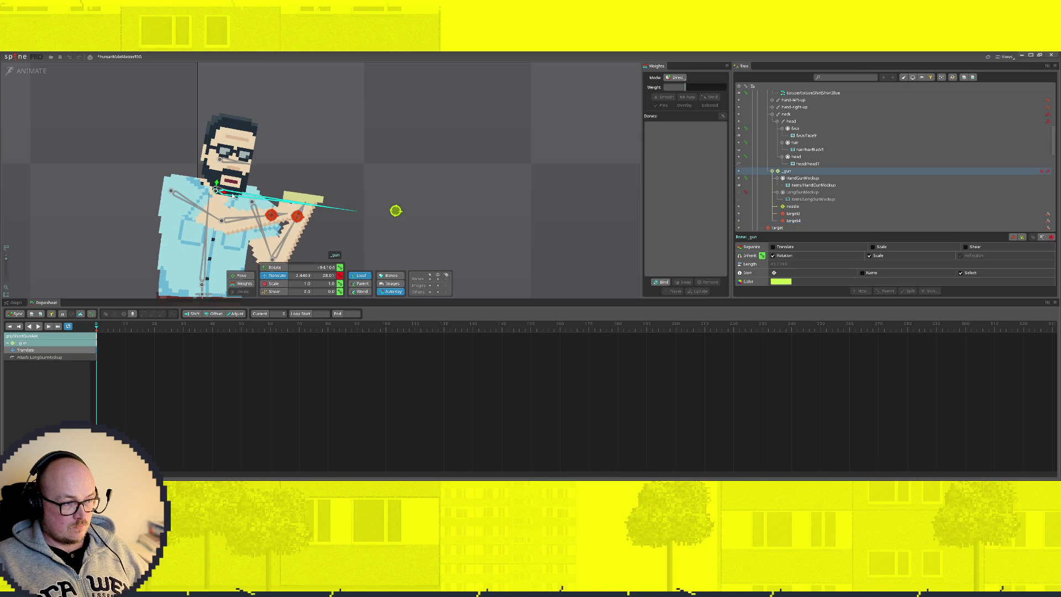
drag(230, 194, 226, 194)
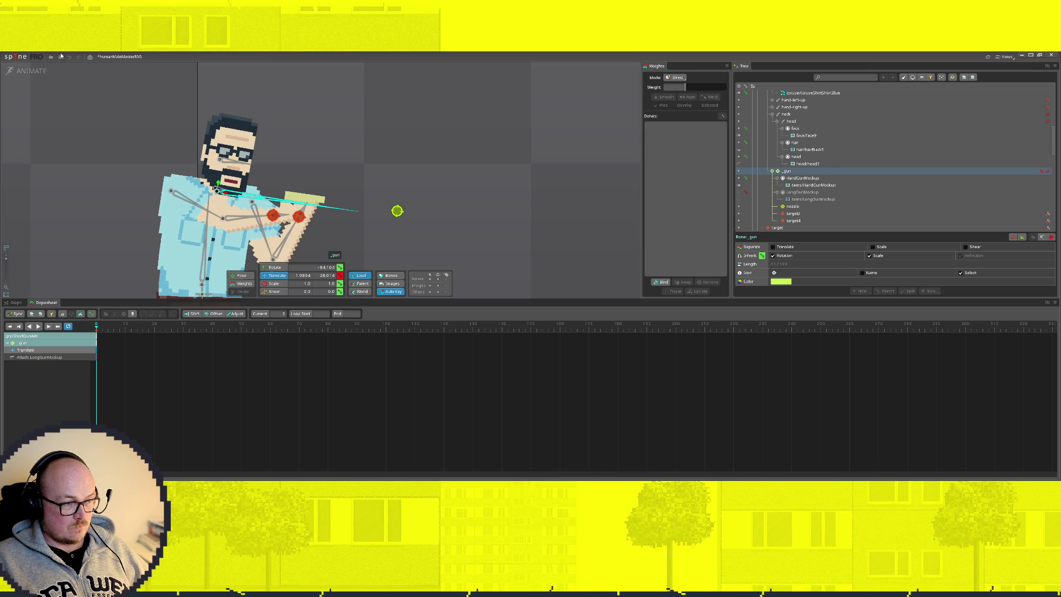
click(31, 70)
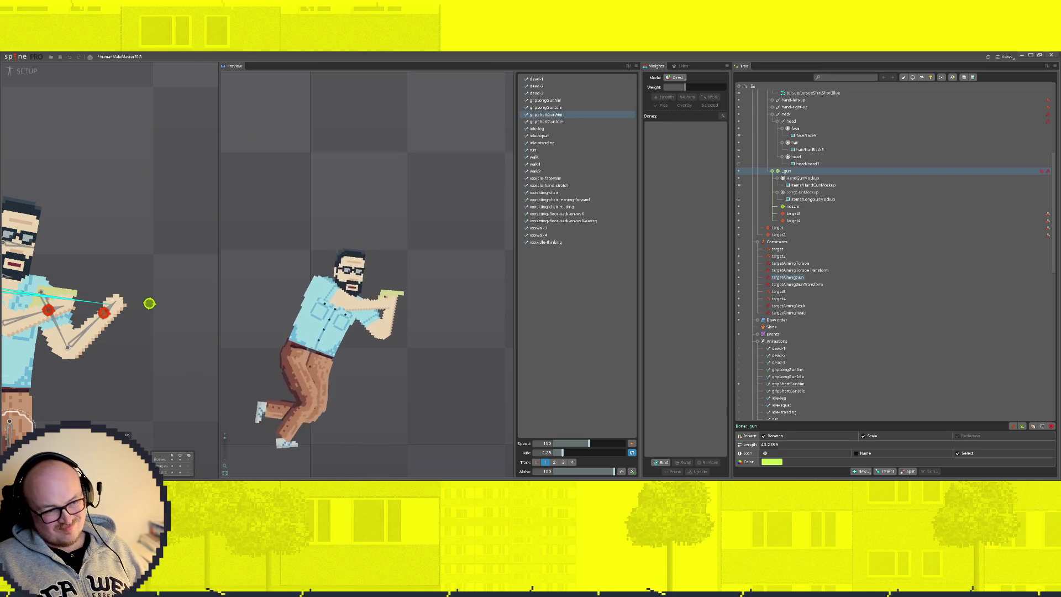
Drag target4 down onto the torso to lower one arm from the gun, then preview again
click(31, 70)
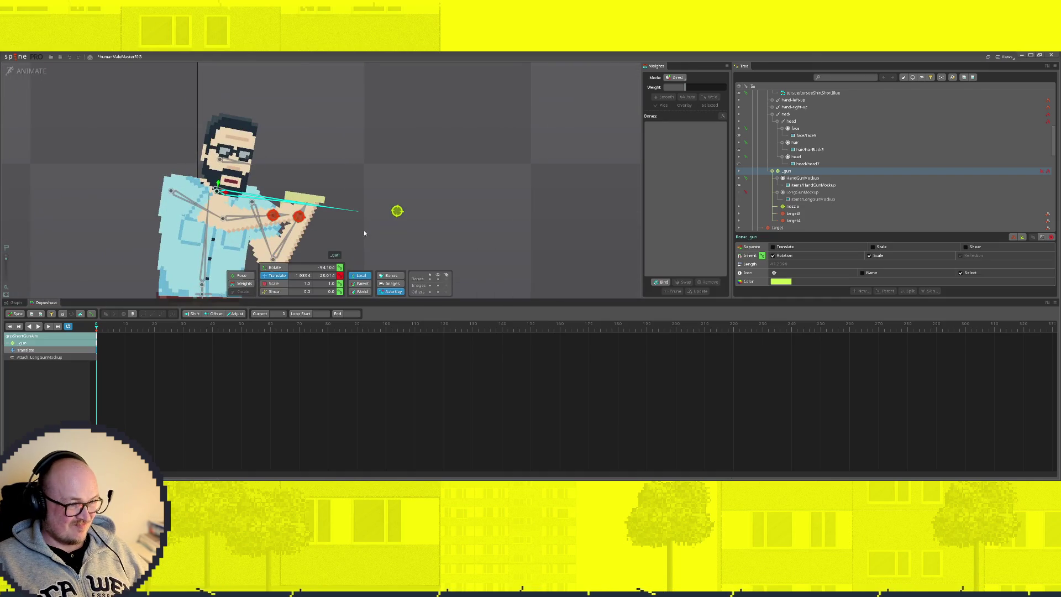
drag(298, 217, 189, 251)
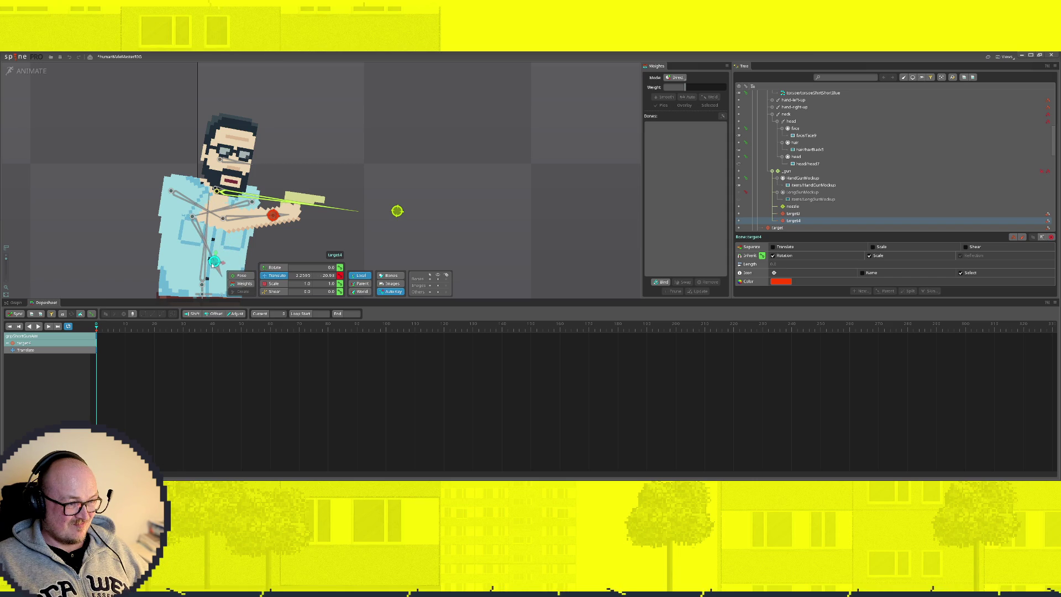
click(31, 71)
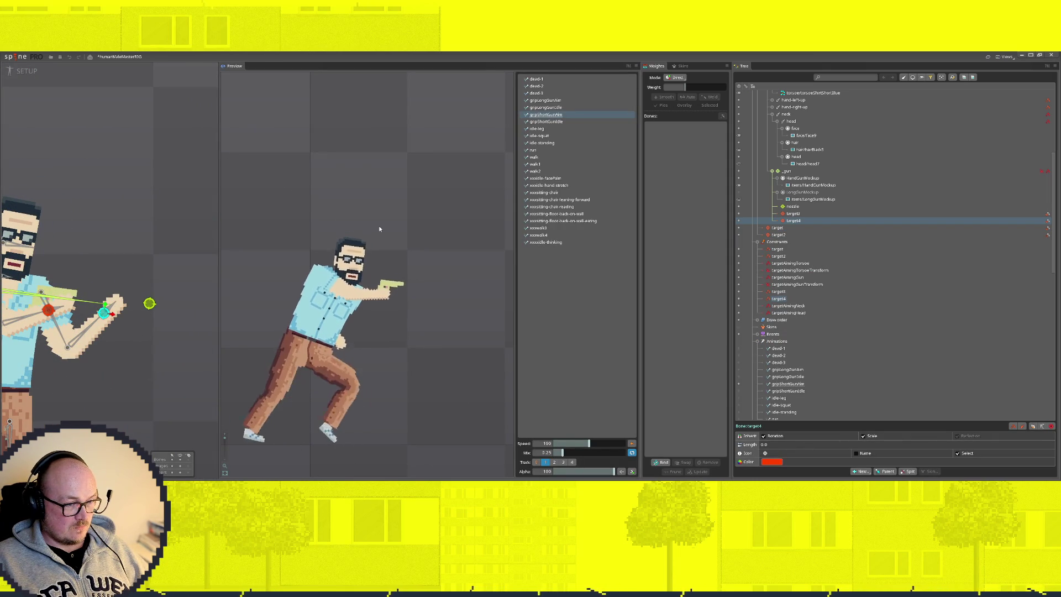
Move target4 back up and the left hand leftward so both hands rest on the gun, then preview in setup
click(19, 71)
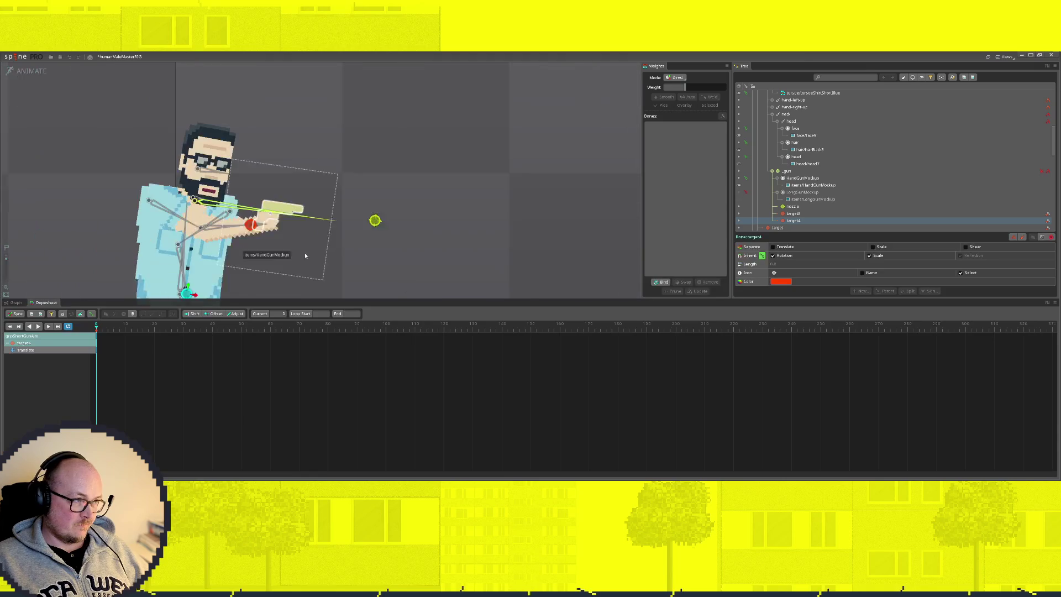
mouse_move(231, 275)
mouse_down()
mouse_move(377, 199)
mouse_move(311, 226)
mouse_move(322, 219)
mouse_move(302, 217)
mouse_up()
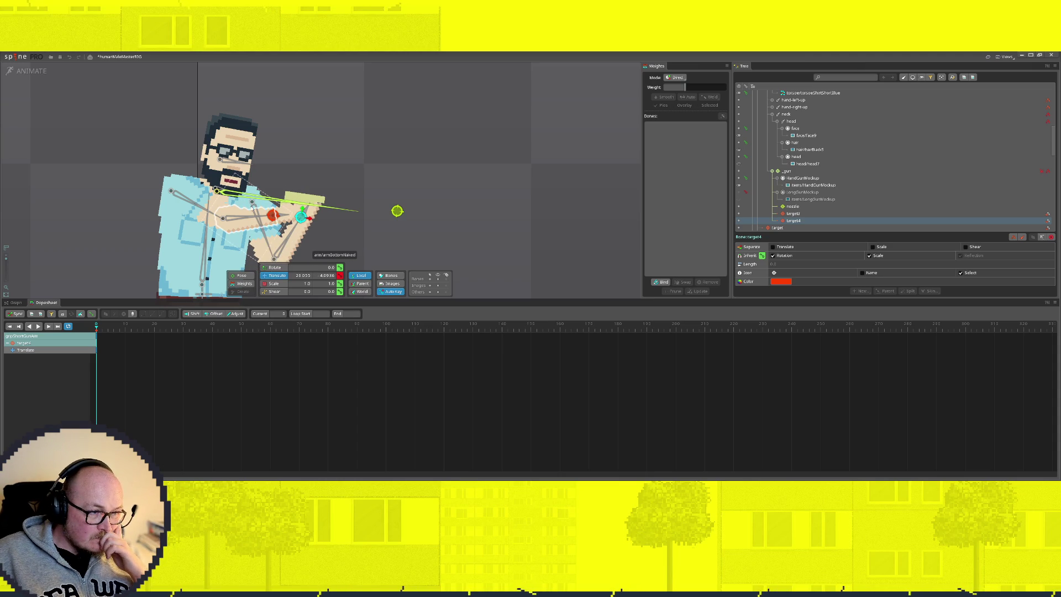
click(256, 206)
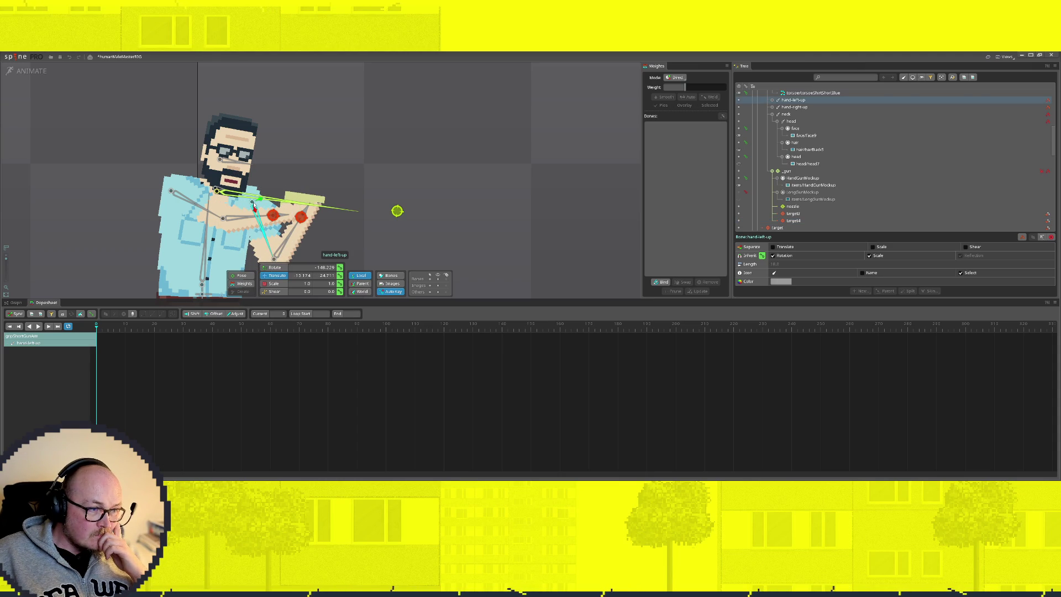
drag(254, 205, 244, 203)
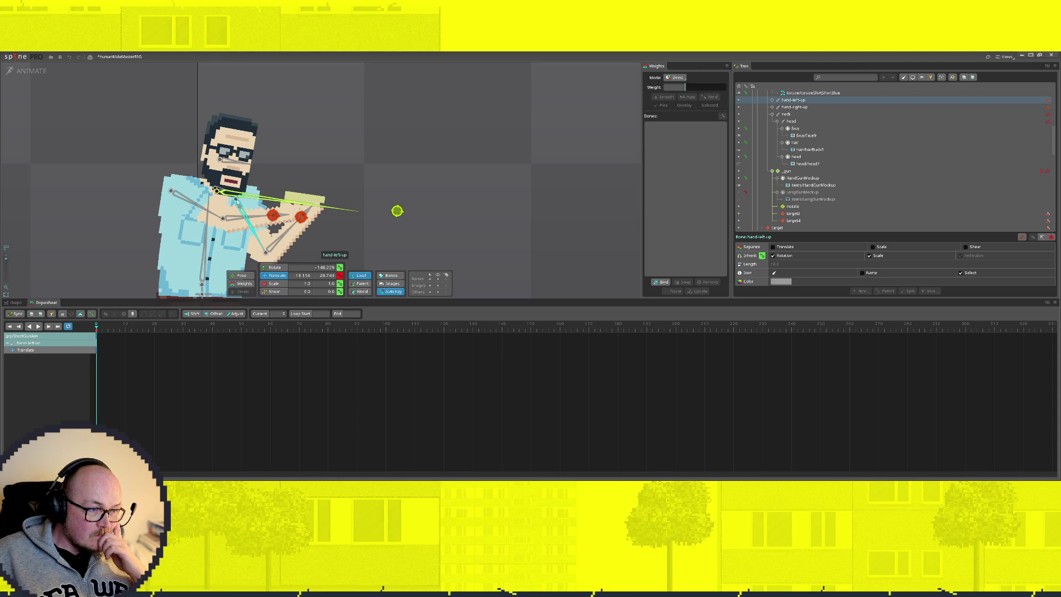
click(301, 217)
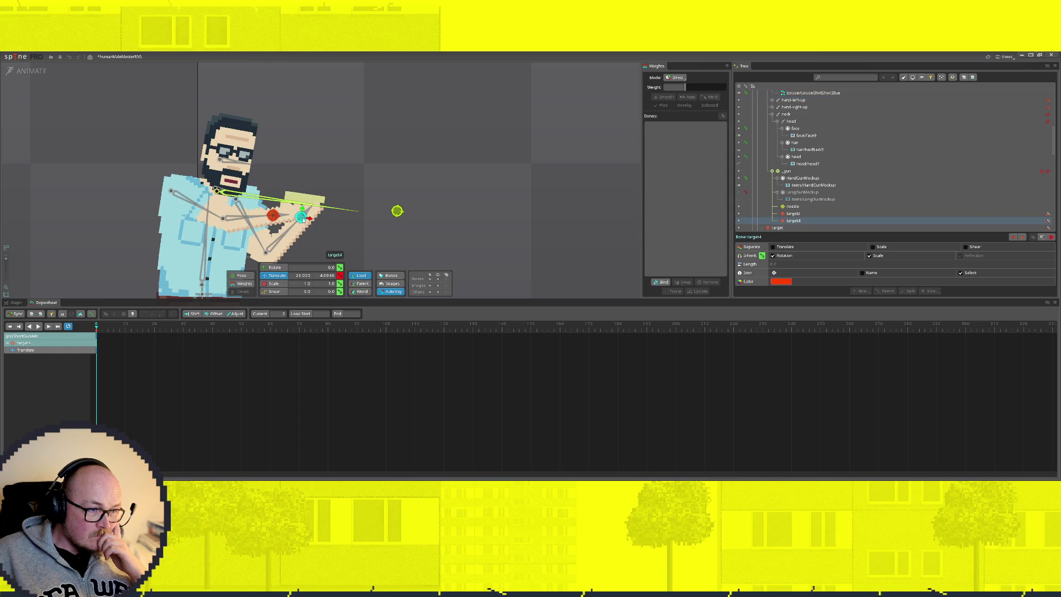
click(273, 214)
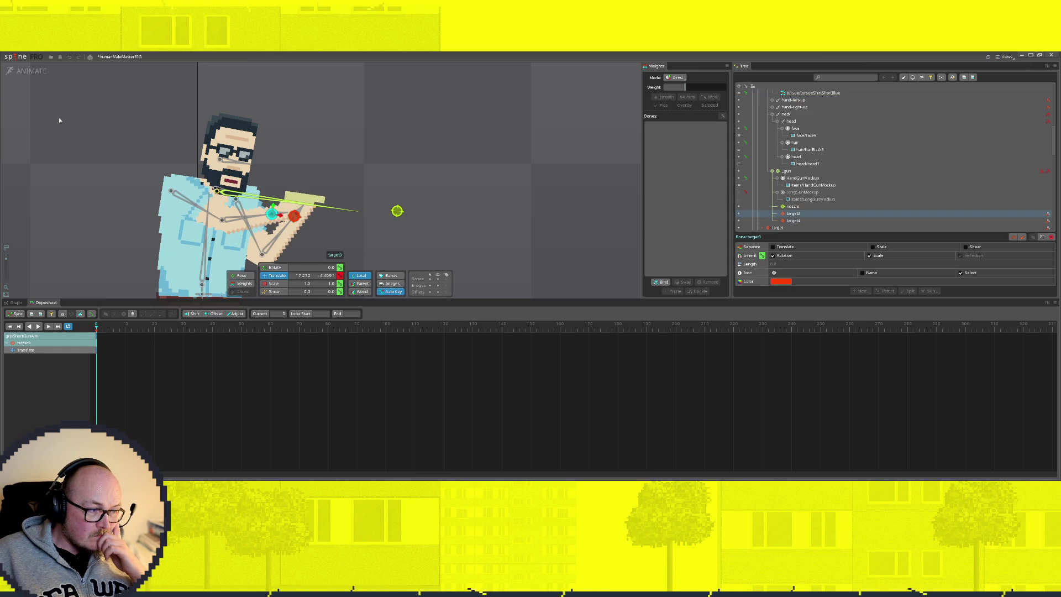
click(32, 67)
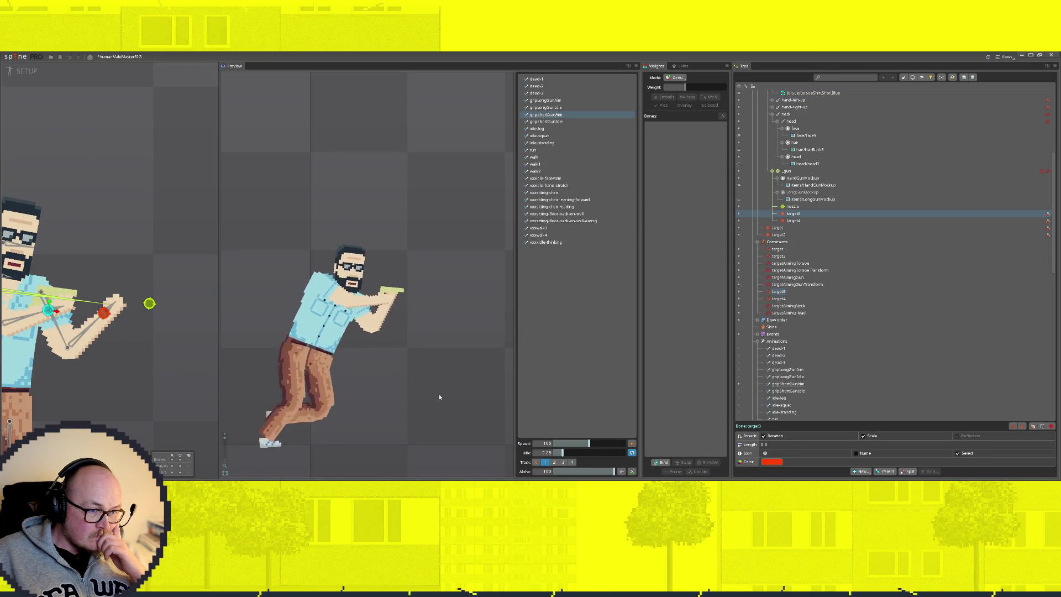
Alternate the preview between gripLongGunIdle and the short-gun grip animations to compare them
click(554, 122)
key(Up)
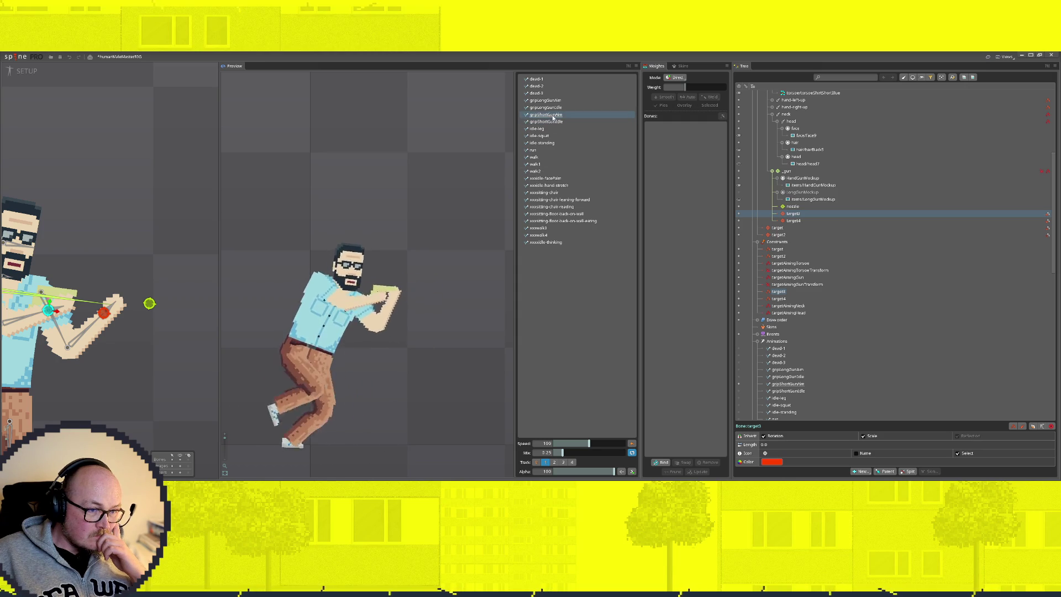
click(553, 123)
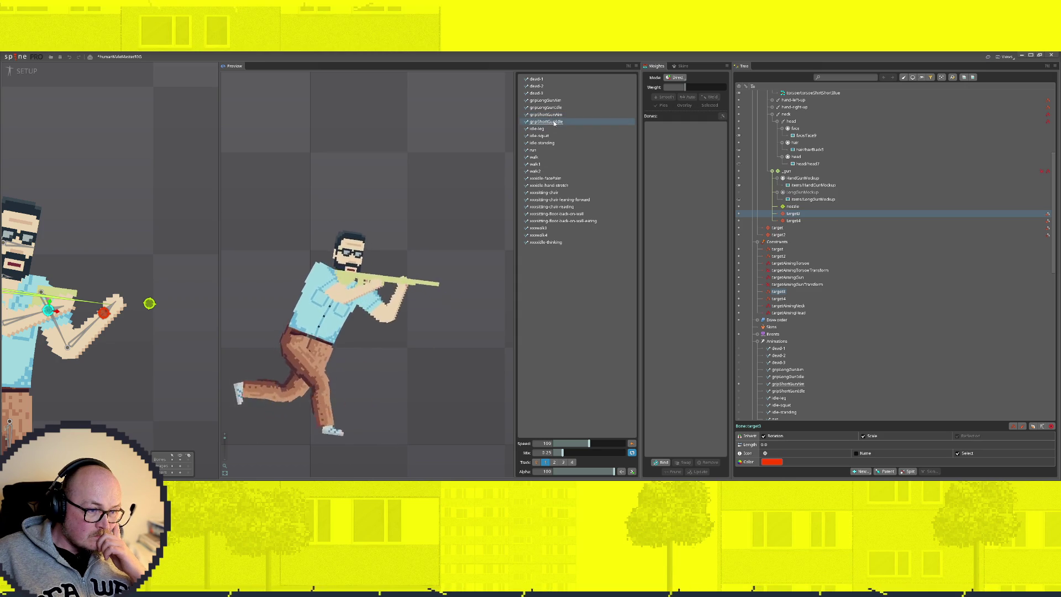
key(Up)
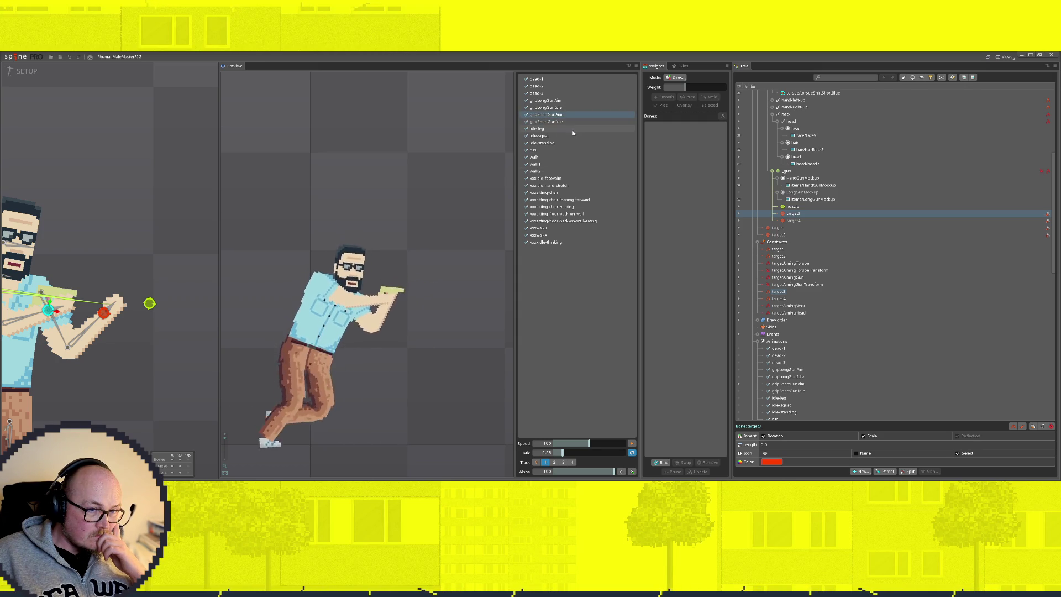
click(557, 122)
click(559, 116)
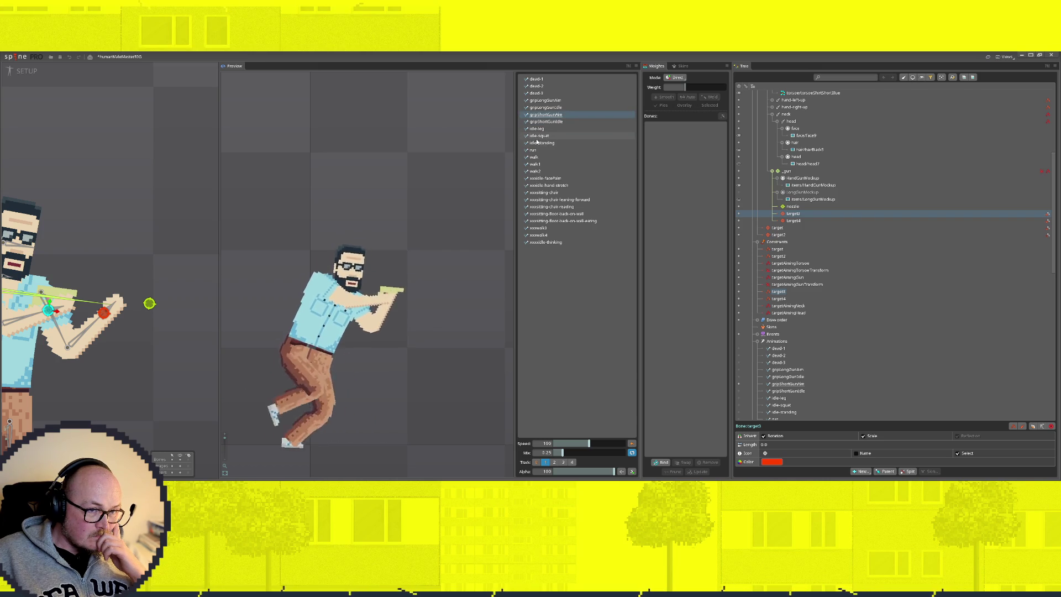
click(553, 107)
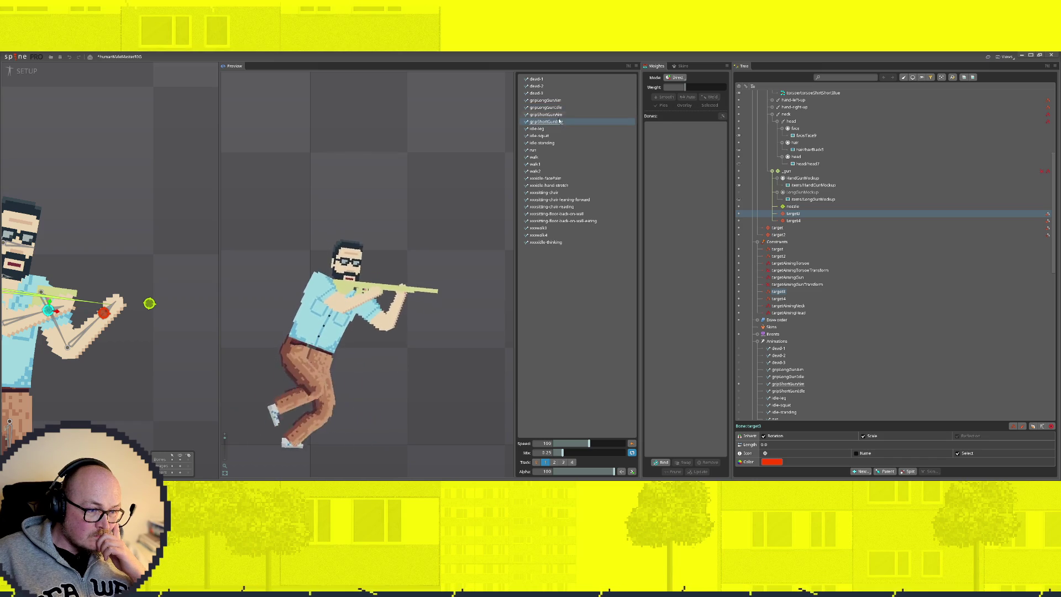
click(560, 115)
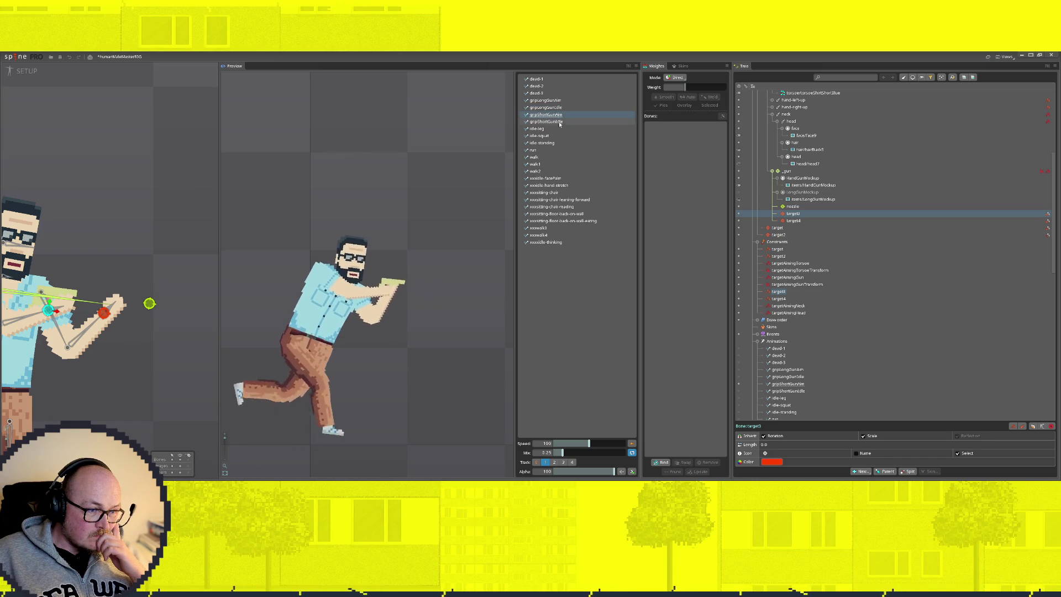
Return to Animate mode with gripShortGunIdle as the active animation
click(25, 70)
scroll(829, 195, down, 5)
scroll(831, 193, down, 5)
scroll(832, 193, down, 1)
click(738, 152)
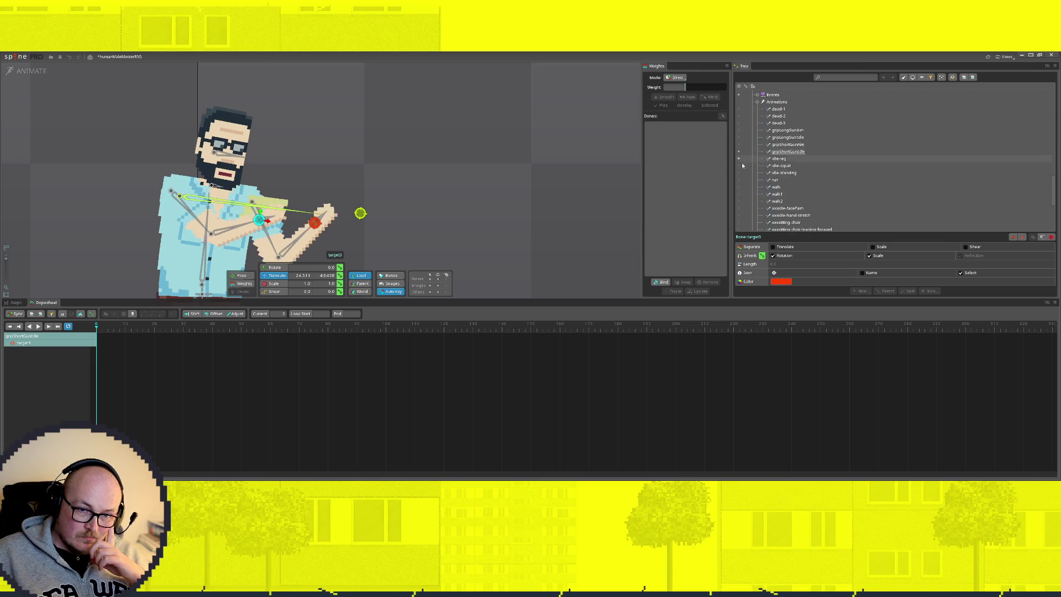
scroll(909, 186, up, 3)
scroll(908, 186, up, 3)
scroll(906, 189, up, 2)
scroll(843, 183, up, 1)
Show the LongGunMockup attachment and pull hand targets target3 and target4 left to fold the arms
click(739, 173)
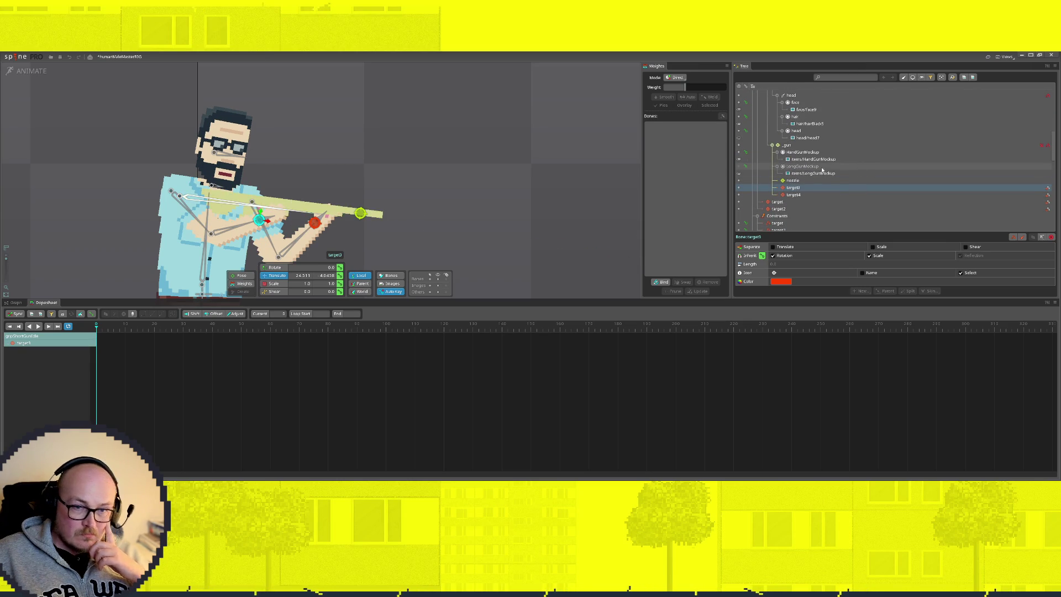
click(739, 173)
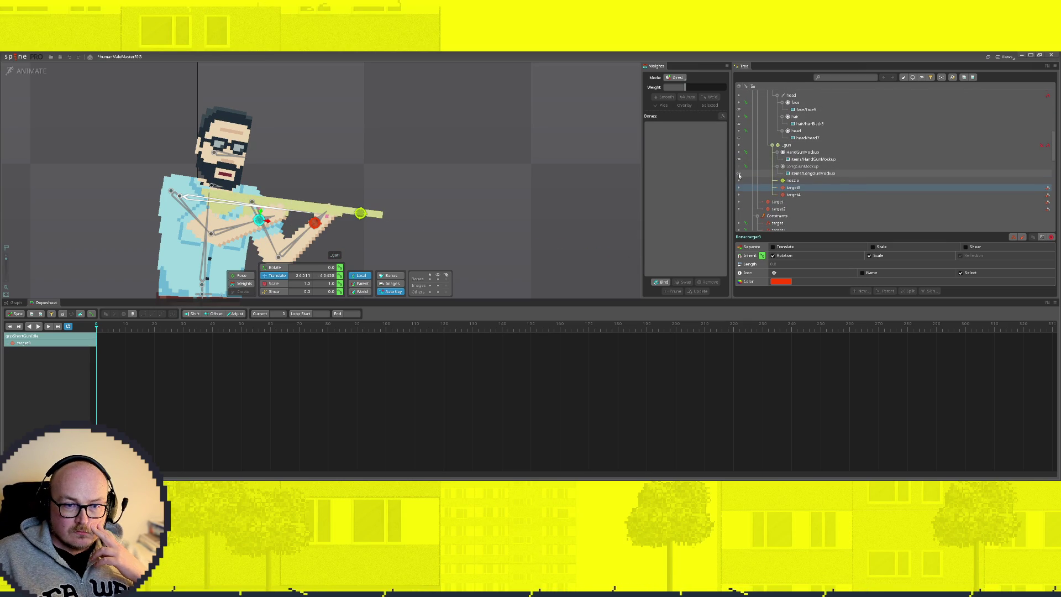
scroll(292, 175, down, 2)
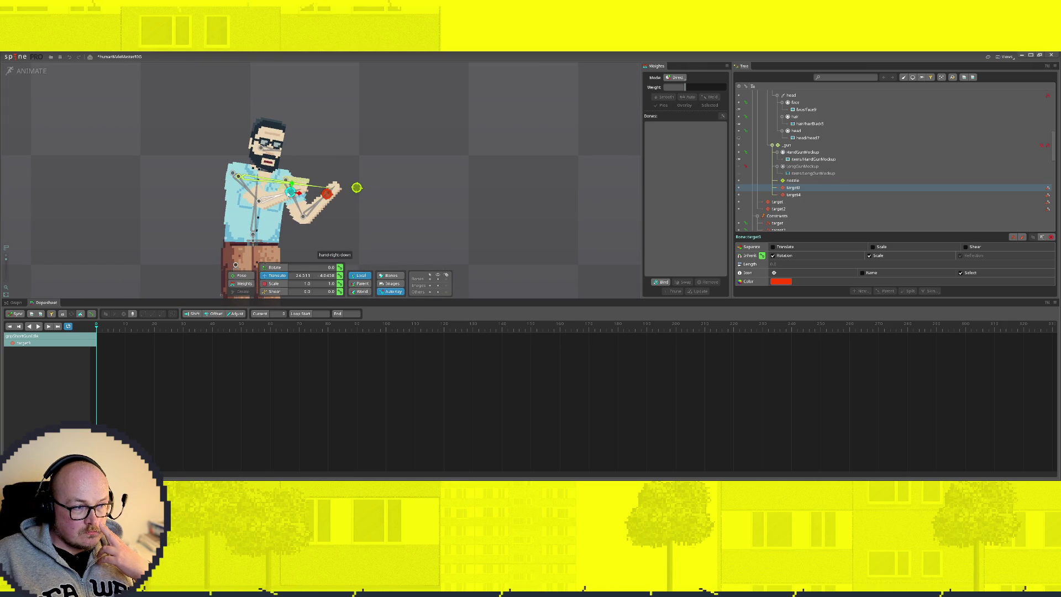
scroll(290, 194, up, 3)
drag(297, 193, 269, 193)
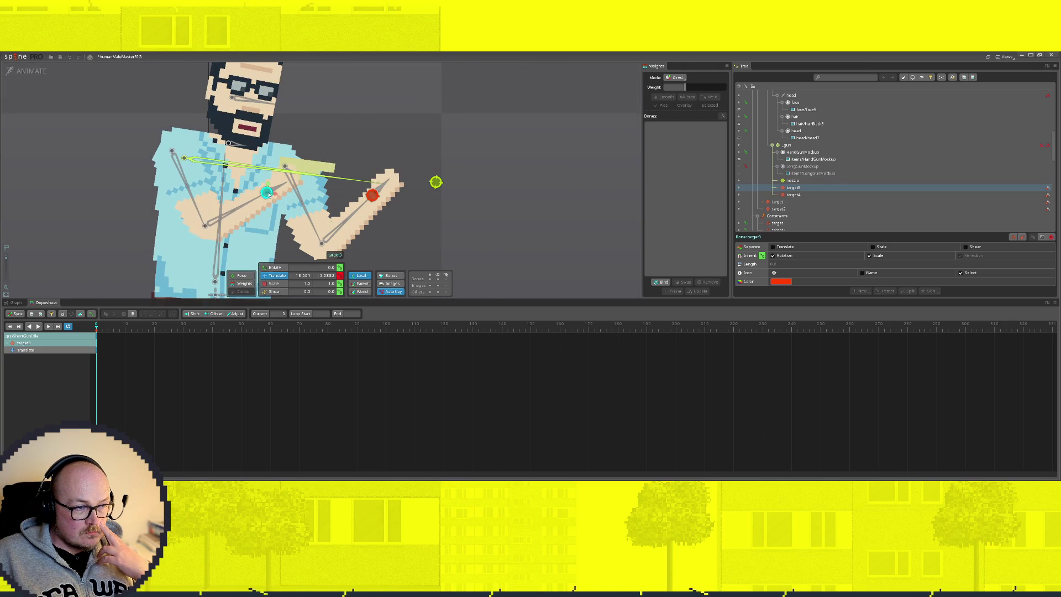
click(388, 184)
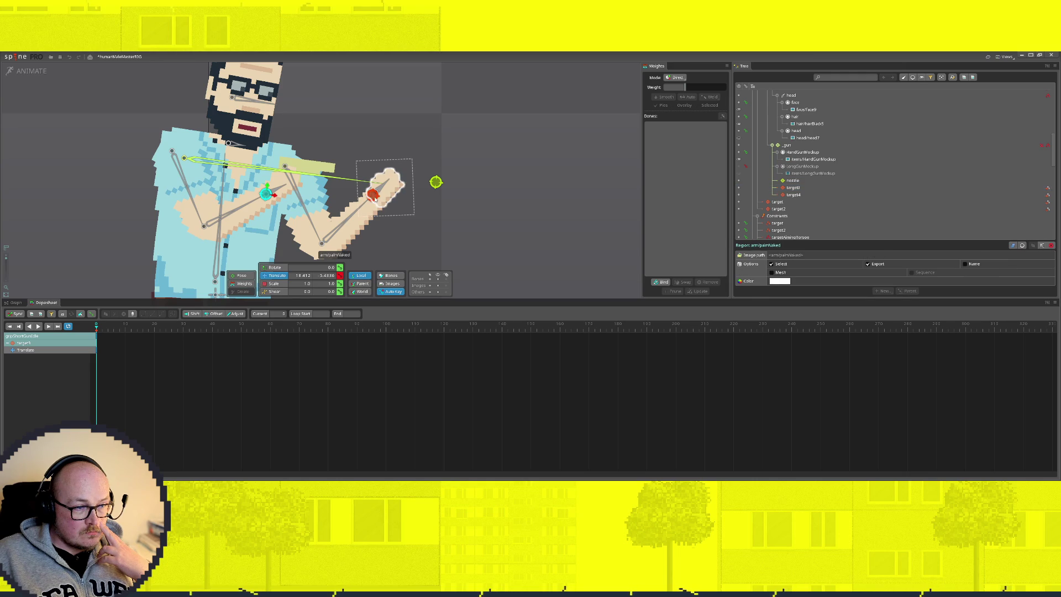
drag(374, 196, 294, 190)
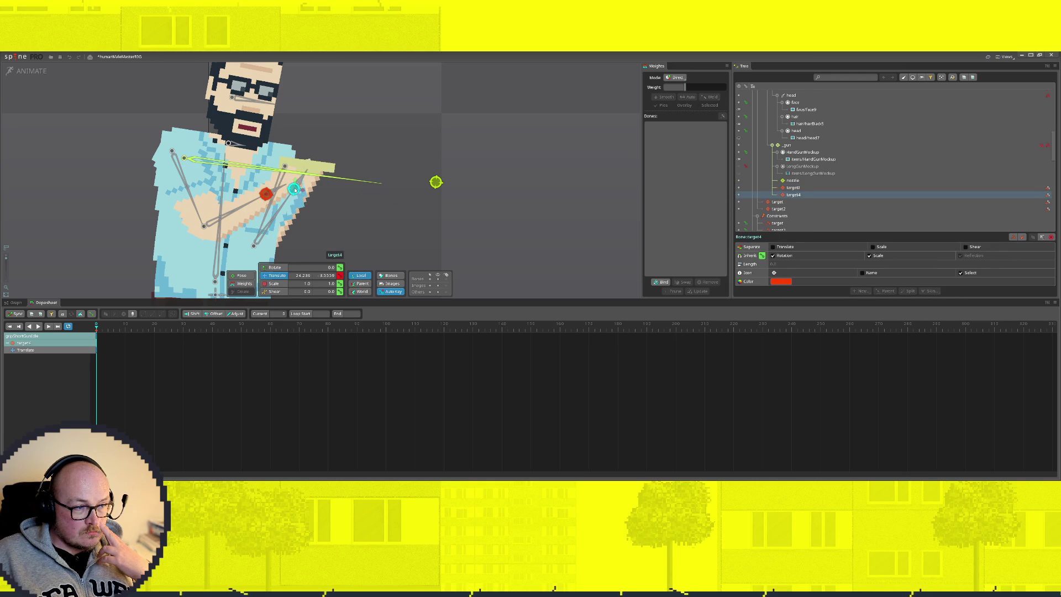
With gripShortGunIdle active, move the _gun bone forward so its new position is auto-keyed
click(198, 163)
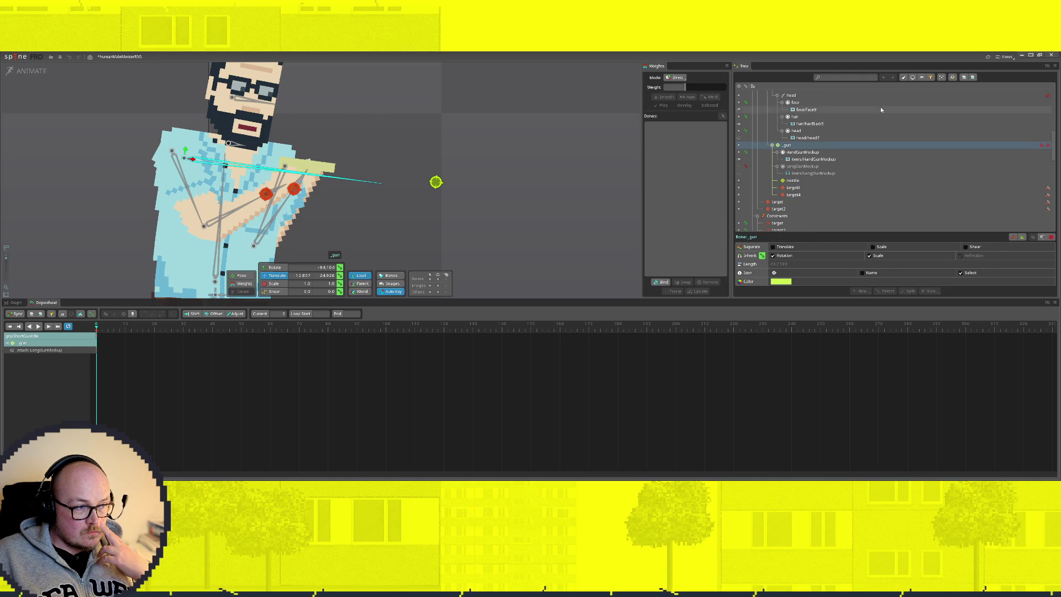
scroll(815, 181, down, 2)
scroll(814, 181, down, 2)
scroll(815, 182, down, 1)
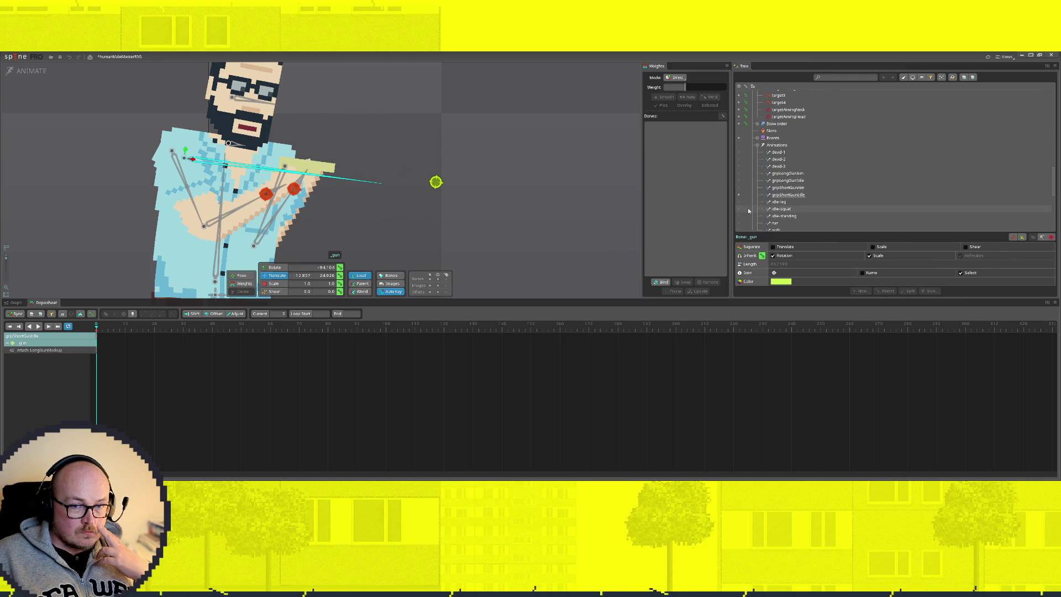
click(738, 181)
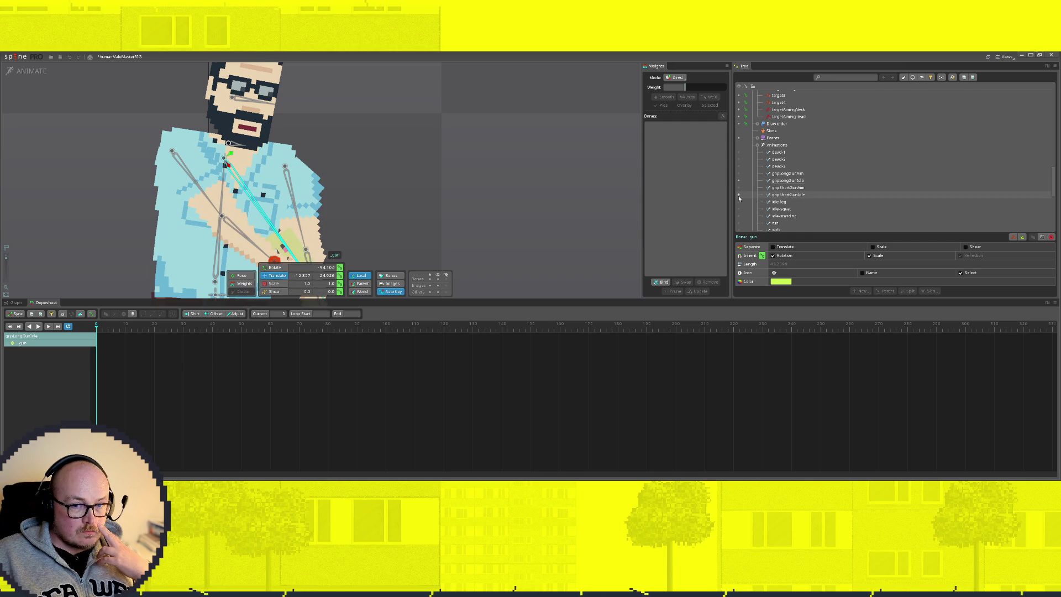
click(738, 194)
drag(189, 156, 224, 161)
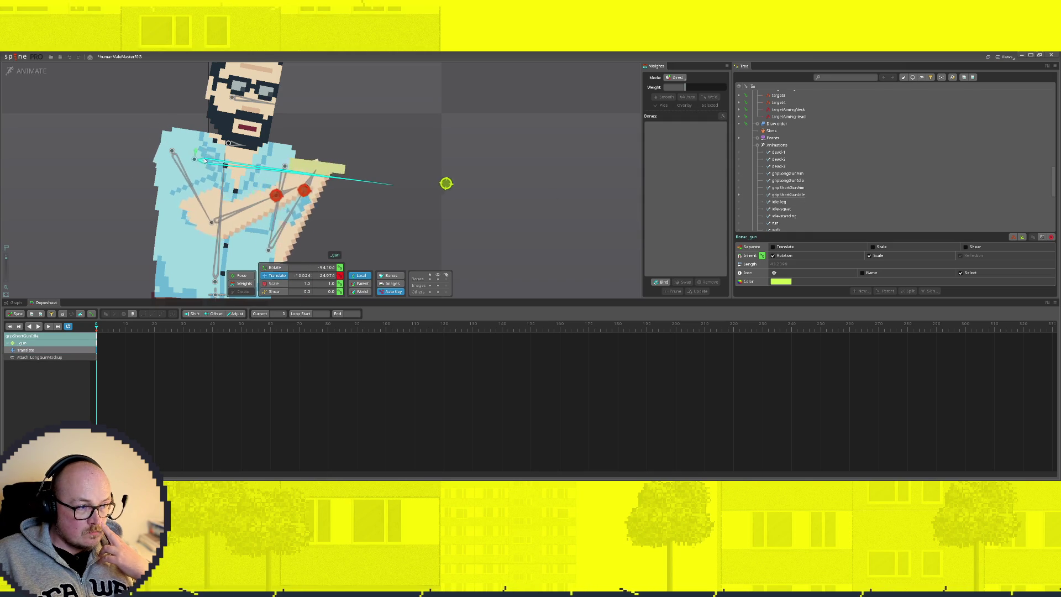
scroll(174, 125, down, 3)
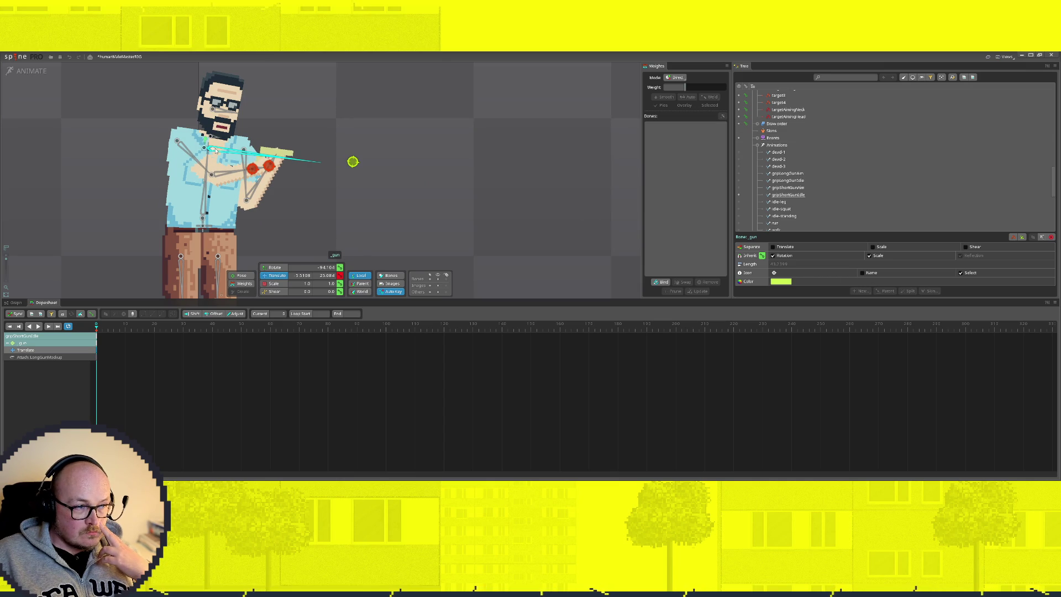
scroll(879, 189, up, 5)
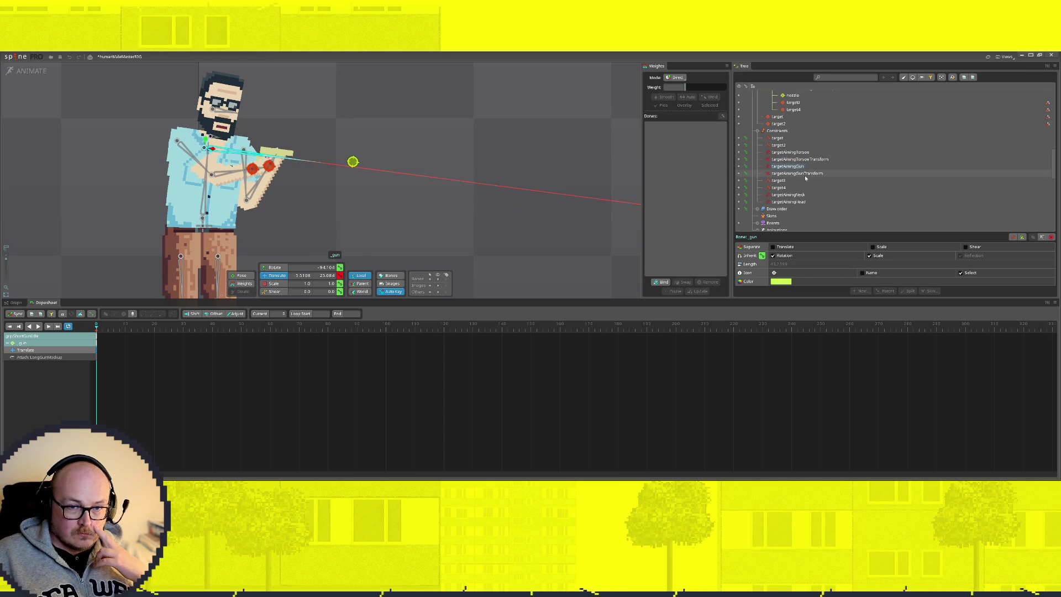
Try a higher translate mix on targetAimingGunTransform, undoing and redoing to compare the pose
click(796, 174)
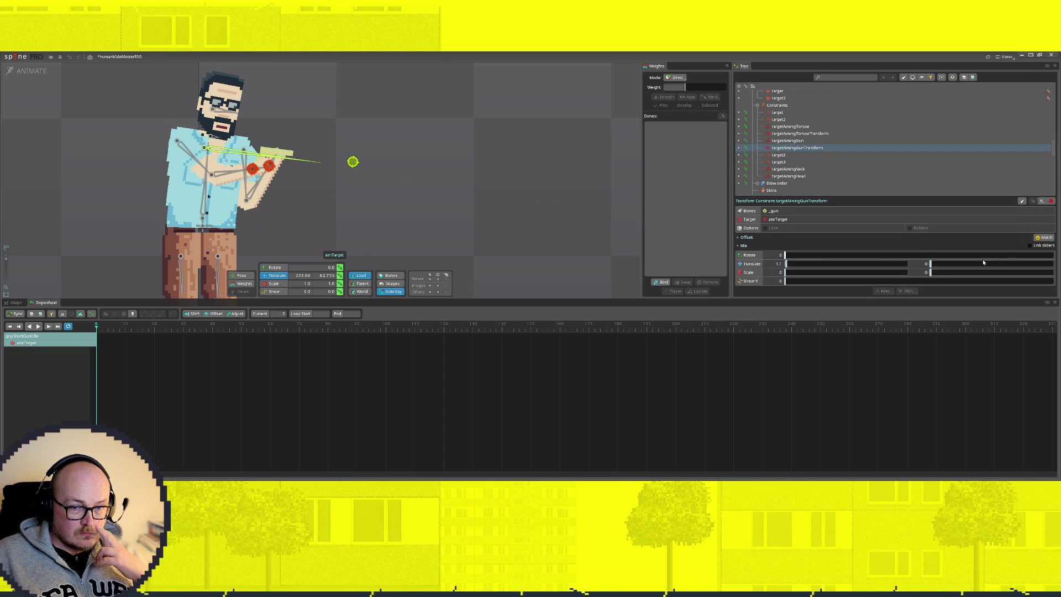
drag(792, 264, 803, 264)
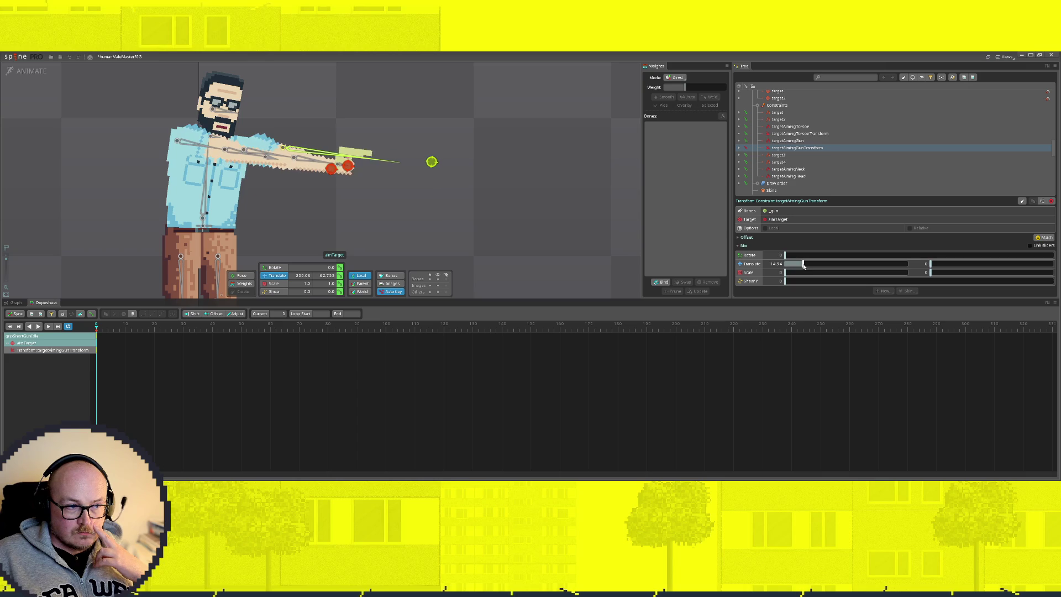
key(ctrl+z)
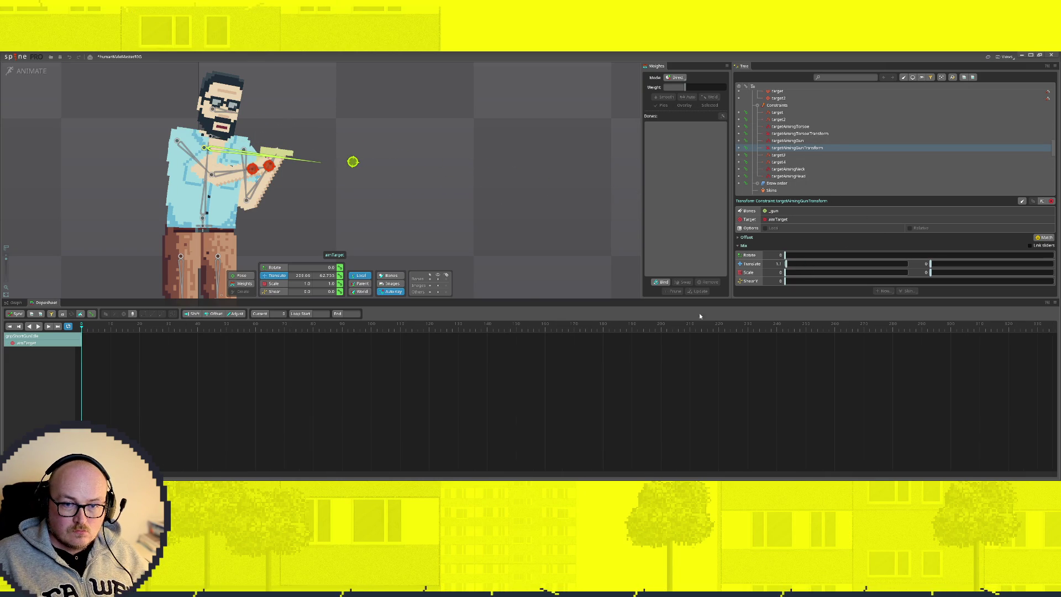
drag(519, 305, 518, 382)
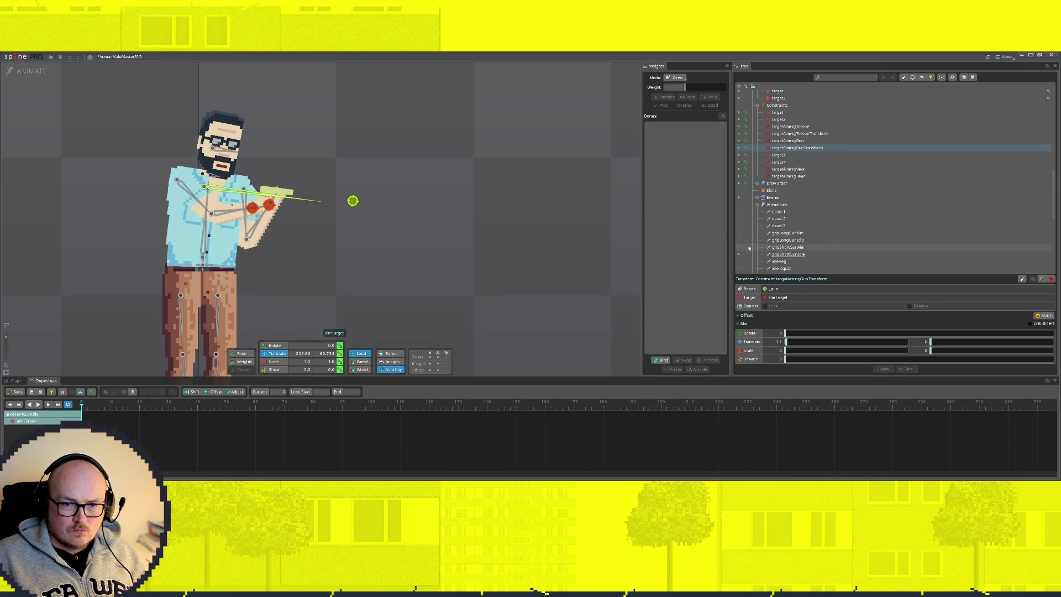
key(ctrl+y)
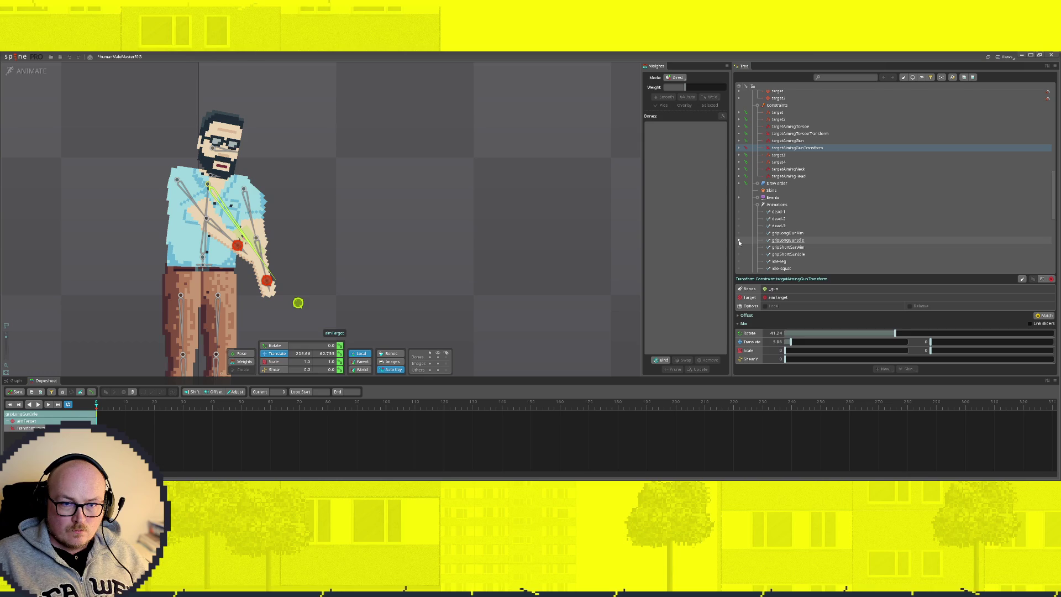
key(ctrl+z)
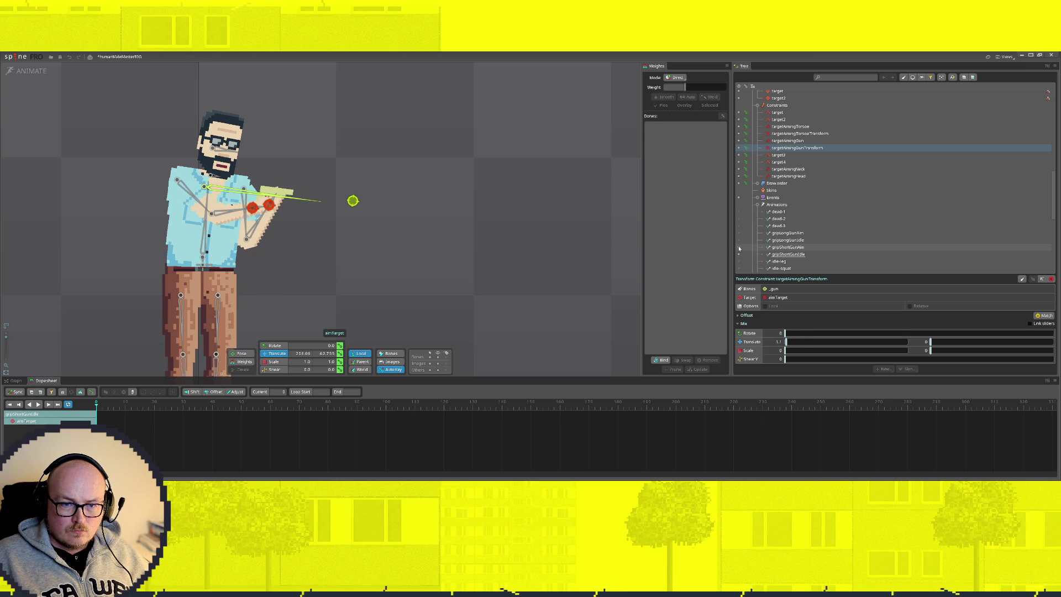
key(ctrl+y)
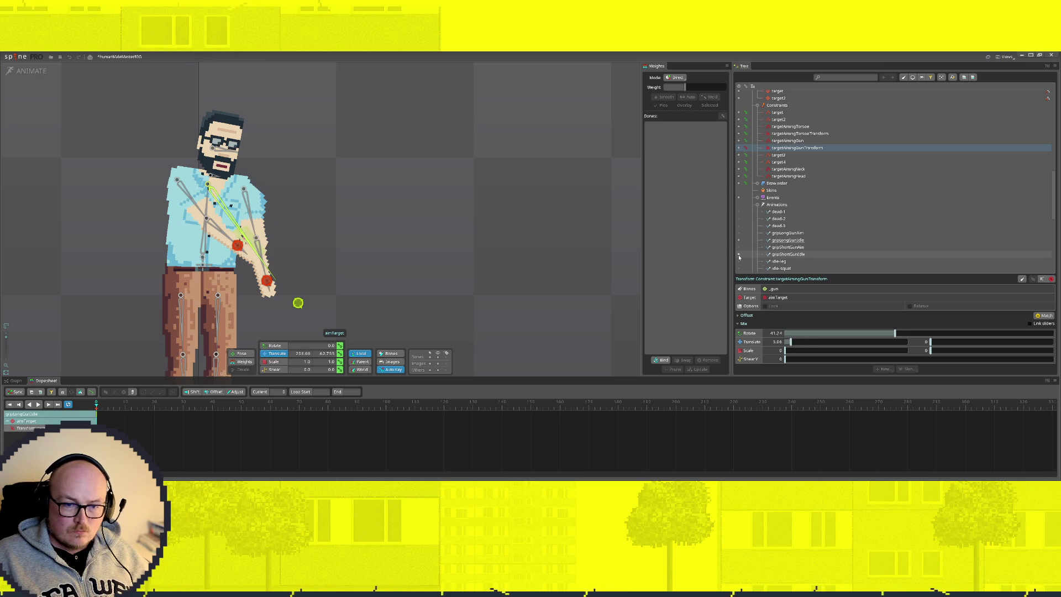
key(ctrl+z)
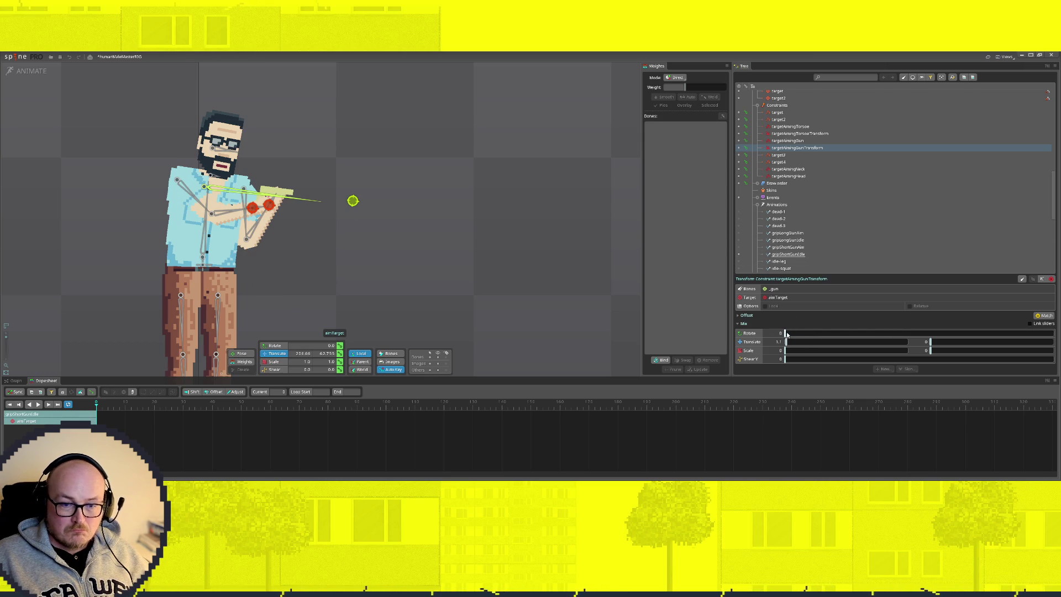
Raise the constraint's rotate mix and lower its translate mix so the gun sits closer to the body
drag(785, 333, 875, 332)
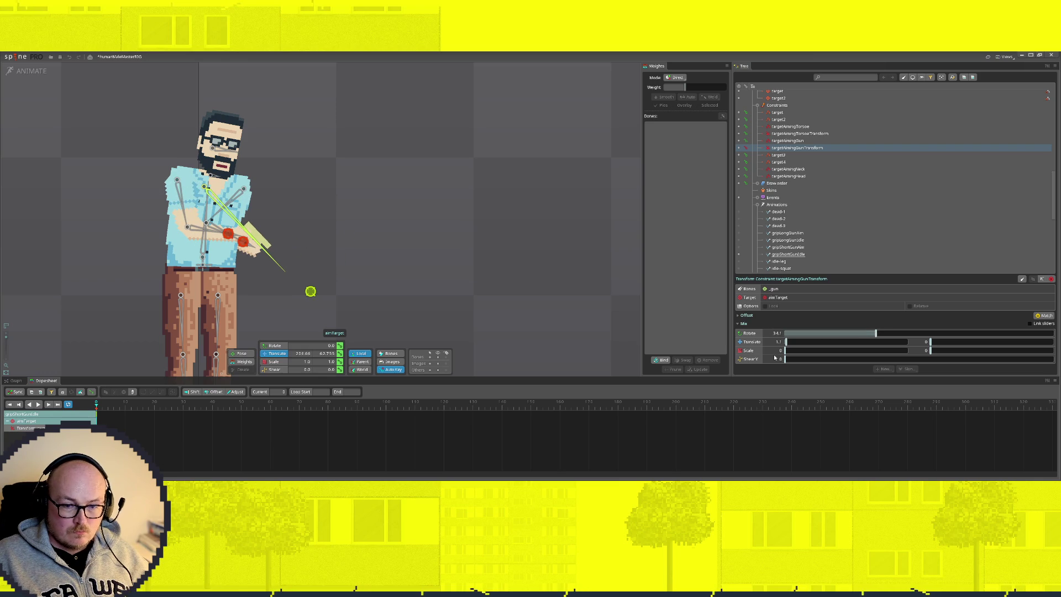
drag(789, 342, 792, 343)
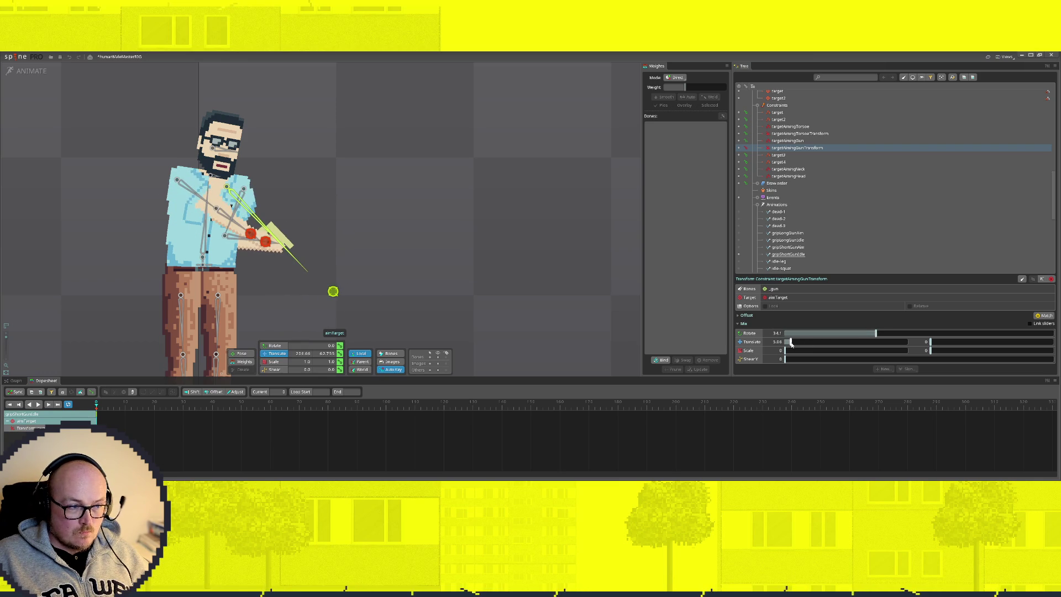
drag(790, 342, 788, 343)
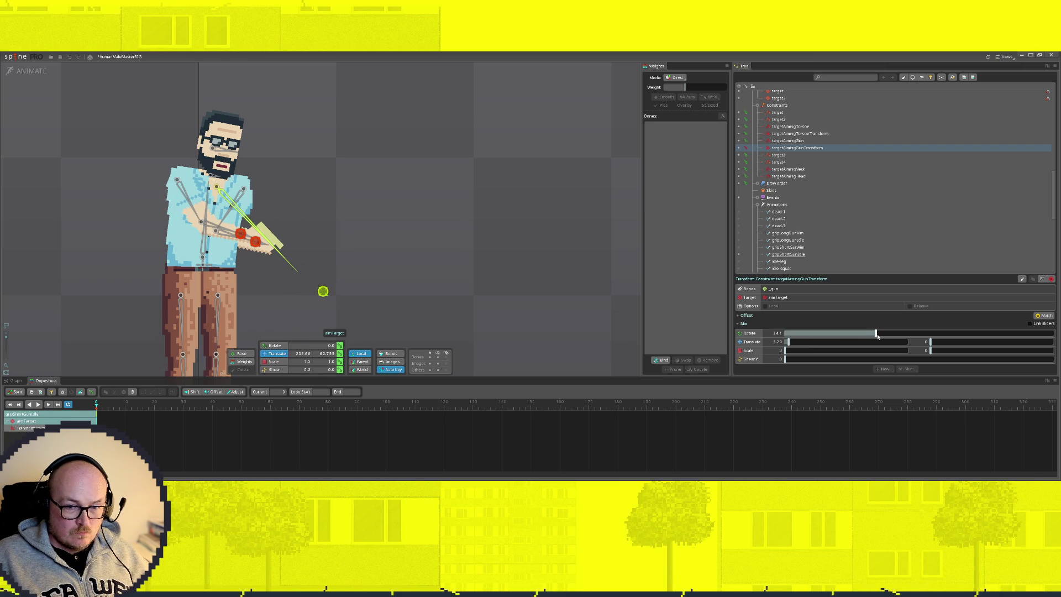
key(ctrl+z)
key(ctrl+shift+z)
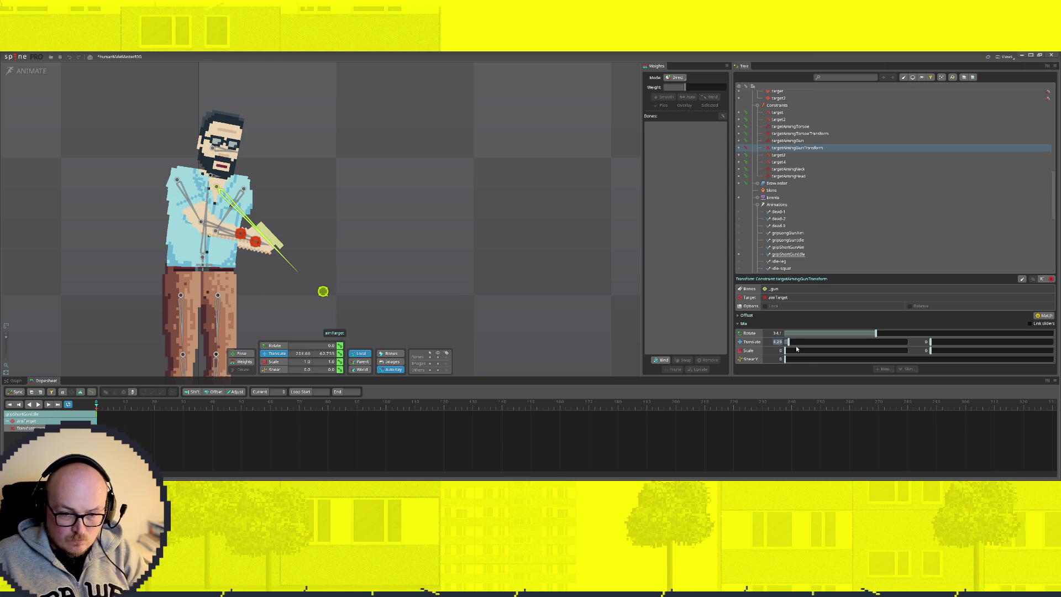
click(786, 341)
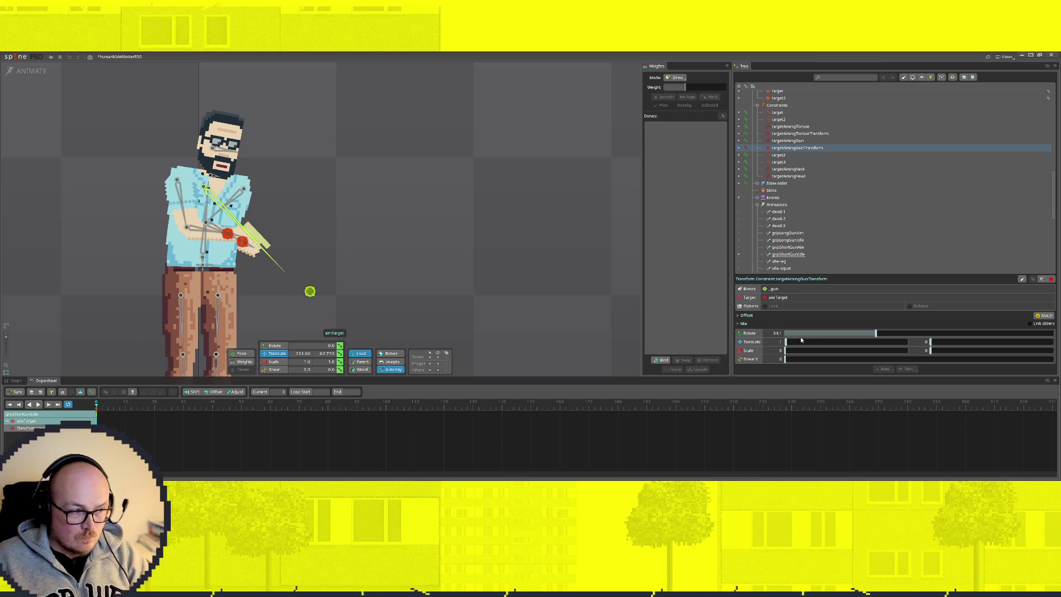
key(ctrl+z)
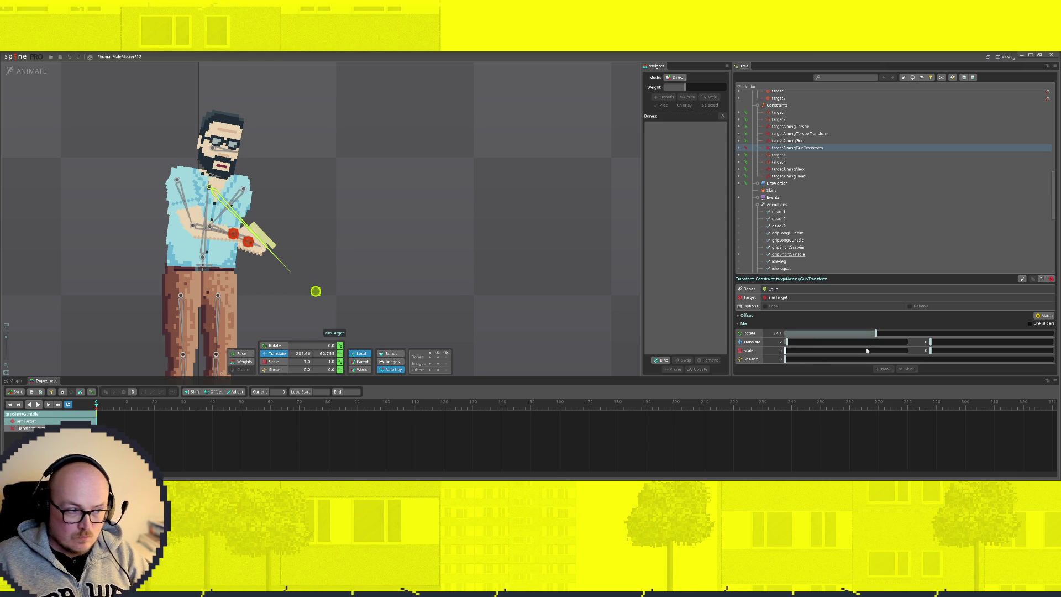
drag(876, 334, 881, 334)
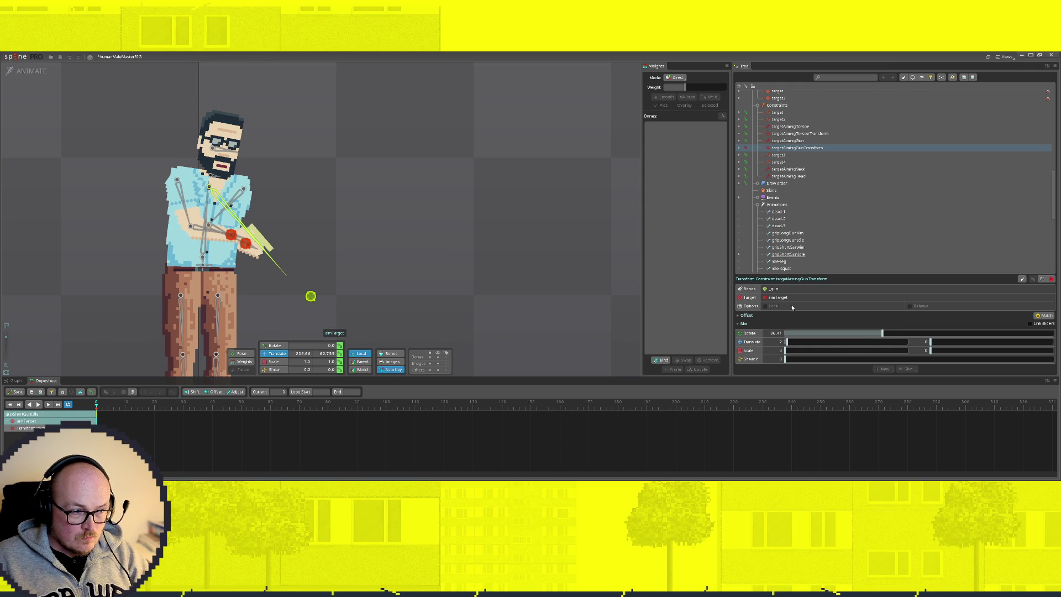
click(33, 70)
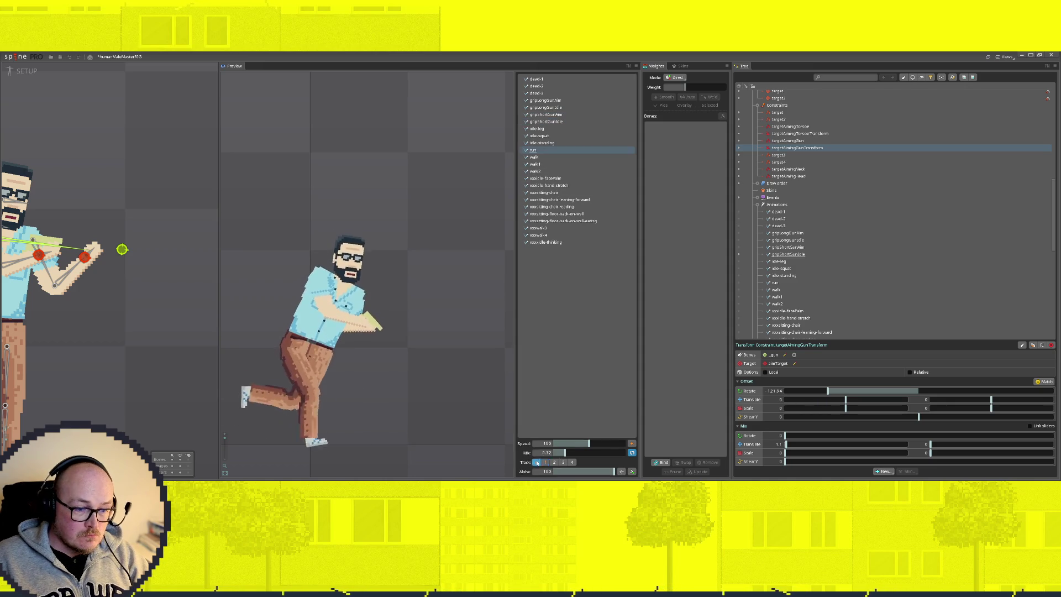
click(535, 150)
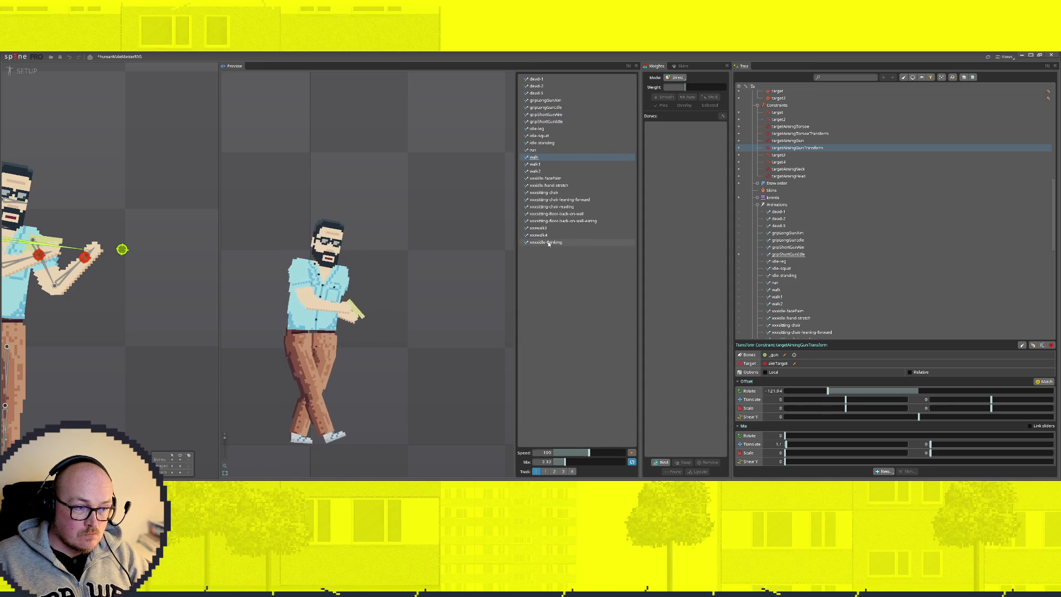
scroll(128, 256, down, 3)
click(130, 238)
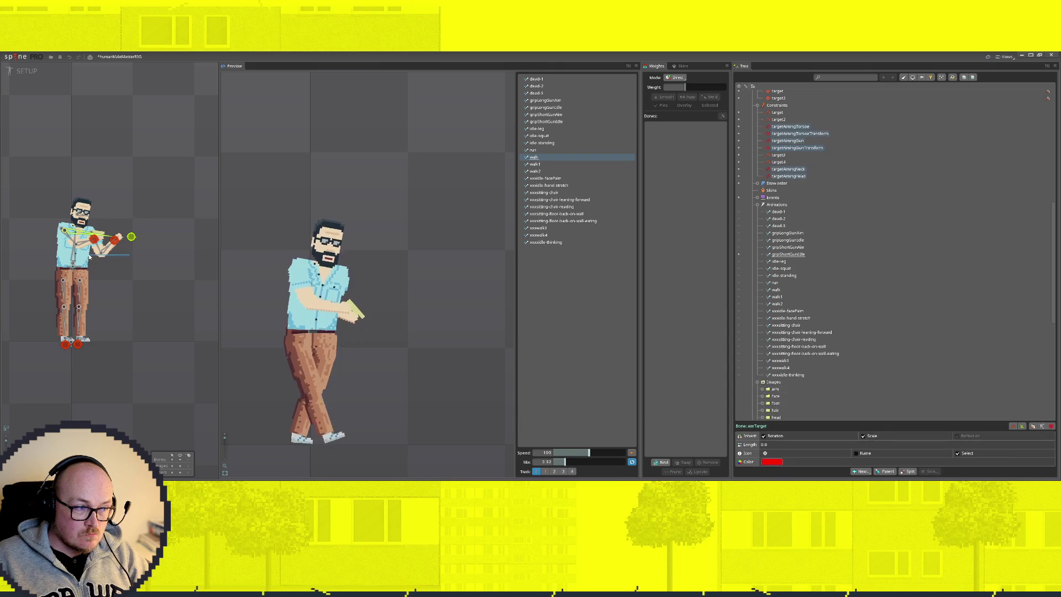
drag(137, 283, 2, 291)
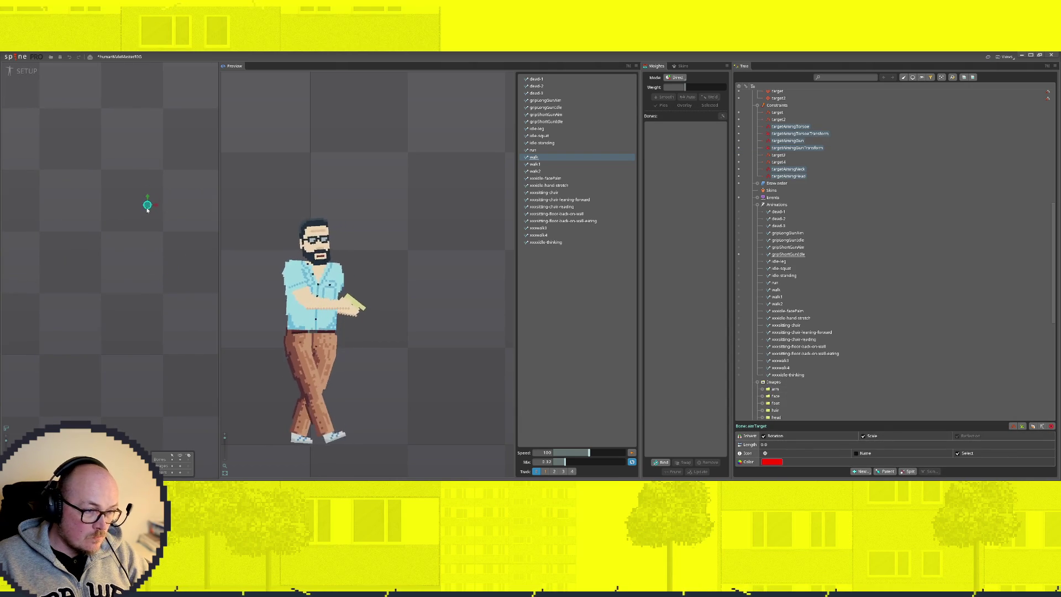
click(547, 166)
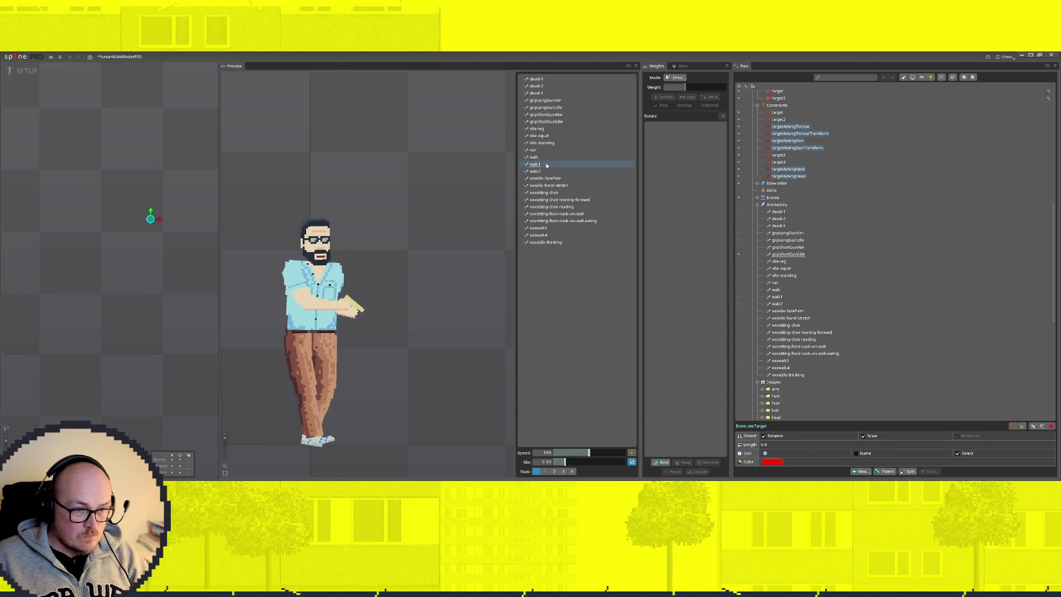
click(547, 170)
click(545, 165)
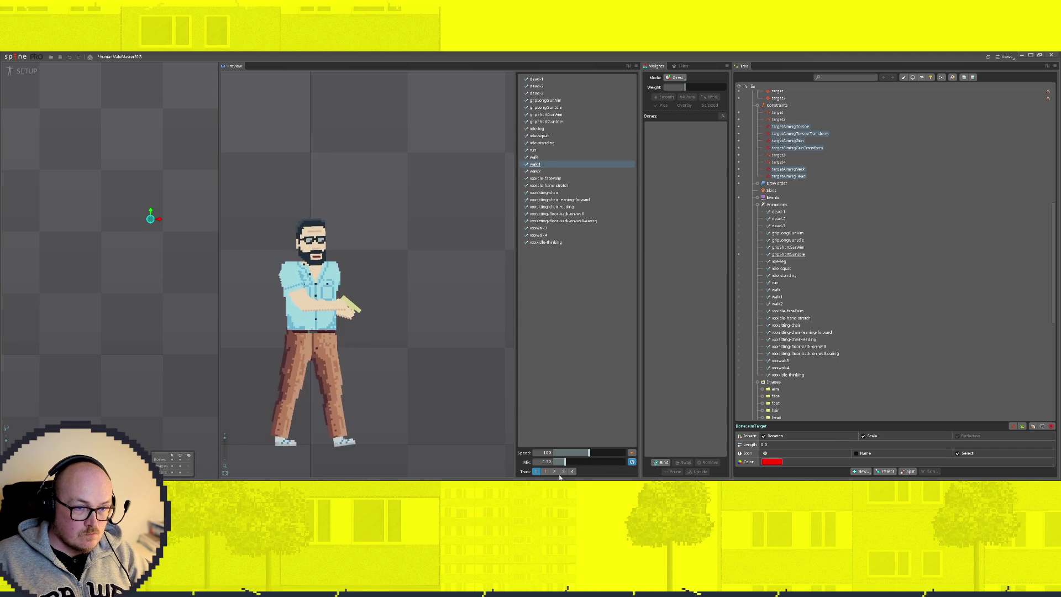
click(556, 115)
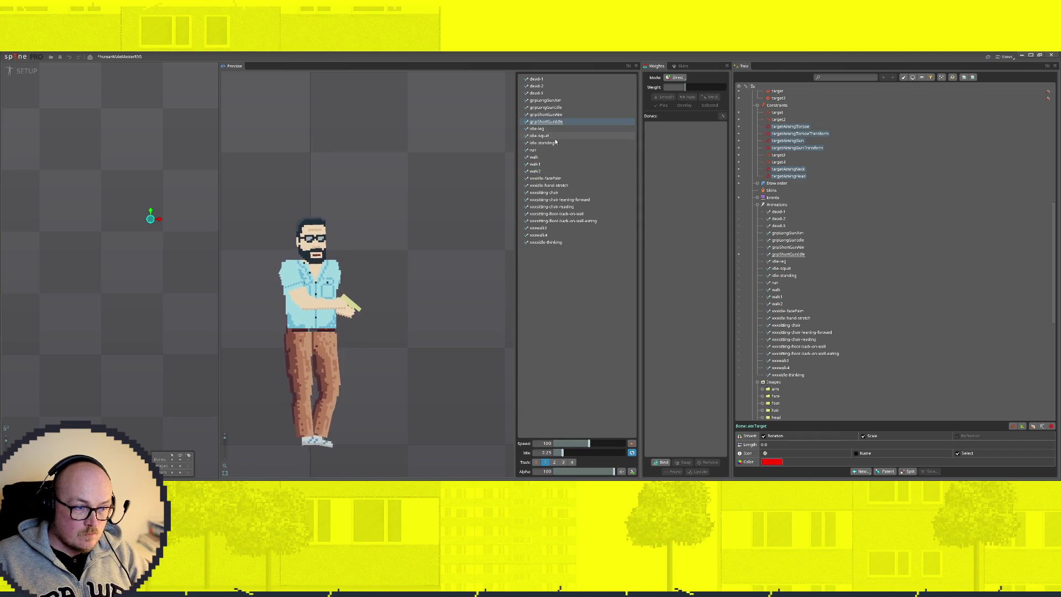
click(559, 108)
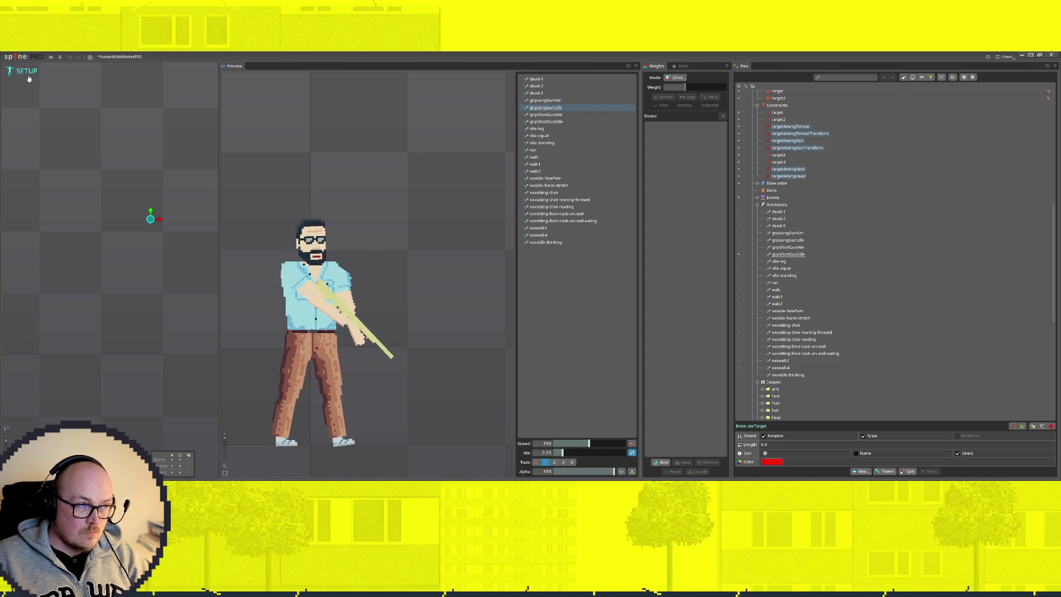
scroll(867, 258, down, 5)
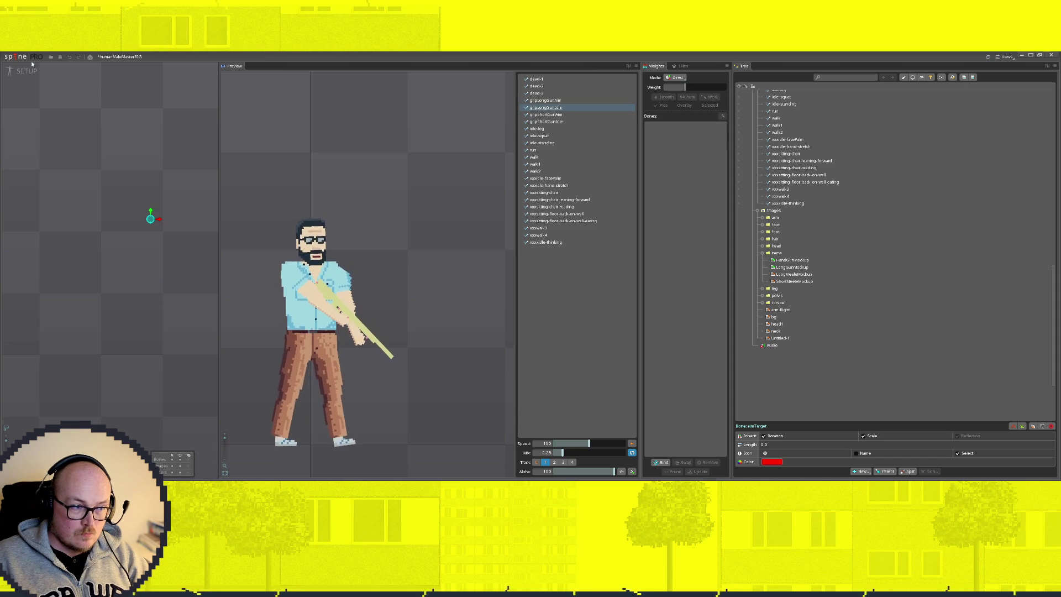
click(596, 106)
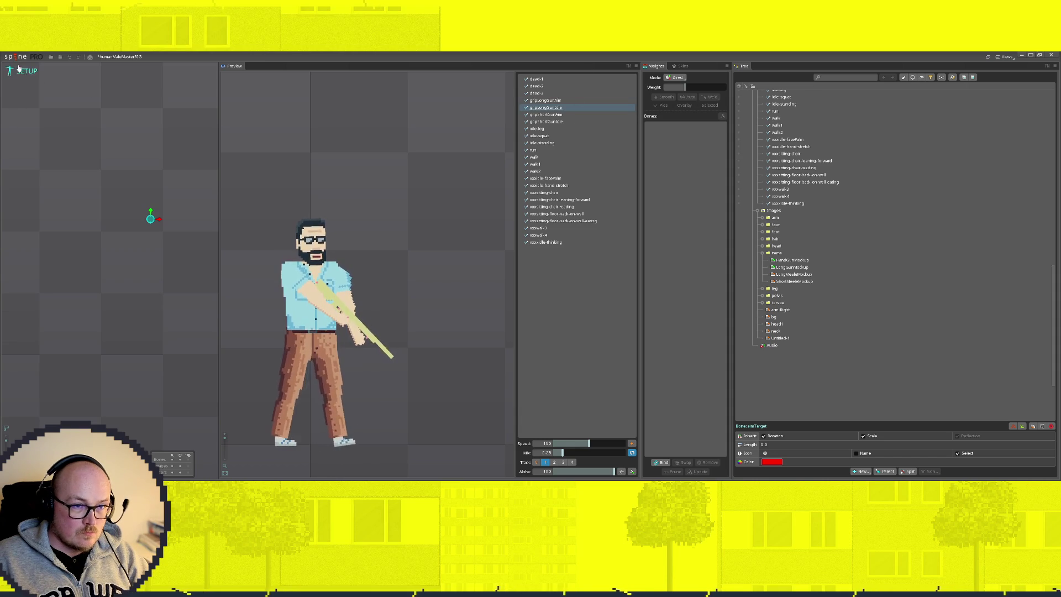
click(27, 73)
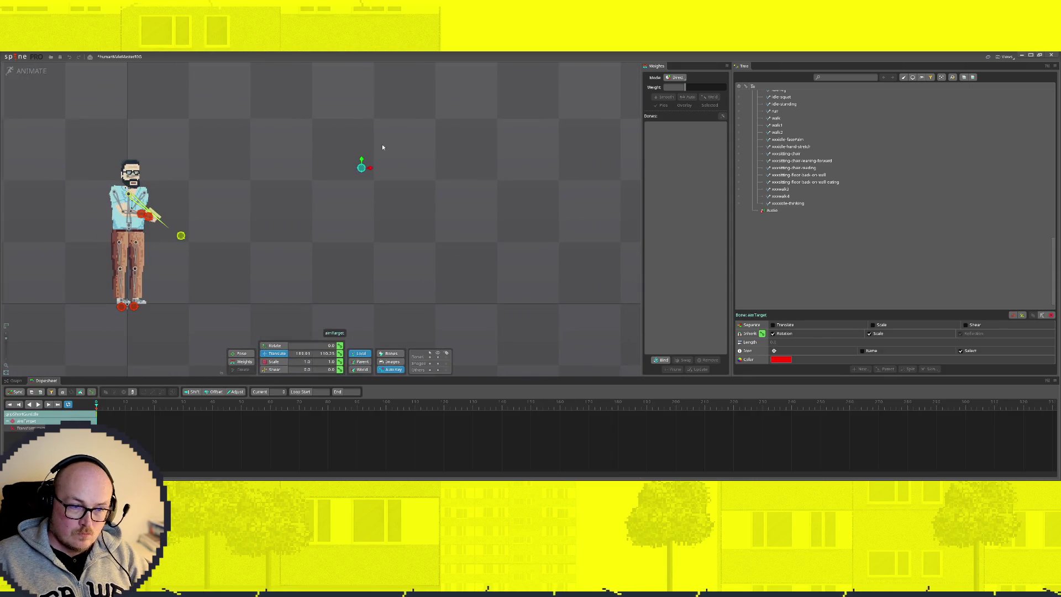
scroll(828, 211, up, 3)
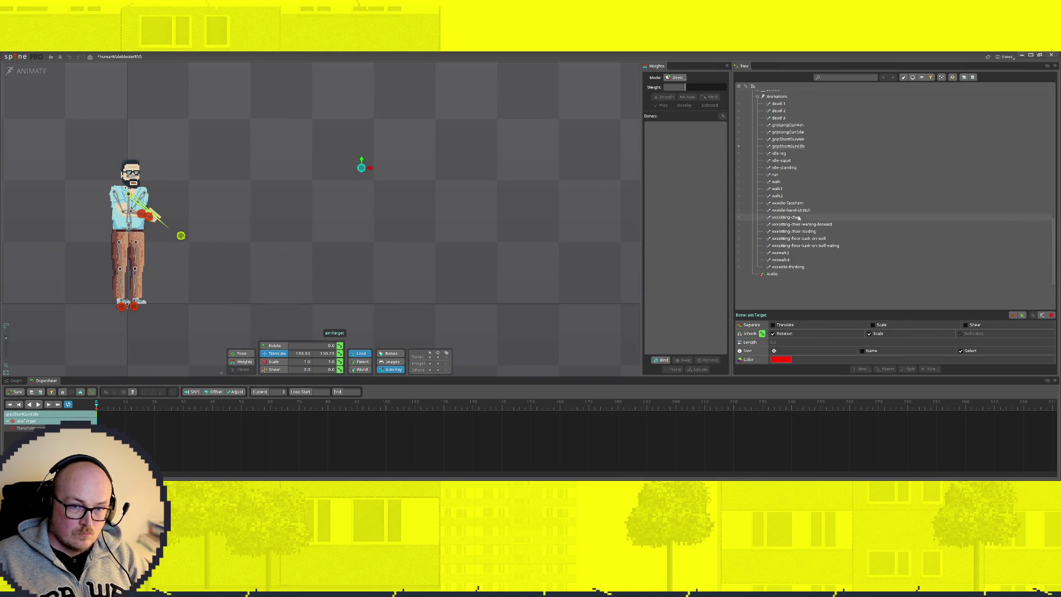
In gripLongGunIdle, nudge the _gun bone slightly up and left with Translate
click(740, 133)
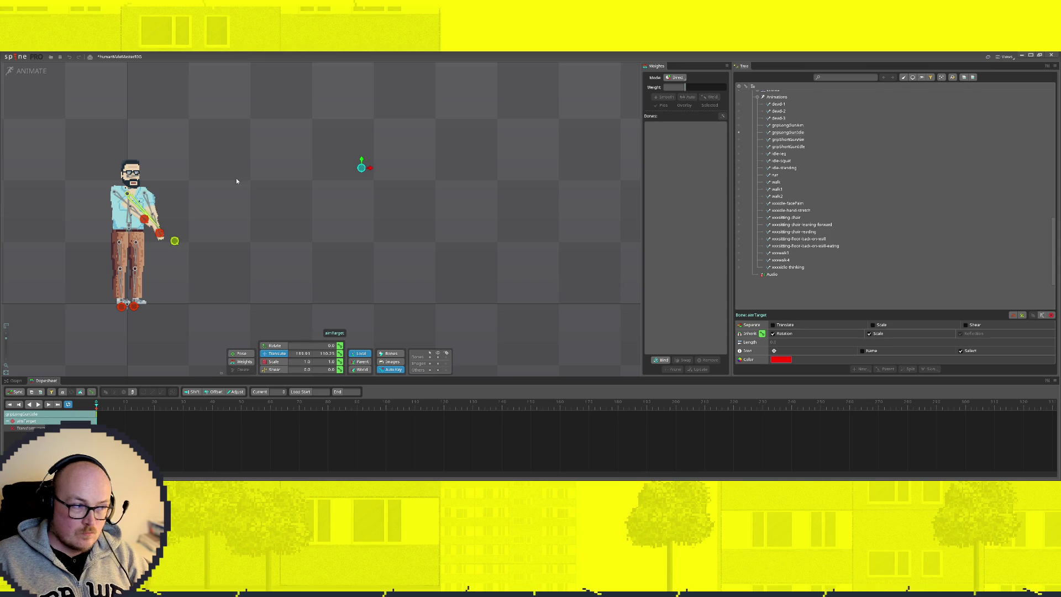
scroll(162, 201, up, 2)
scroll(162, 202, up, 2)
click(121, 198)
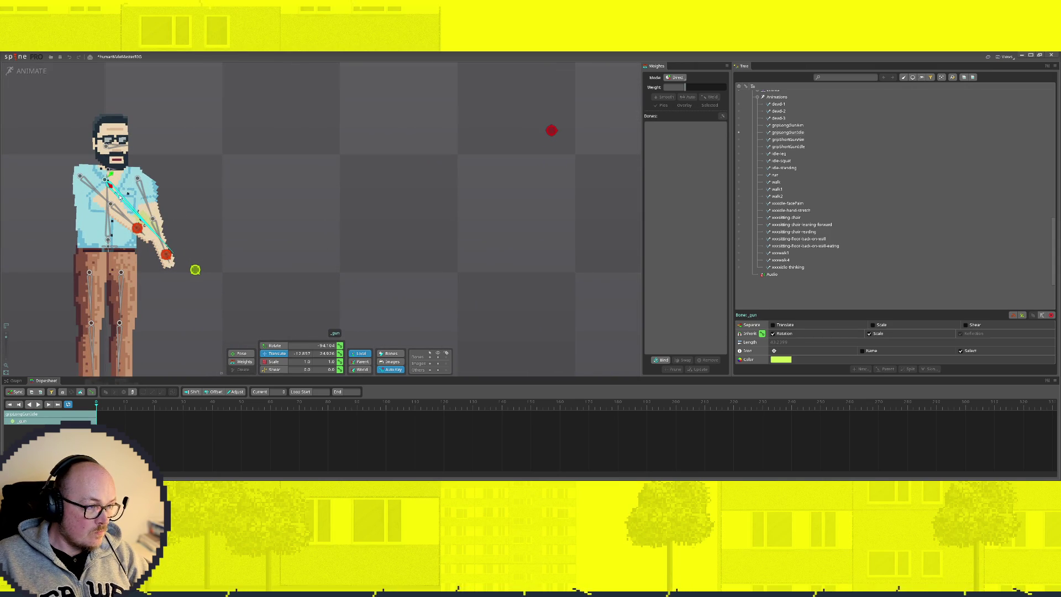
drag(110, 188, 109, 189)
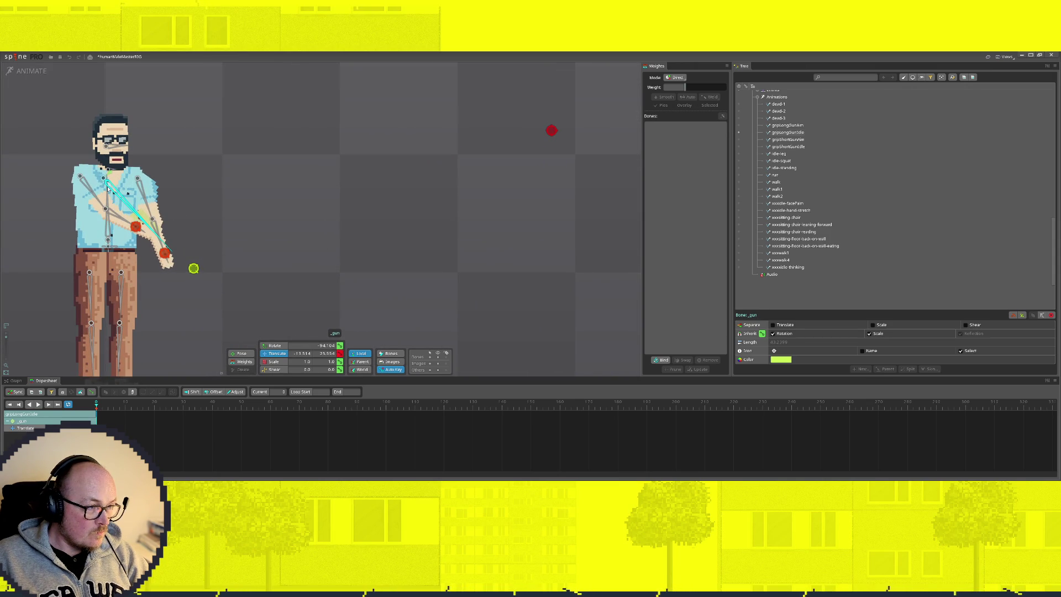
click(276, 347)
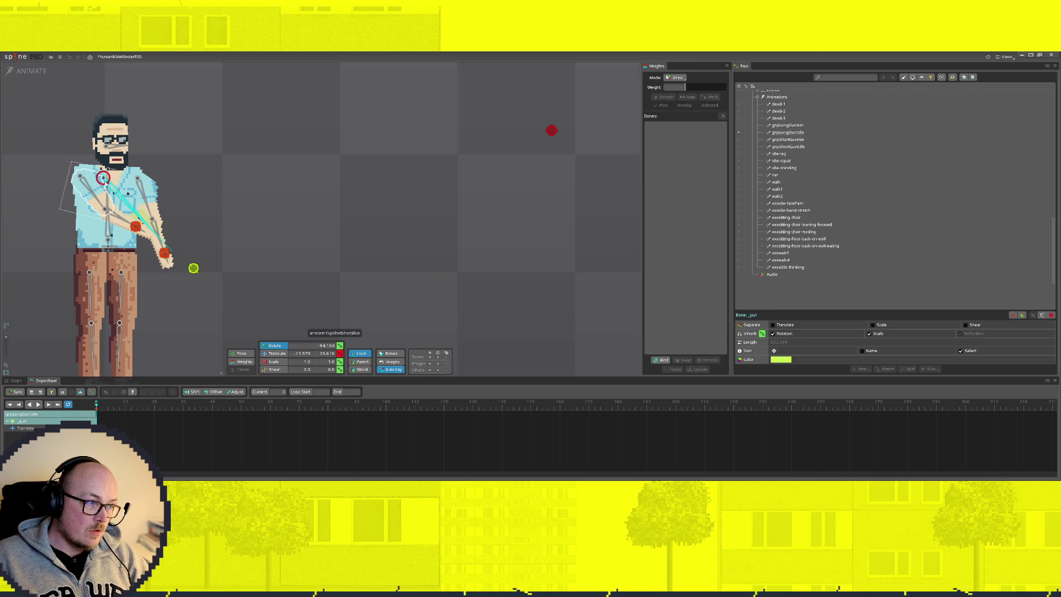
scroll(106, 186, up, 2)
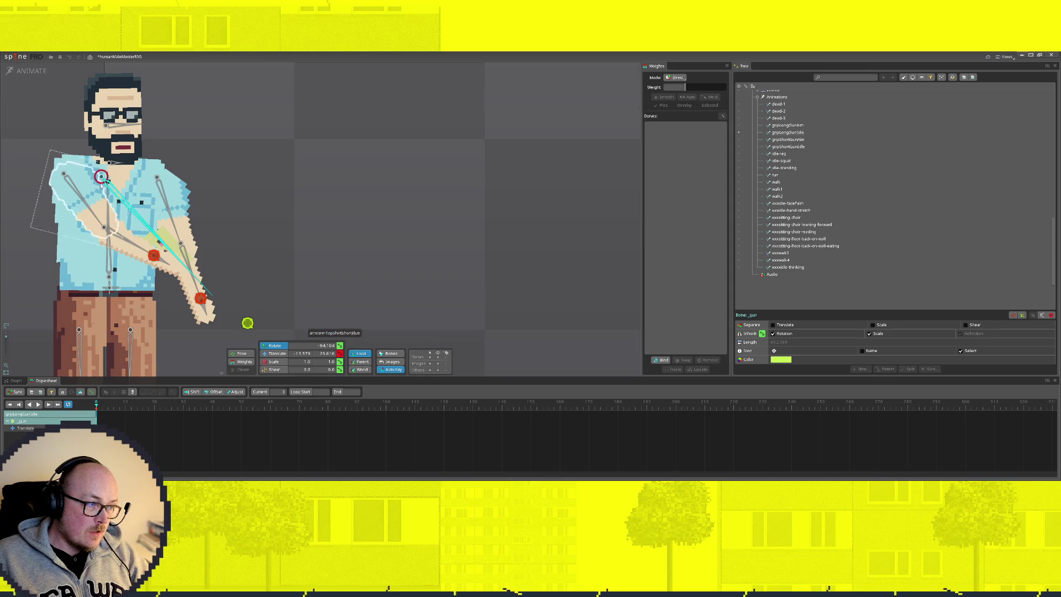
scroll(105, 185, up, 5)
scroll(111, 172, down, 5)
scroll(219, 236, down, 3)
scroll(548, 231, up, 1)
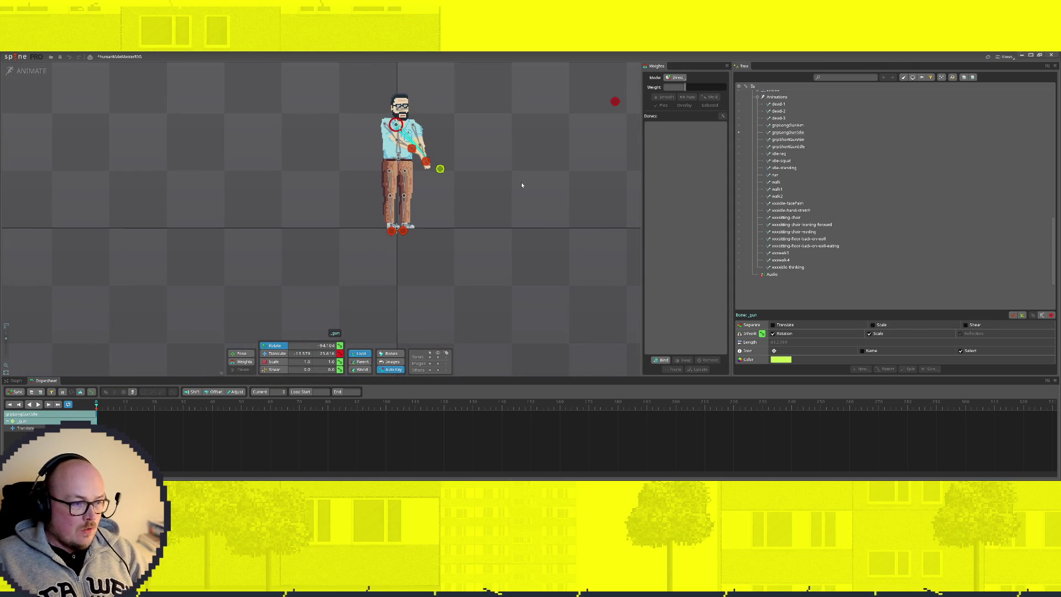
mouse_move(478, 237)
mouse_down()
mouse_move(381, 273)
mouse_move(378, 283)
mouse_up()
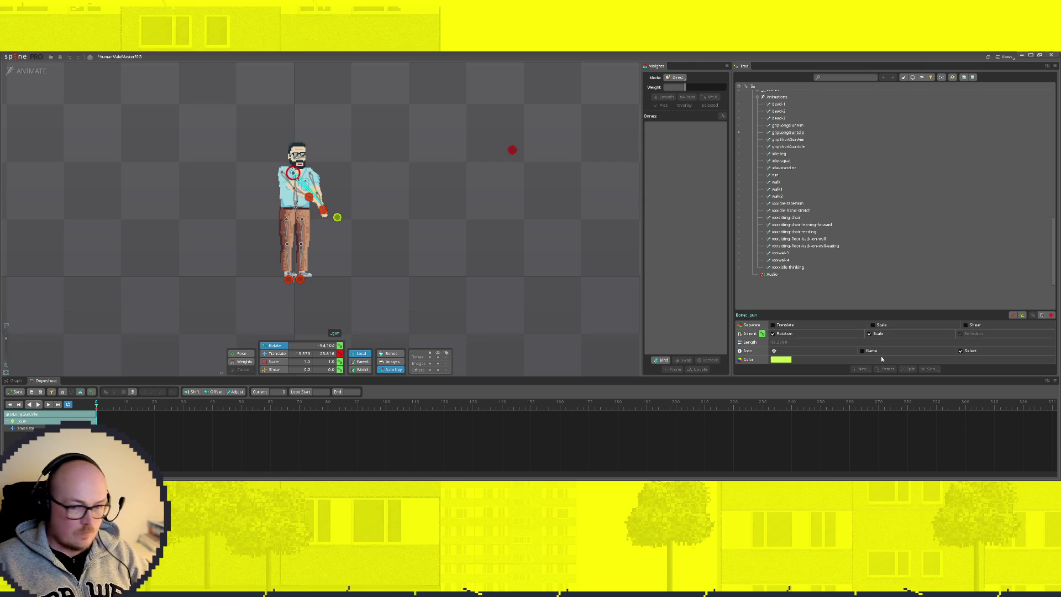
scroll(816, 240, up, 5)
scroll(816, 238, up, 5)
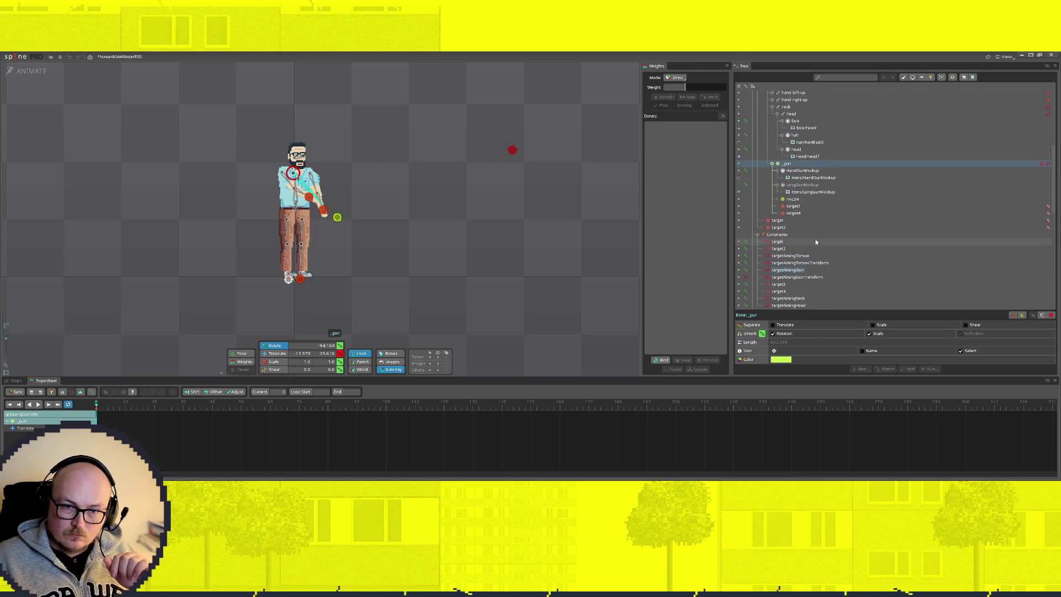
Raise the gun-aiming transform constraint's rotate mix slightly and inspect the hand and LongGunMockup
click(800, 274)
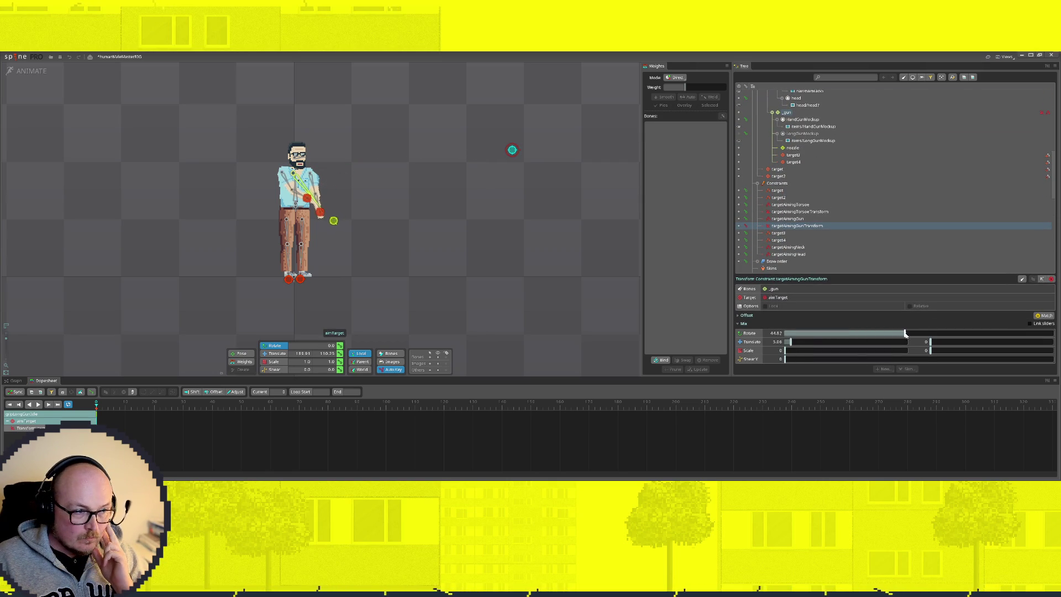
drag(914, 333, 914, 334)
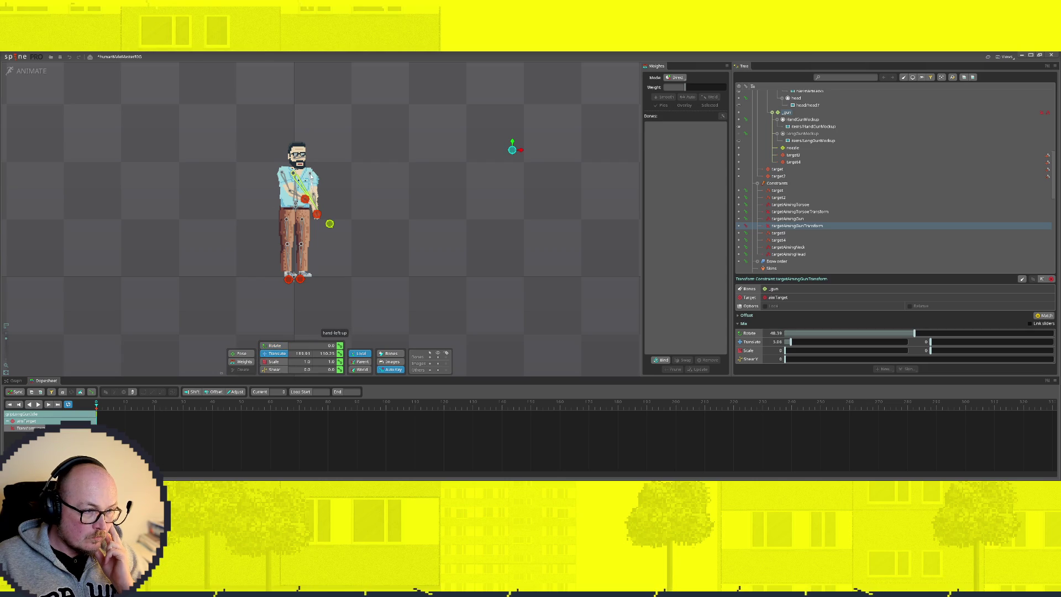
click(314, 203)
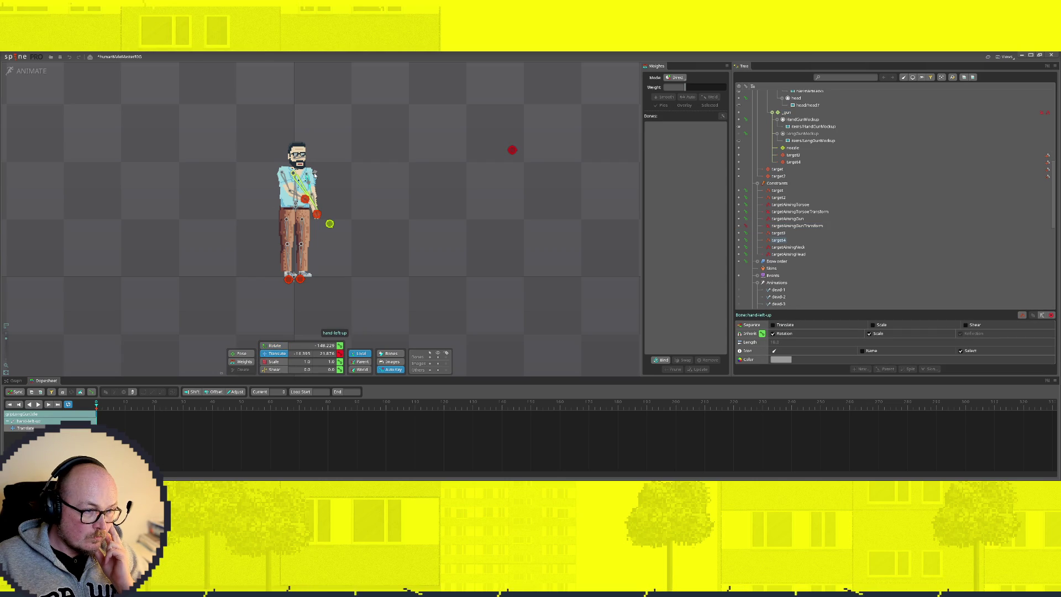
scroll(316, 191, up, 3)
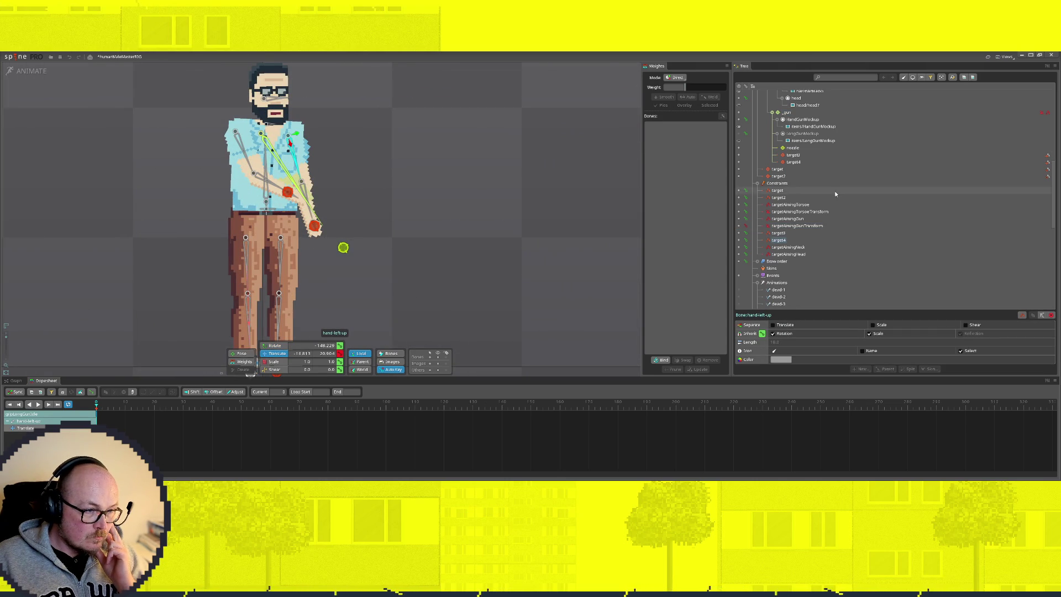
scroll(843, 241, up, 2)
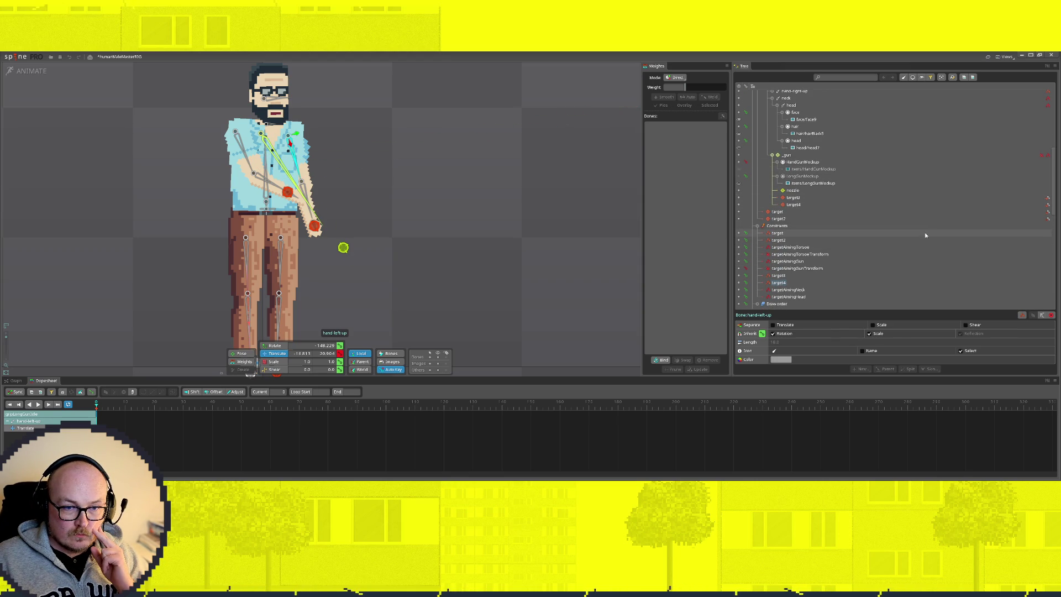
click(816, 183)
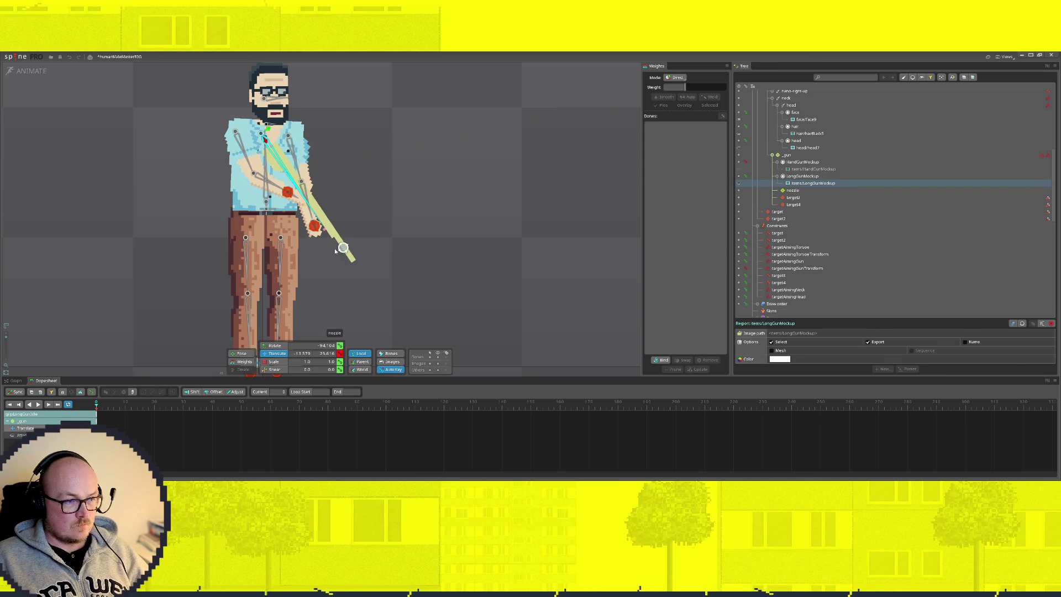
Move target4 up and right so the gun arm rises, keying its new position
click(315, 226)
drag(318, 231, 323, 225)
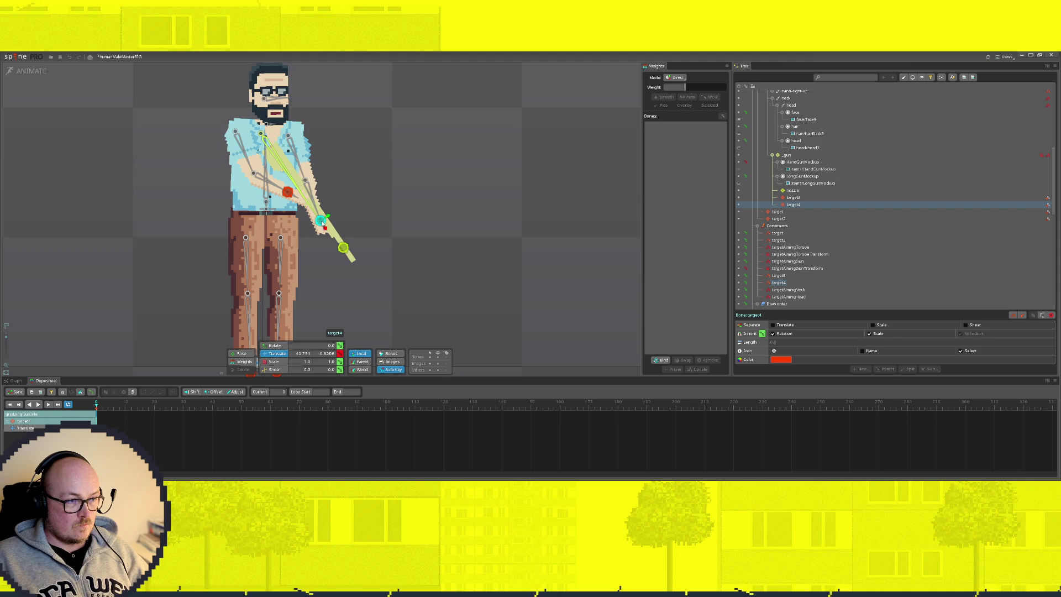
click(292, 140)
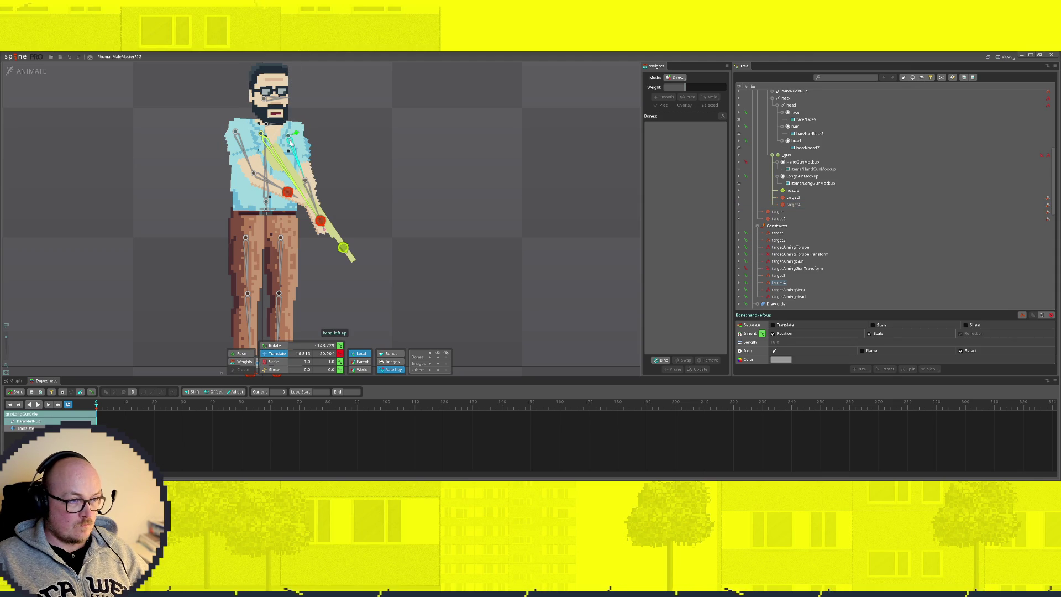
scroll(746, 218, down, 5)
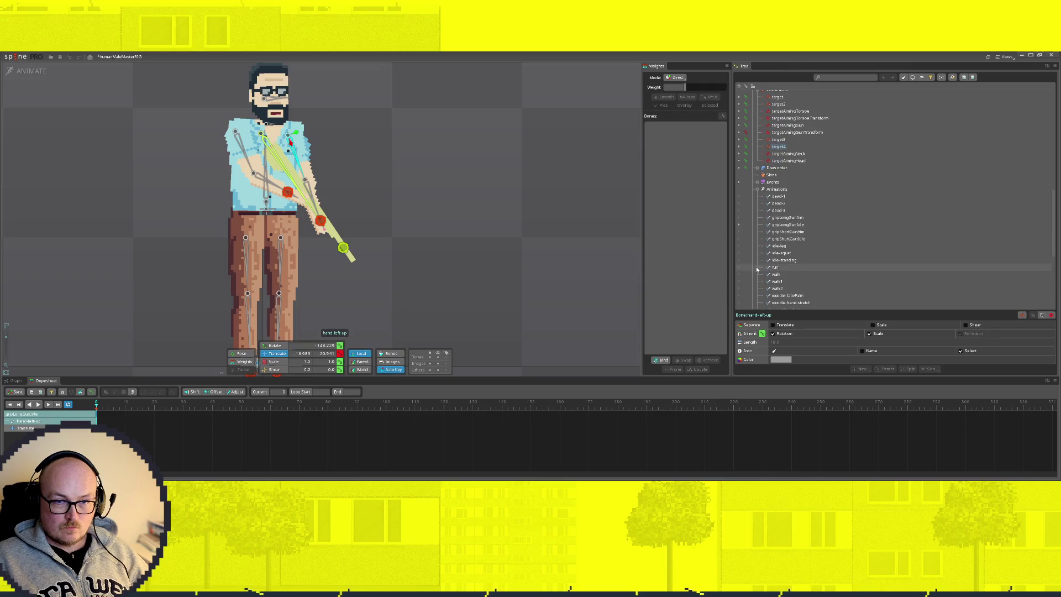
Step through the gun animations to gripShortGunIdle, then switch to Setup to show the preview
click(747, 219)
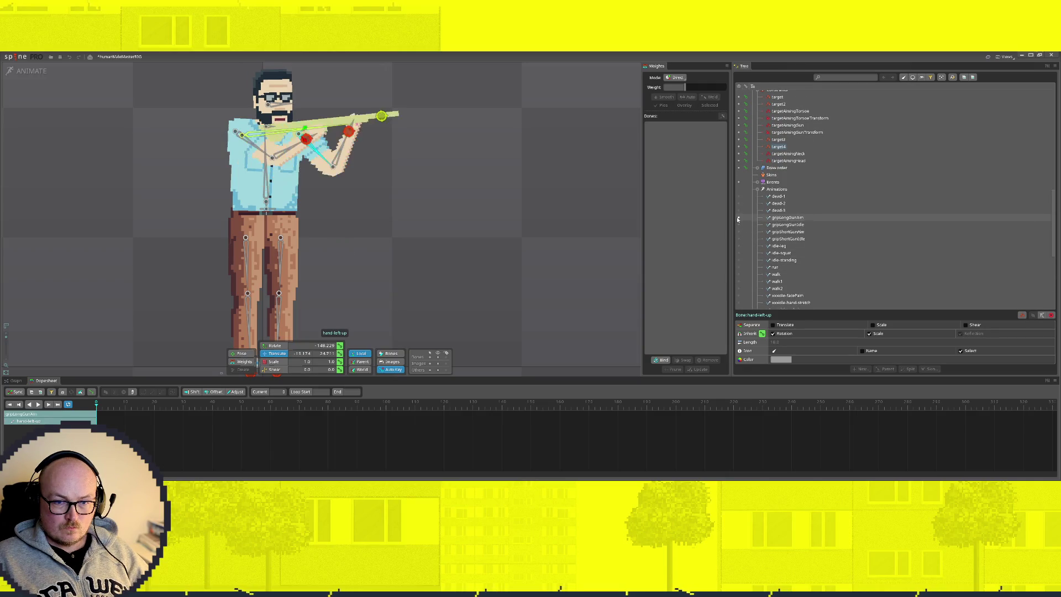
scroll(818, 183, up, 5)
scroll(820, 191, up, 1)
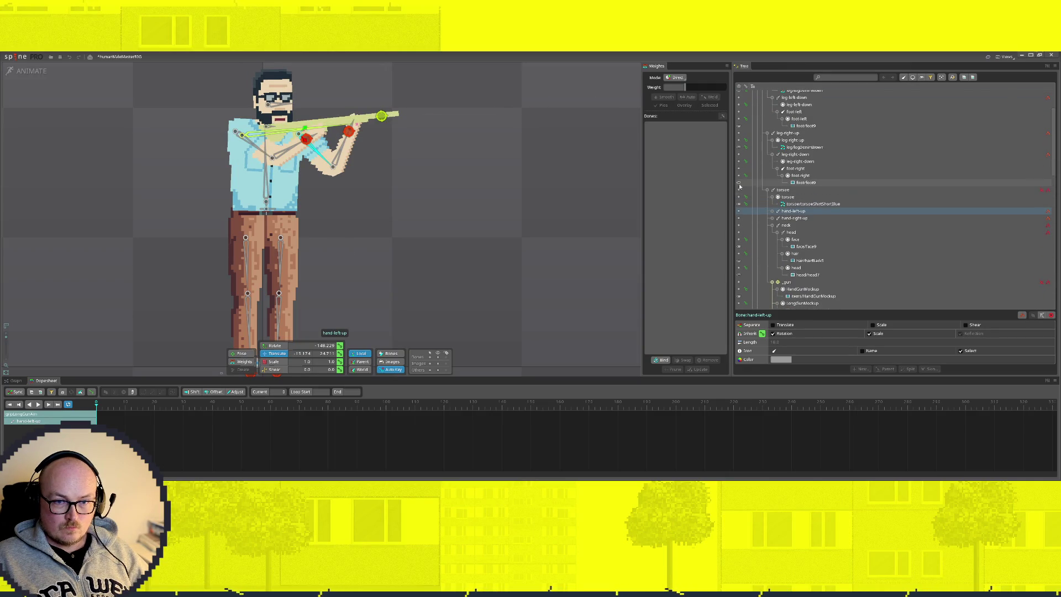
scroll(846, 223, down, 2)
scroll(845, 222, down, 1)
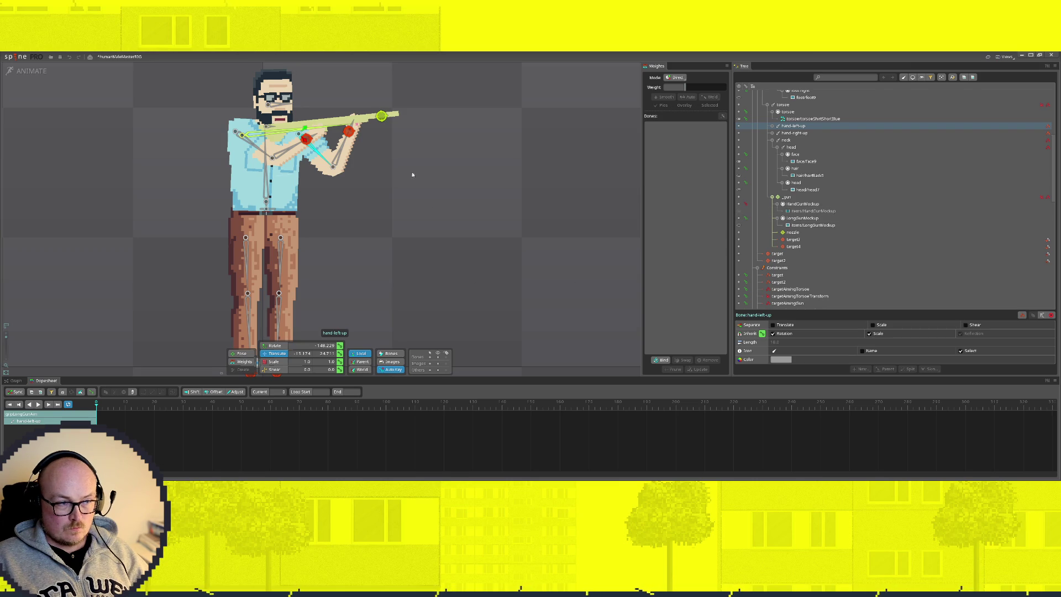
scroll(845, 249, down, 3)
scroll(848, 251, down, 3)
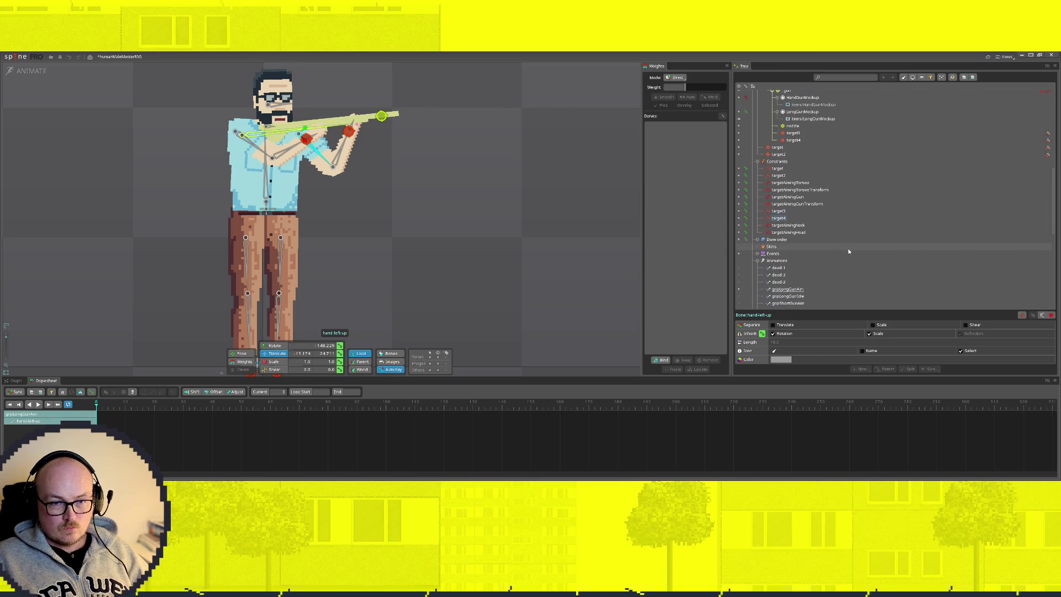
scroll(840, 247, down, 3)
scroll(830, 250, down, 3)
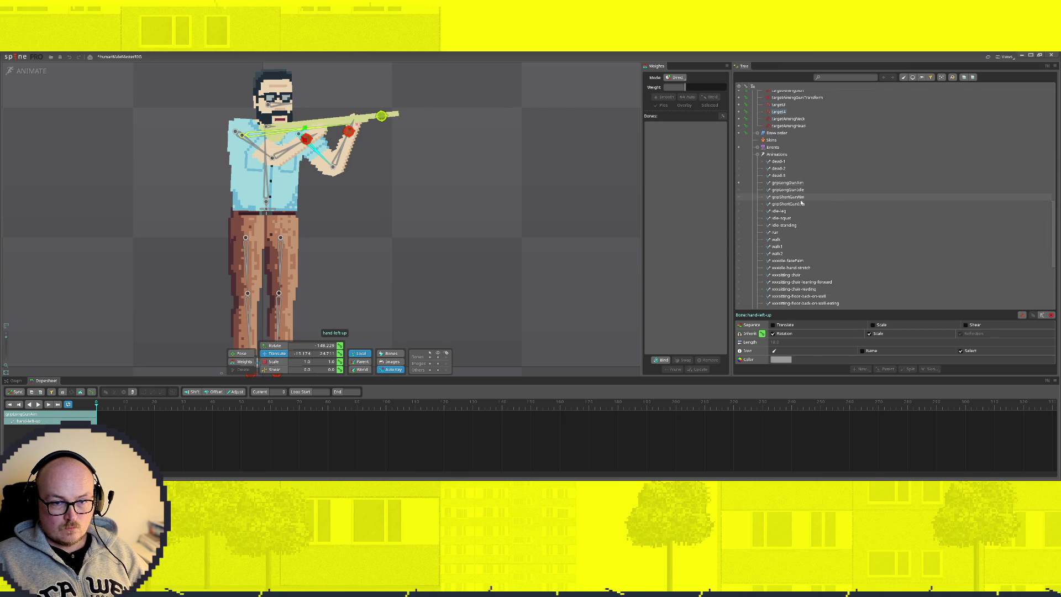
click(739, 190)
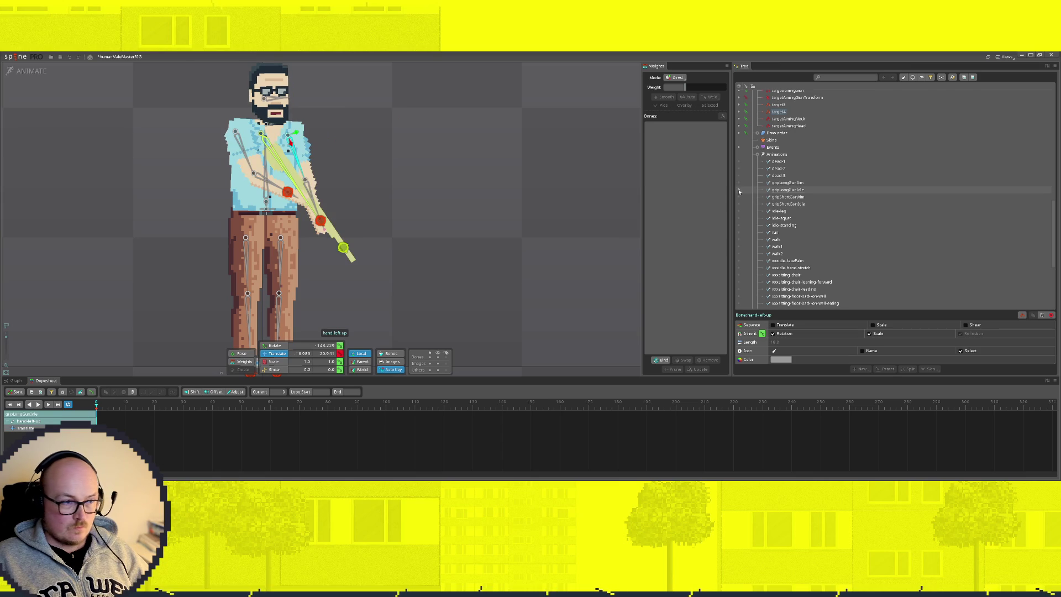
click(739, 198)
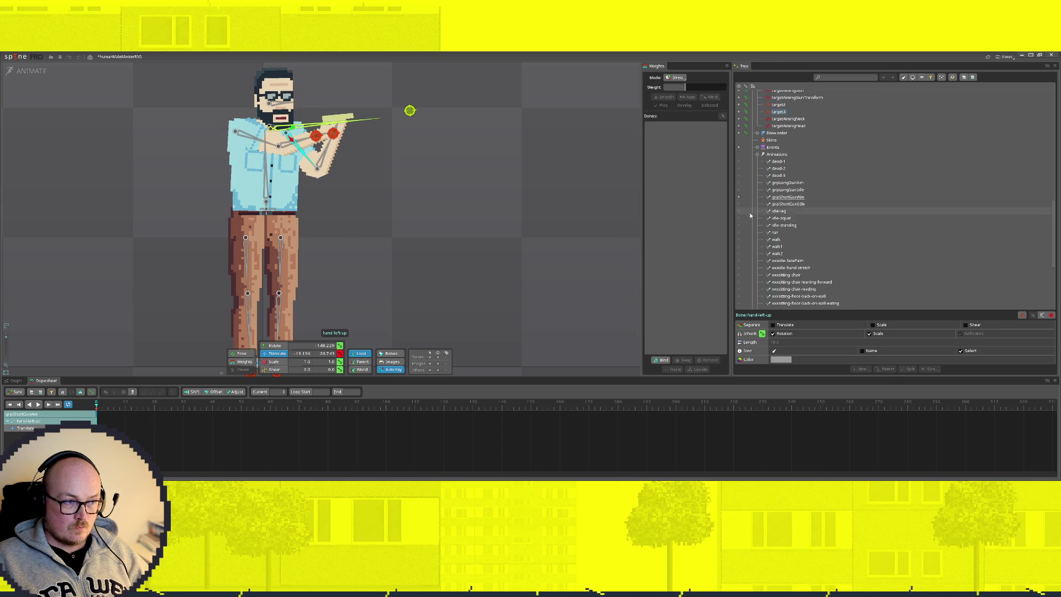
click(739, 204)
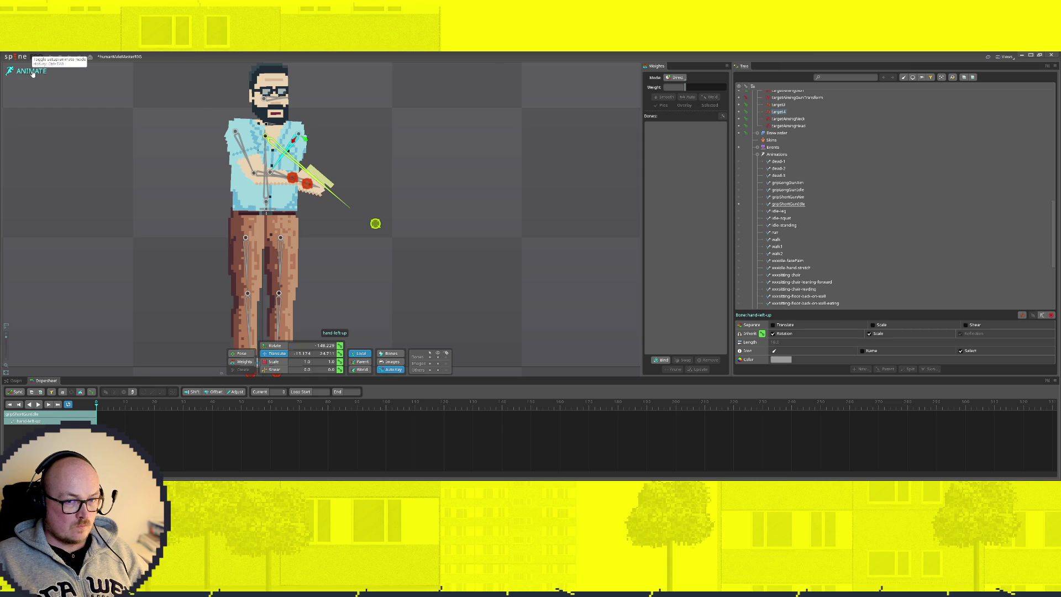
click(32, 73)
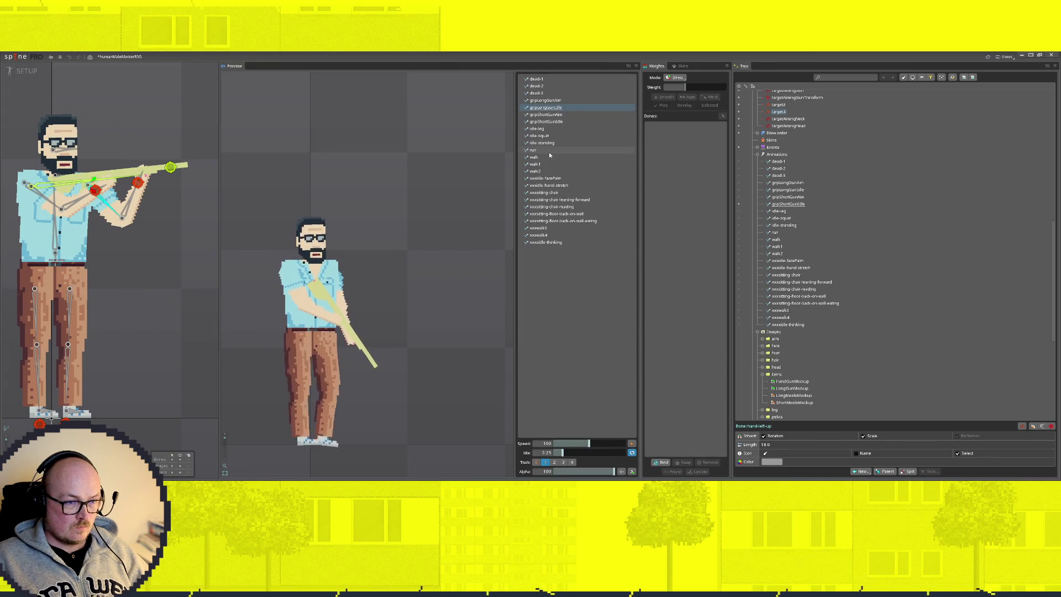
Preview the short- and long-gun idle and aim animations, then return to animating gripShortGunIdle
click(545, 228)
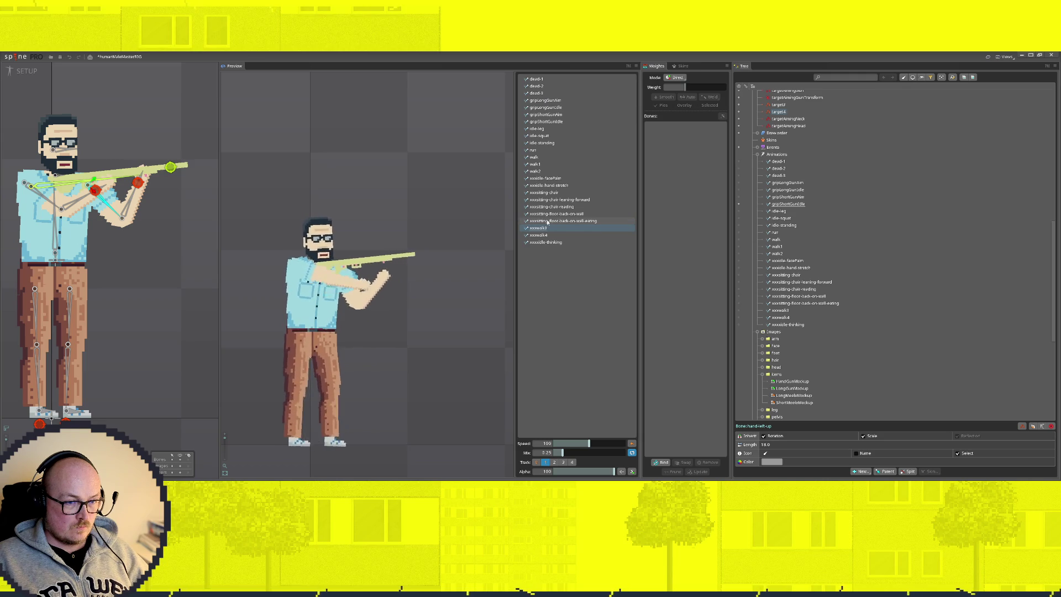
click(28, 71)
scroll(379, 162, down, 2)
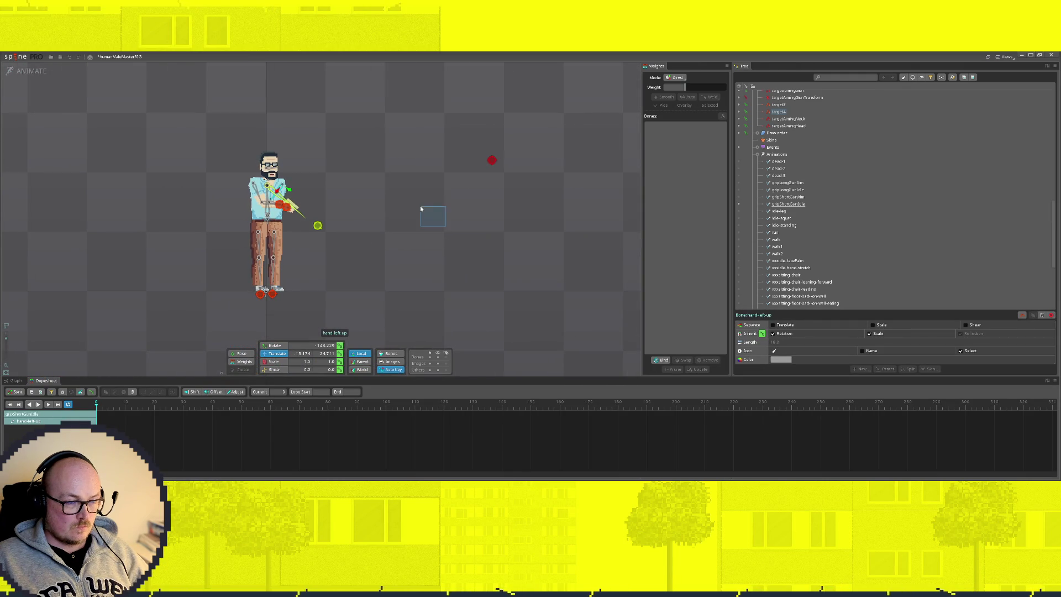
drag(509, 254, 450, 230)
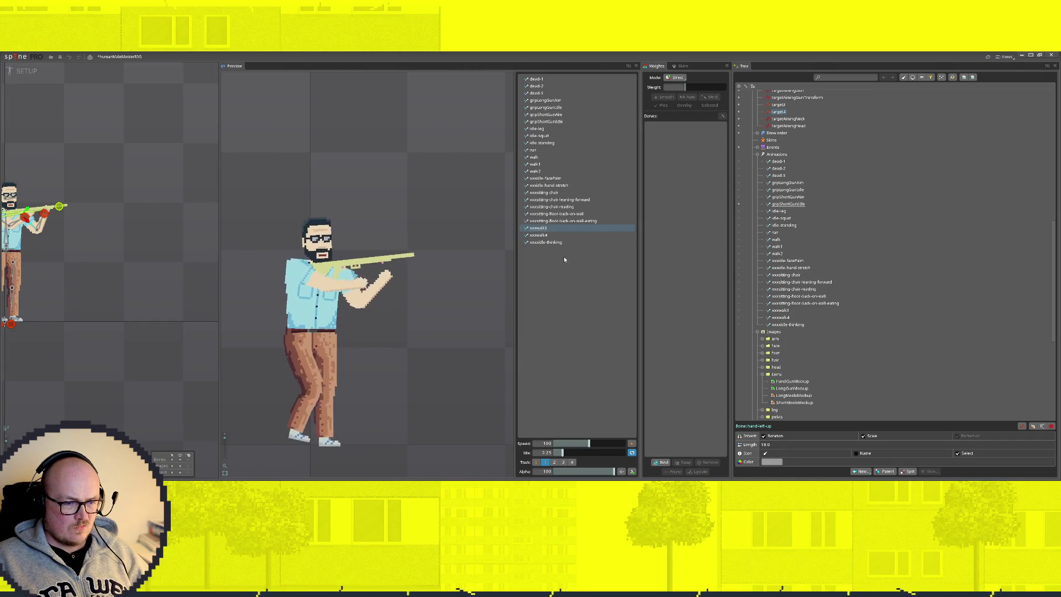
click(548, 121)
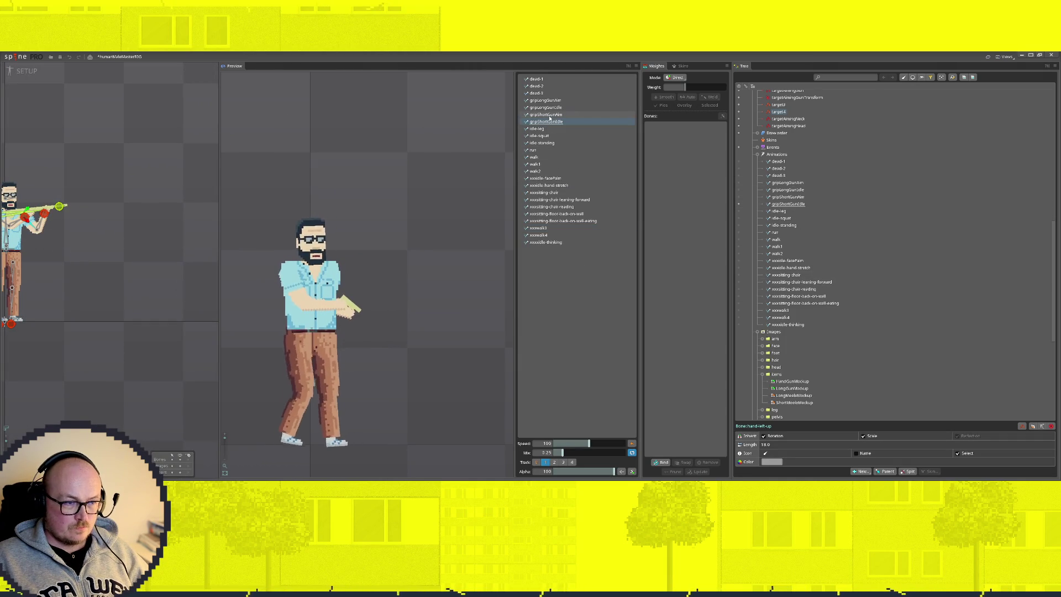
click(549, 114)
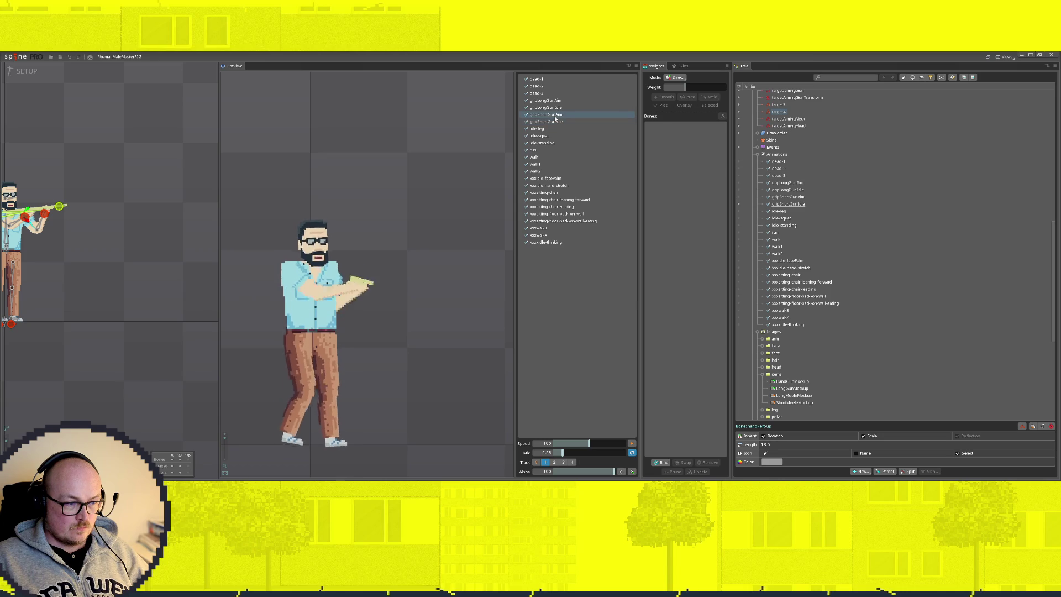
click(556, 108)
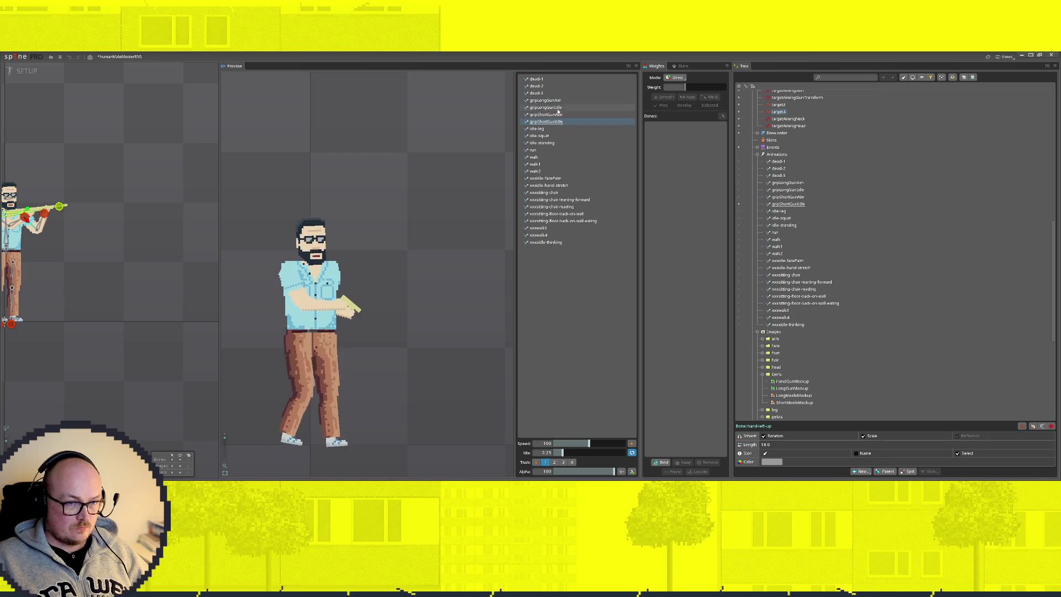
click(556, 100)
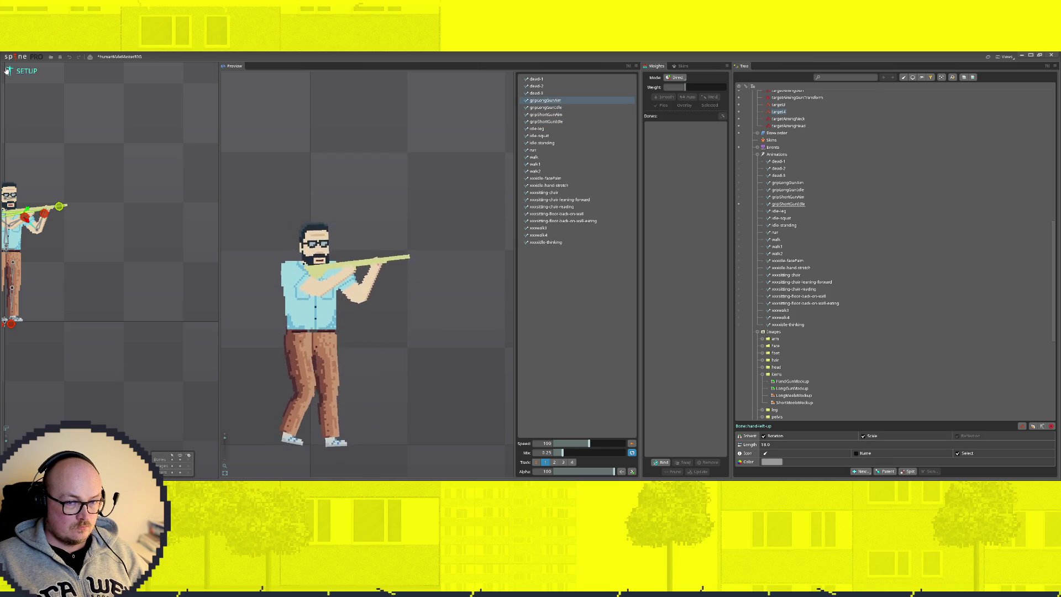
click(740, 198)
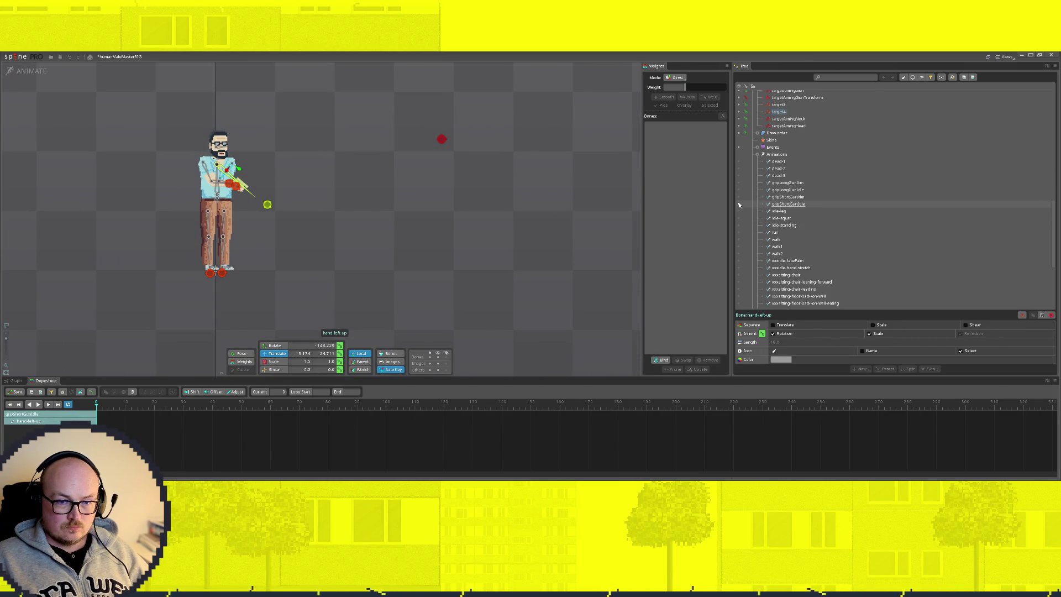
scroll(247, 198, up, 3)
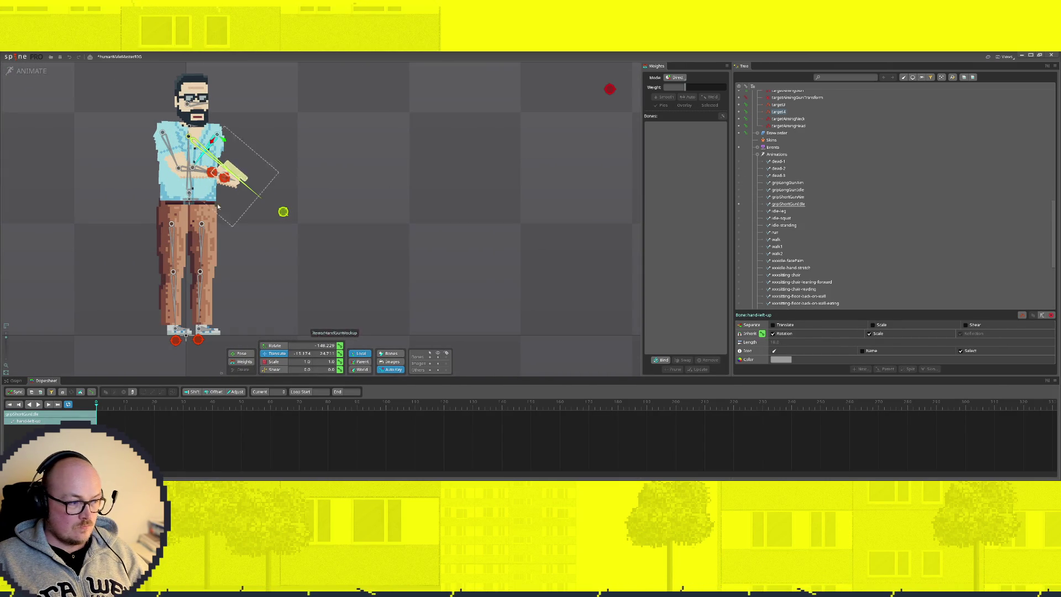
scroll(246, 253, up, 2)
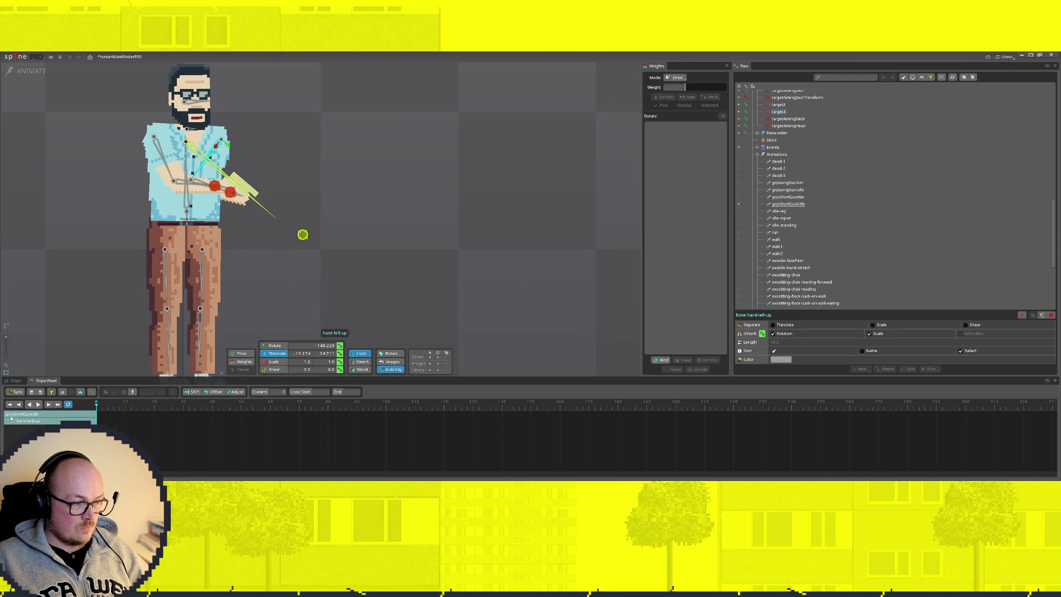
Key the _gun bone's translate at frames 30 and 15, nudging it up slightly at 15 for a subtle bob
click(196, 153)
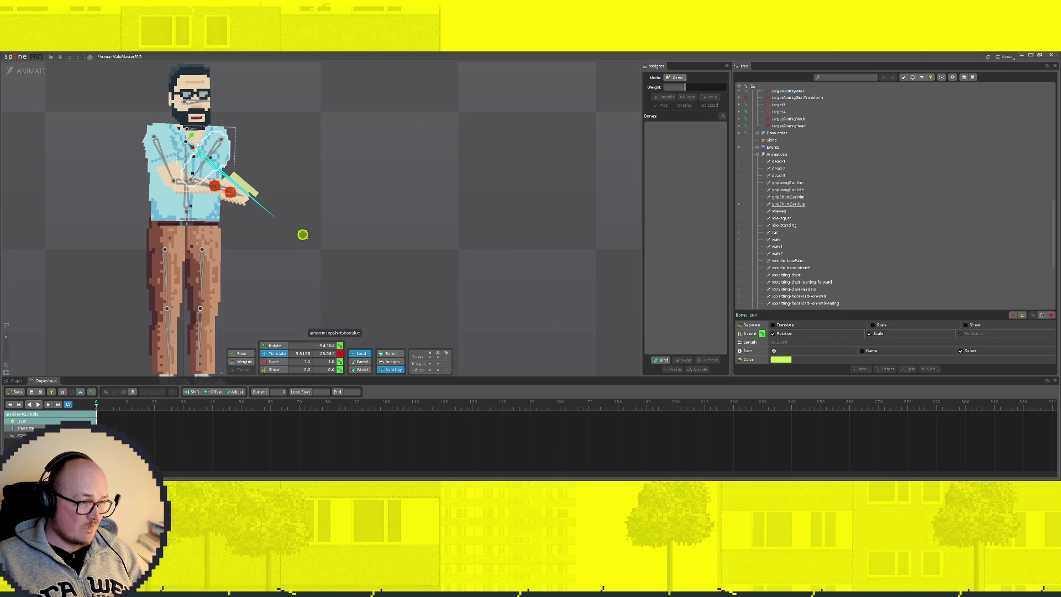
drag(228, 191, 230, 194)
drag(302, 235, 302, 234)
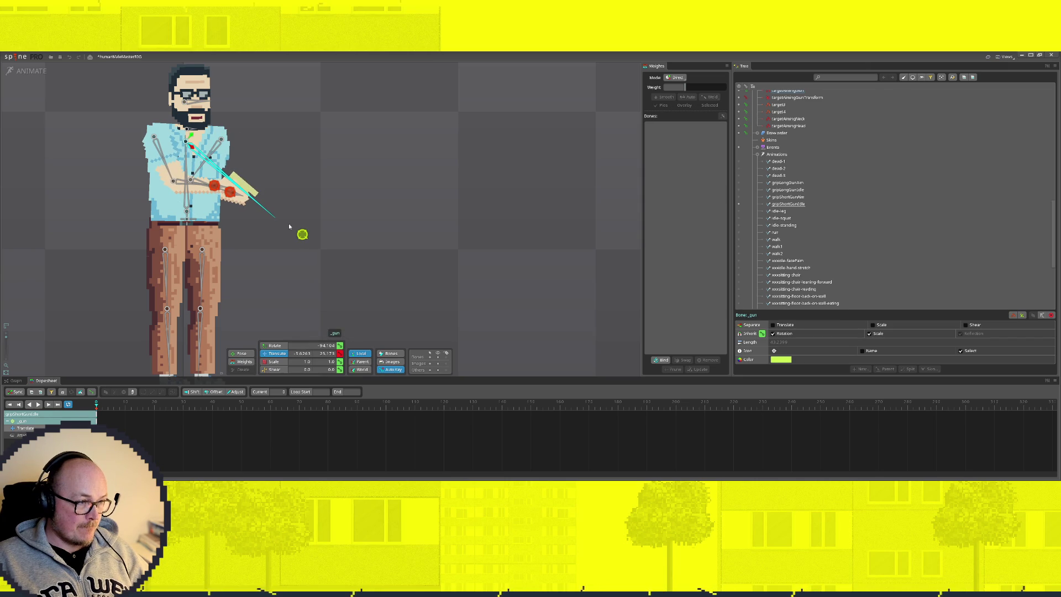
click(168, 410)
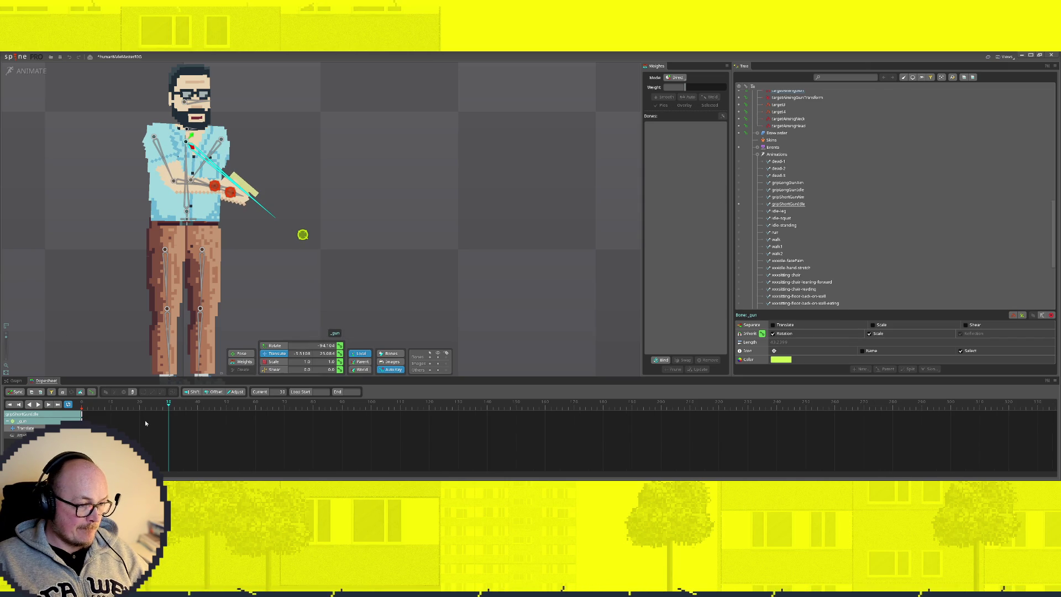
key(k)
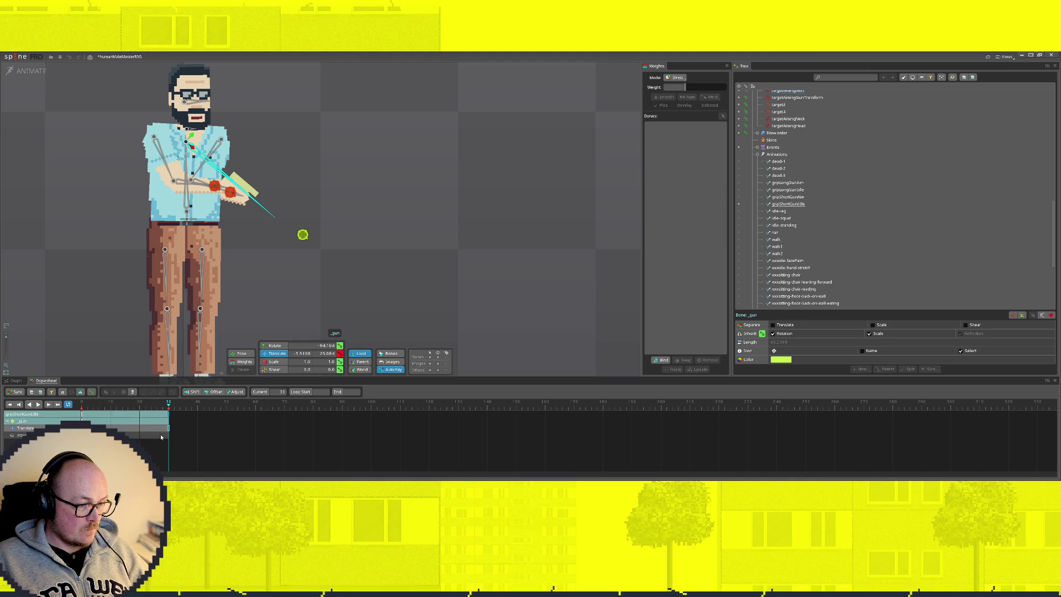
click(127, 409)
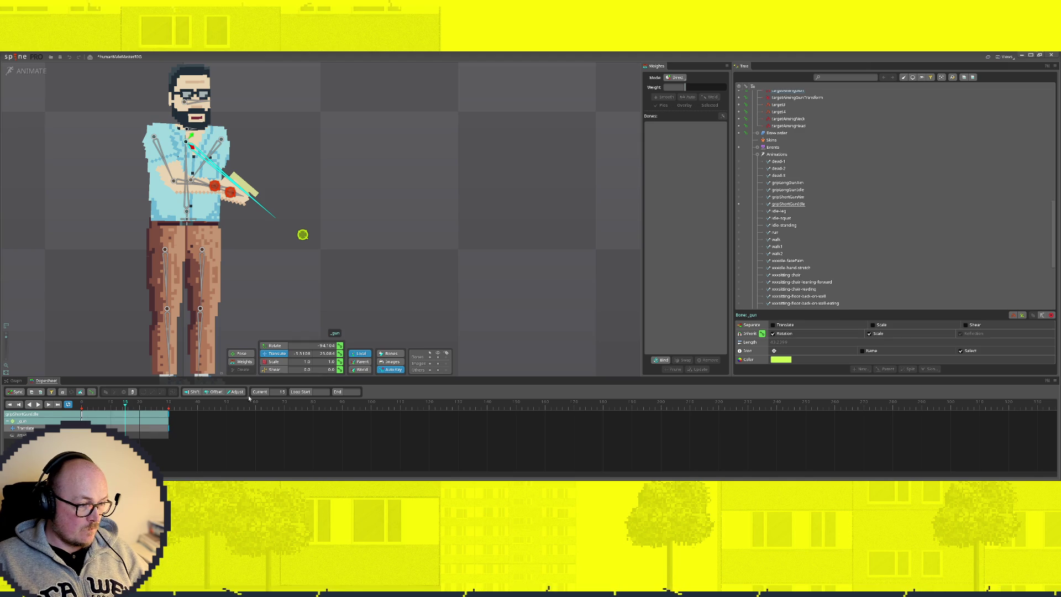
click(340, 356)
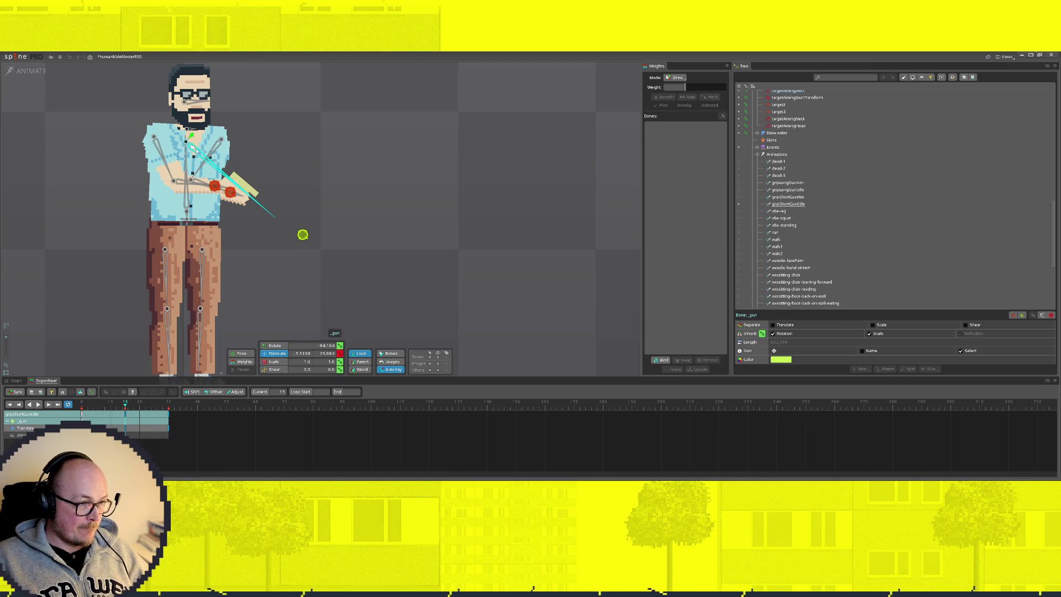
drag(191, 150, 191, 148)
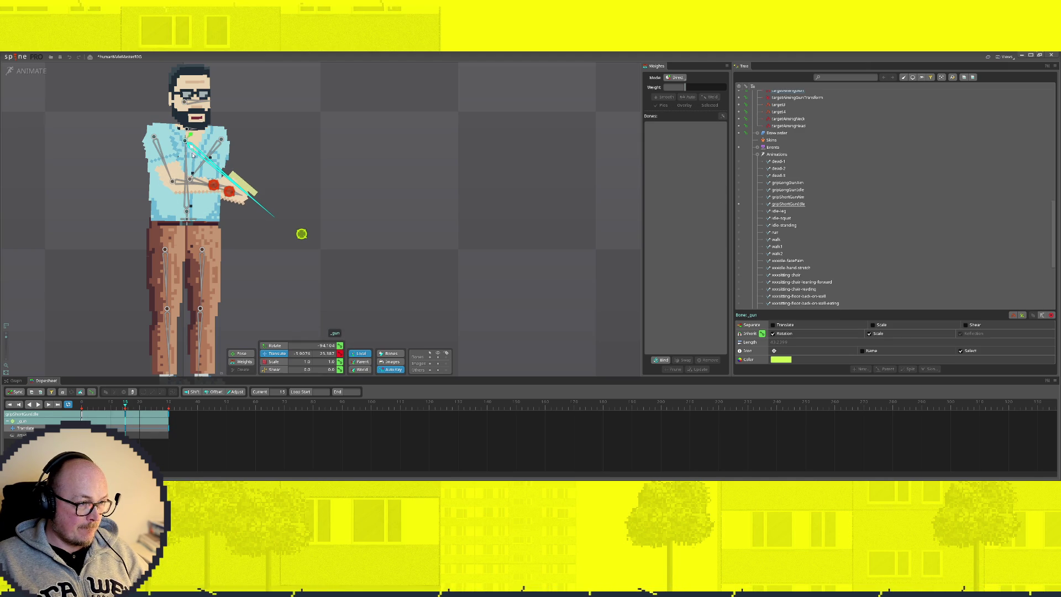
click(57, 407)
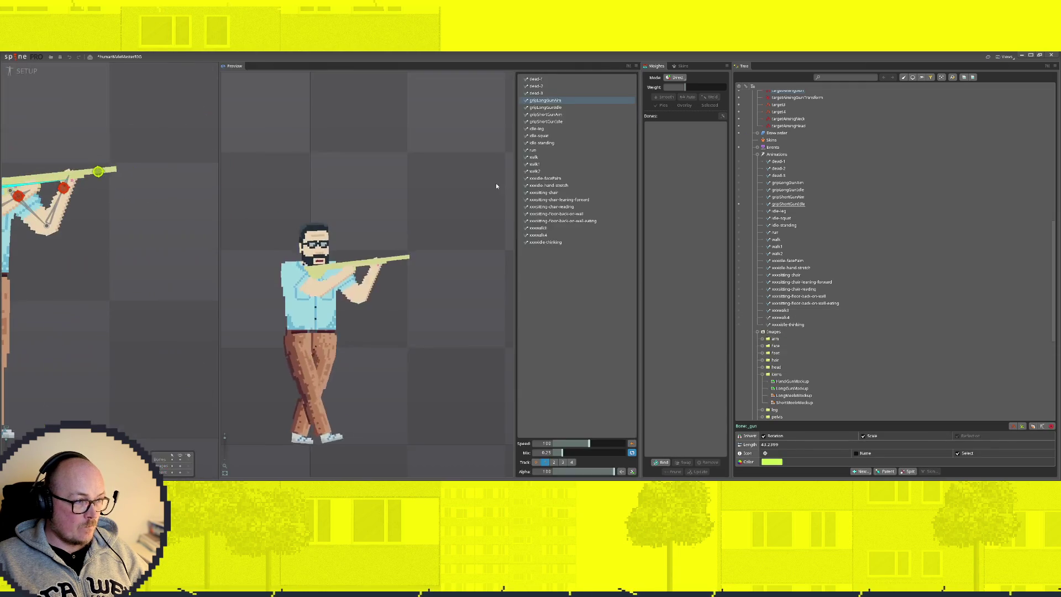
Preview gripShortGunIdle, then return to Animate mode with the Dopesheet showing
click(554, 122)
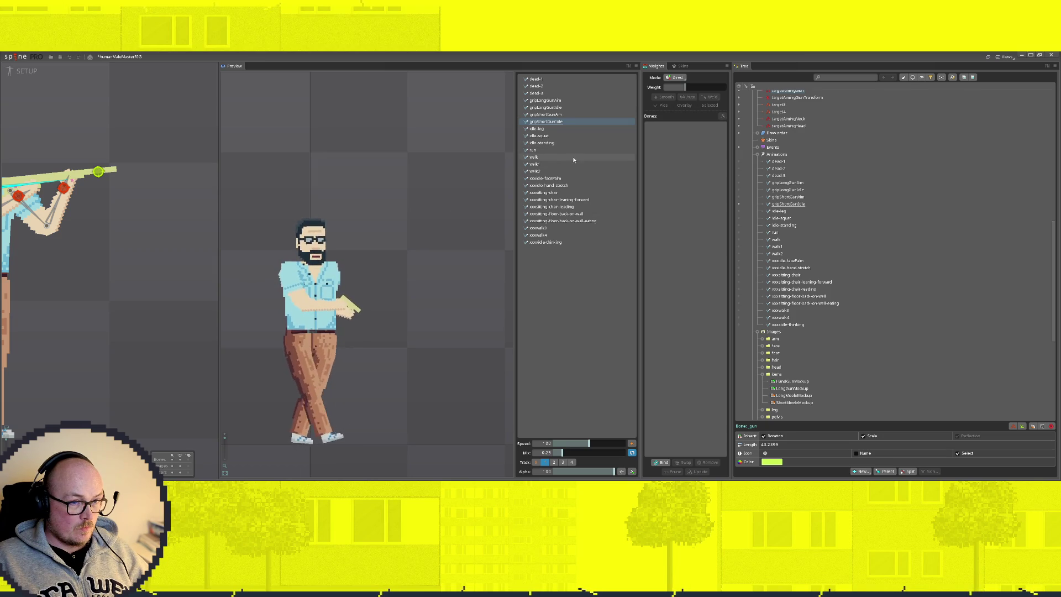
key(Tab)
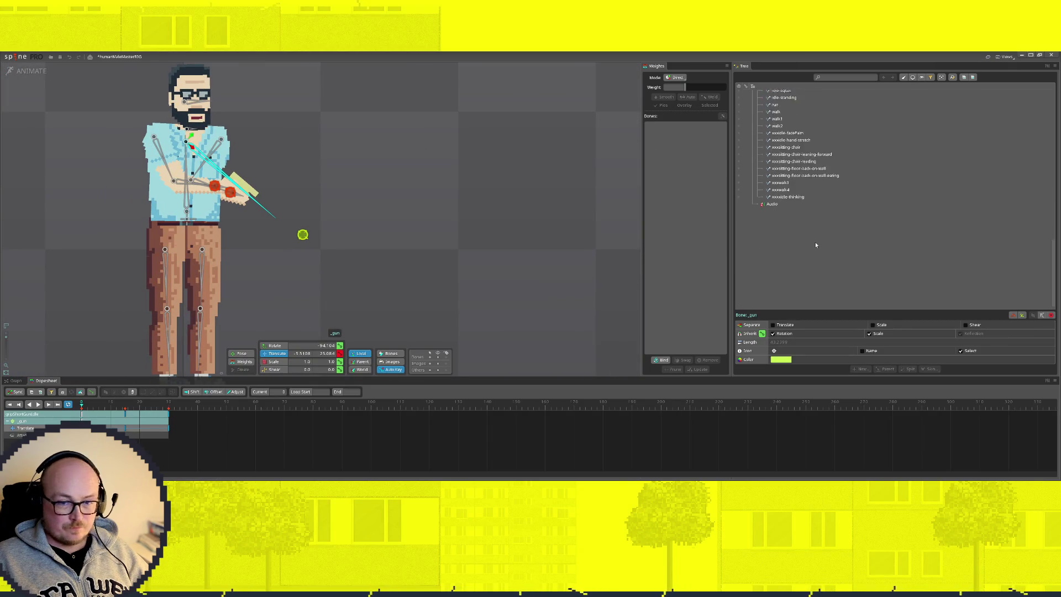
scroll(796, 249, up, 2)
scroll(738, 263, up, 3)
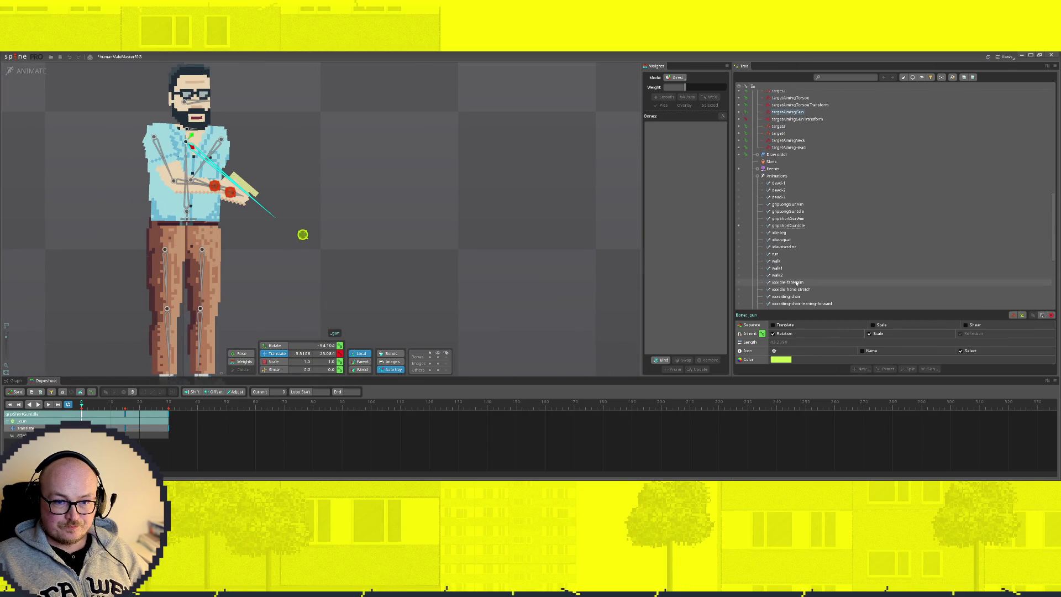
Make gripShortGunIdle active and clear the gun bone selection in the Dopesheet
click(739, 263)
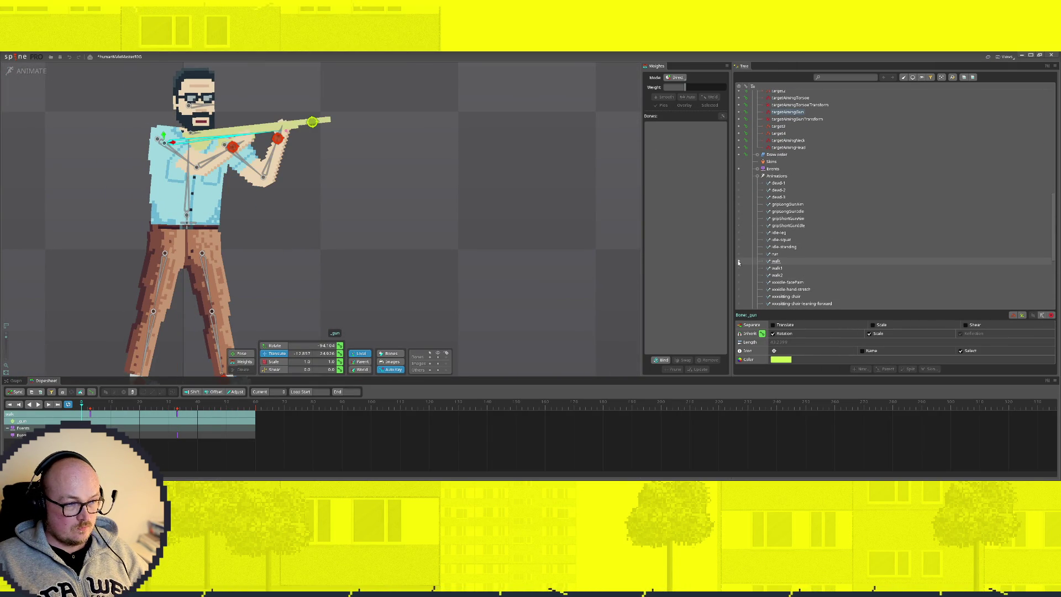
click(739, 204)
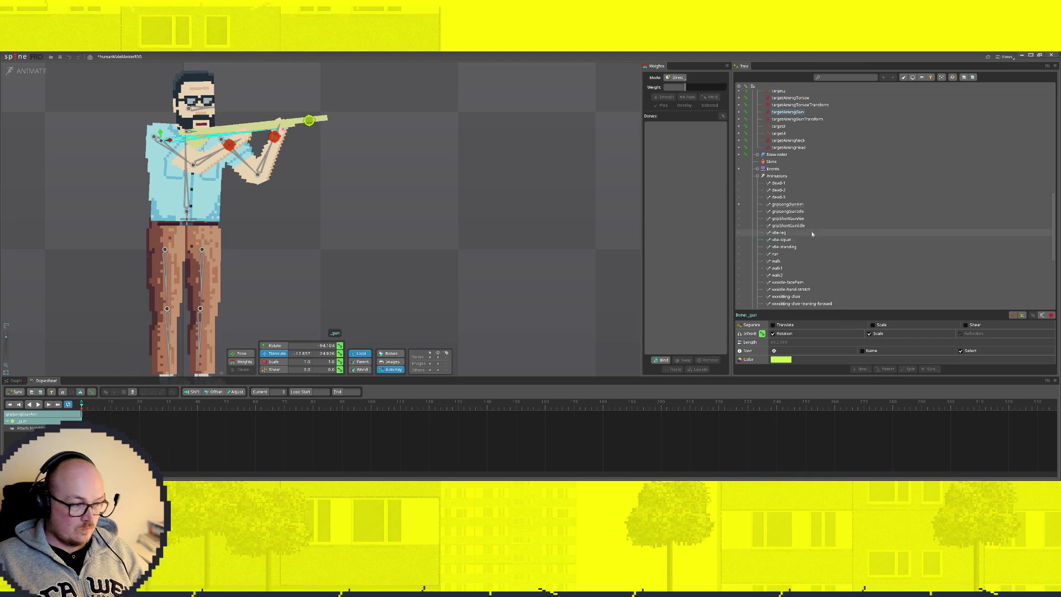
click(738, 225)
click(169, 423)
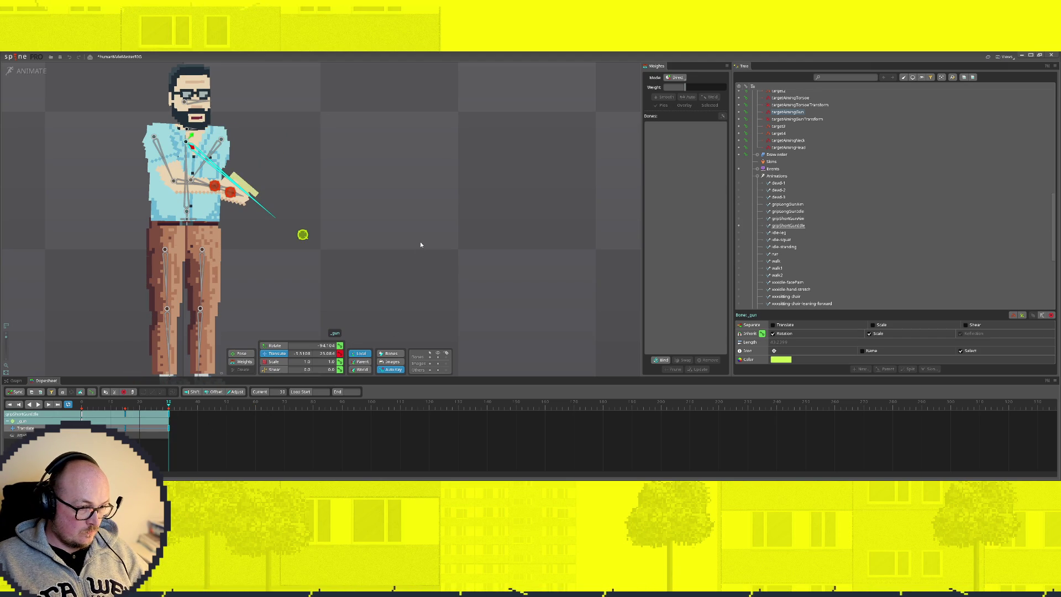
key(Escape)
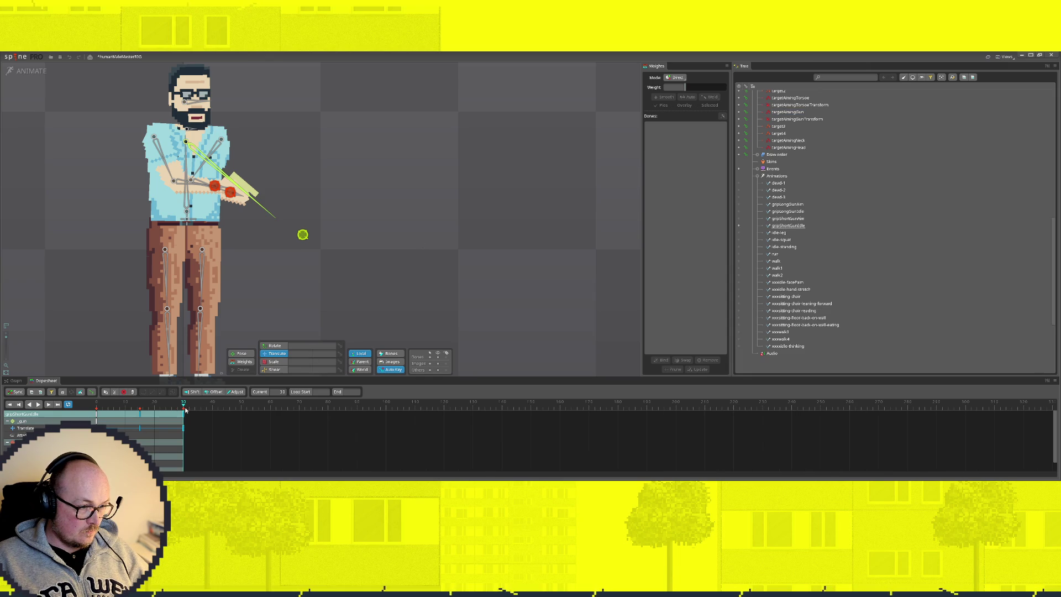
scroll(185, 408, down, 2)
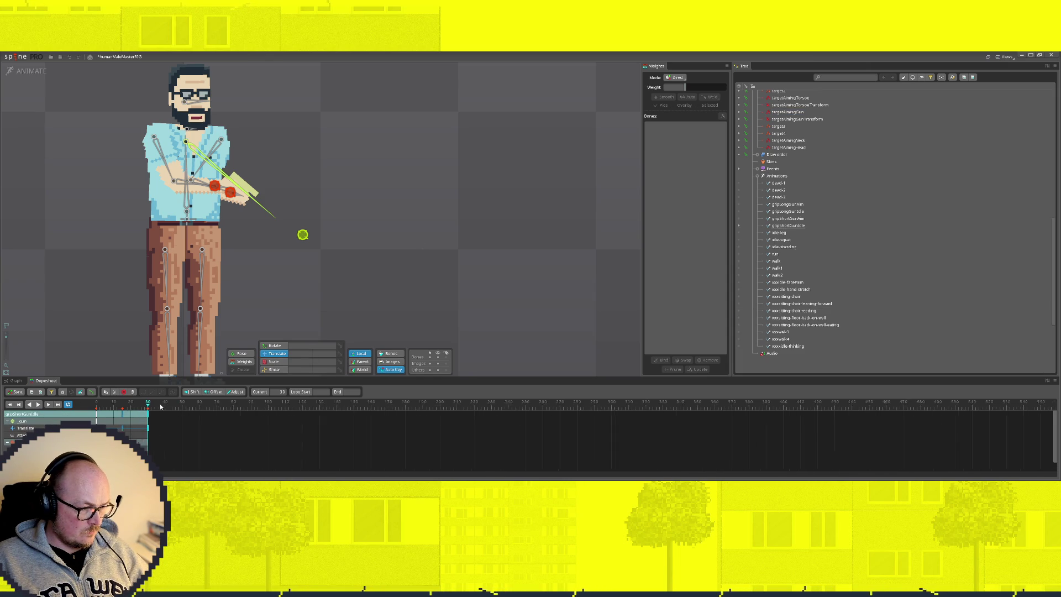
scroll(205, 427, up, 2)
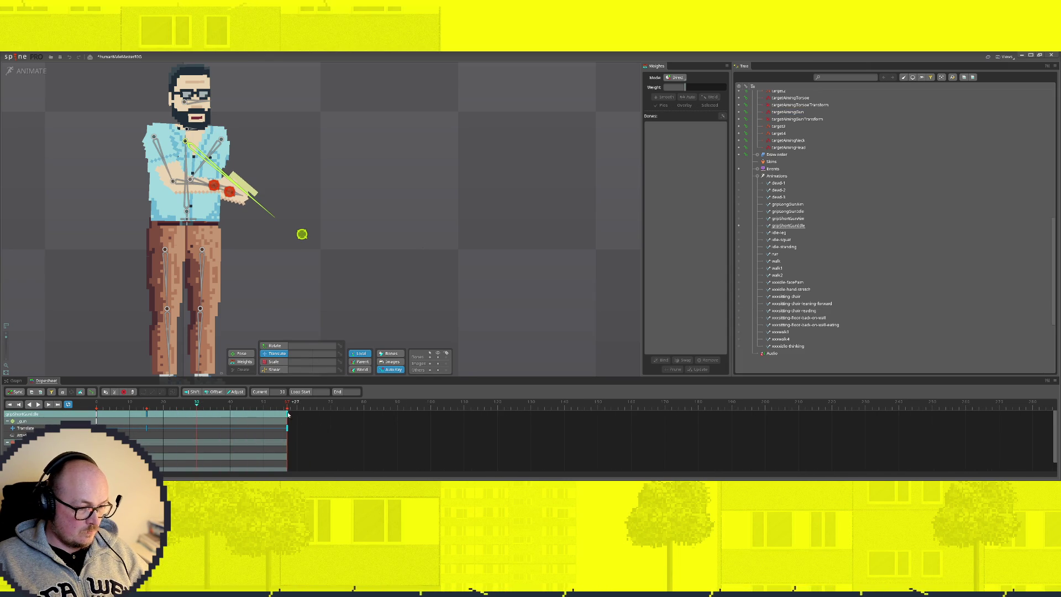
Retime its keys from frame 30 to 60 and 15 to 25, then switch to gripLongGunIdle
drag(198, 417, 297, 417)
drag(149, 414, 183, 417)
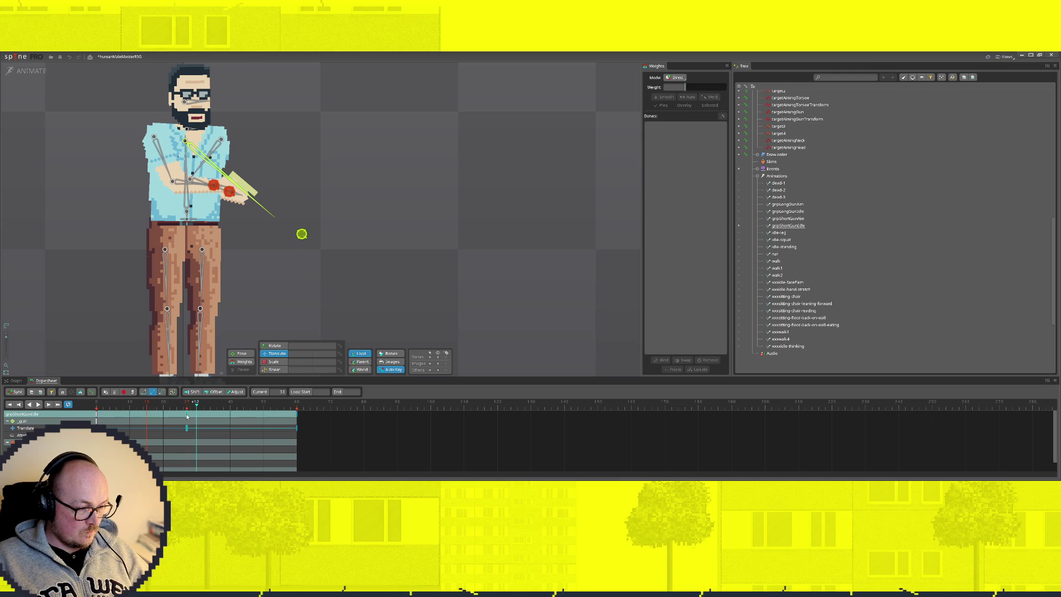
scroll(283, 294, down, 3)
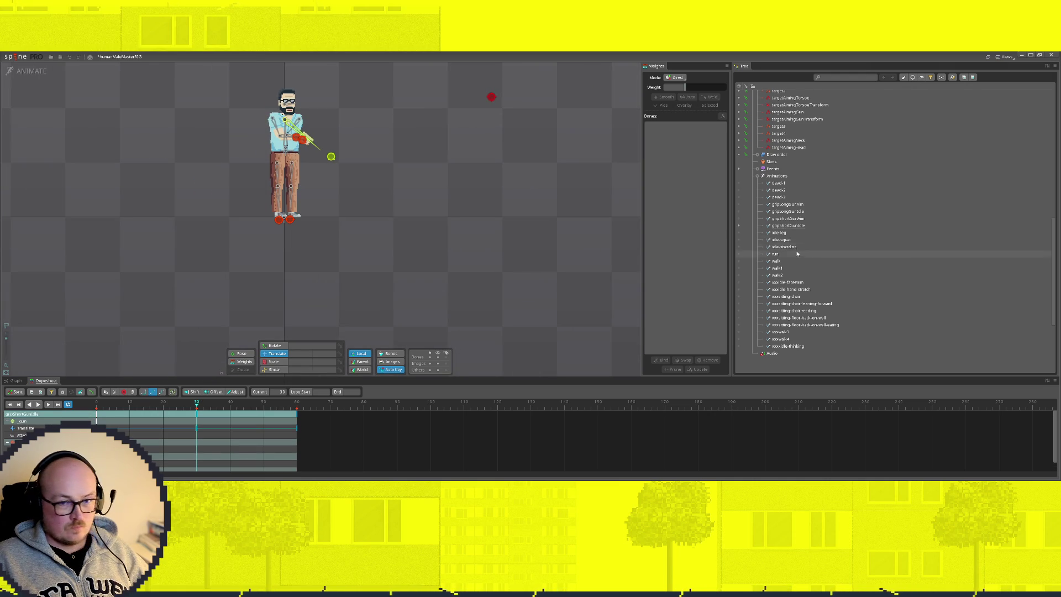
click(739, 212)
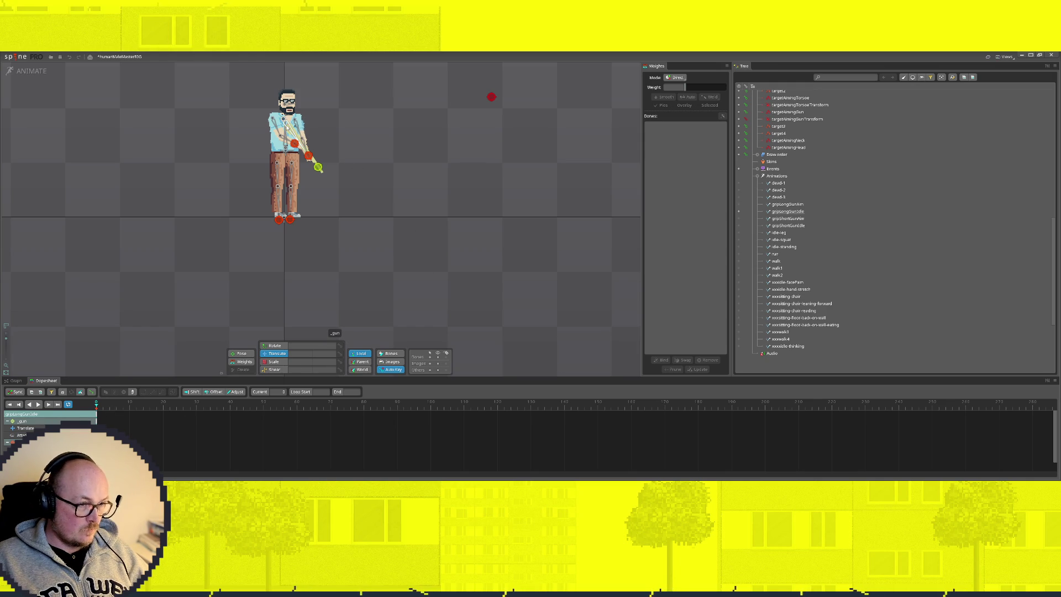
Key the _gun bone's translate at frames 60 and 30 of gripLongGunIdle, then go back to Setup
click(332, 330)
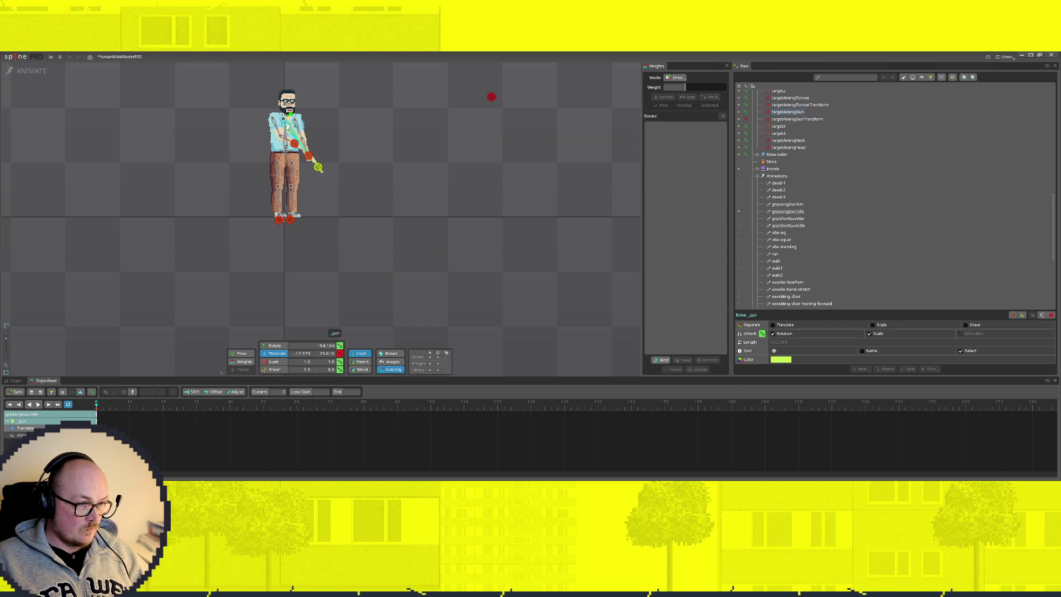
click(297, 410)
click(339, 353)
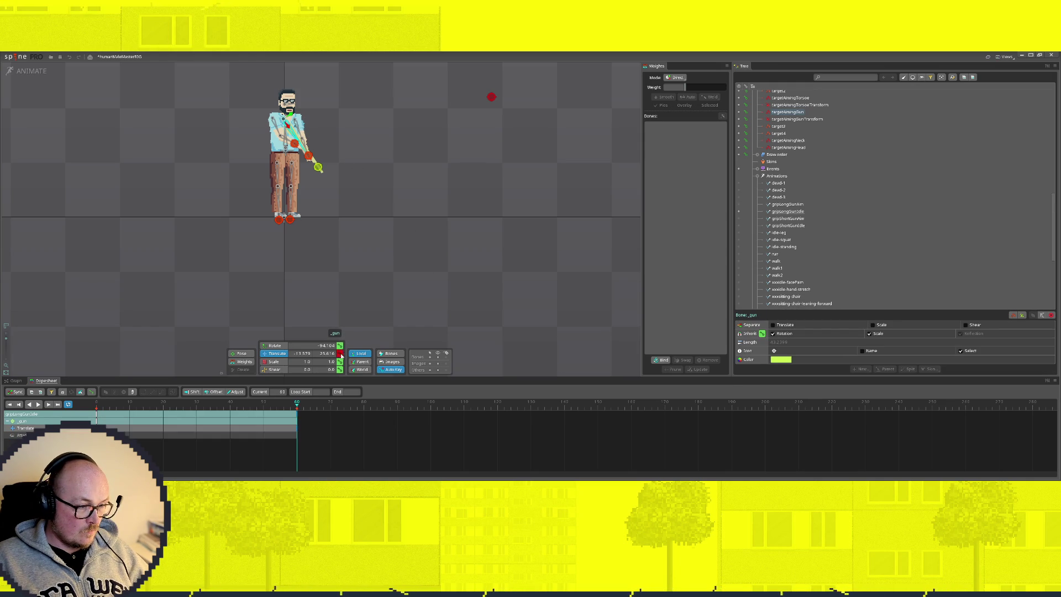
click(197, 409)
click(339, 354)
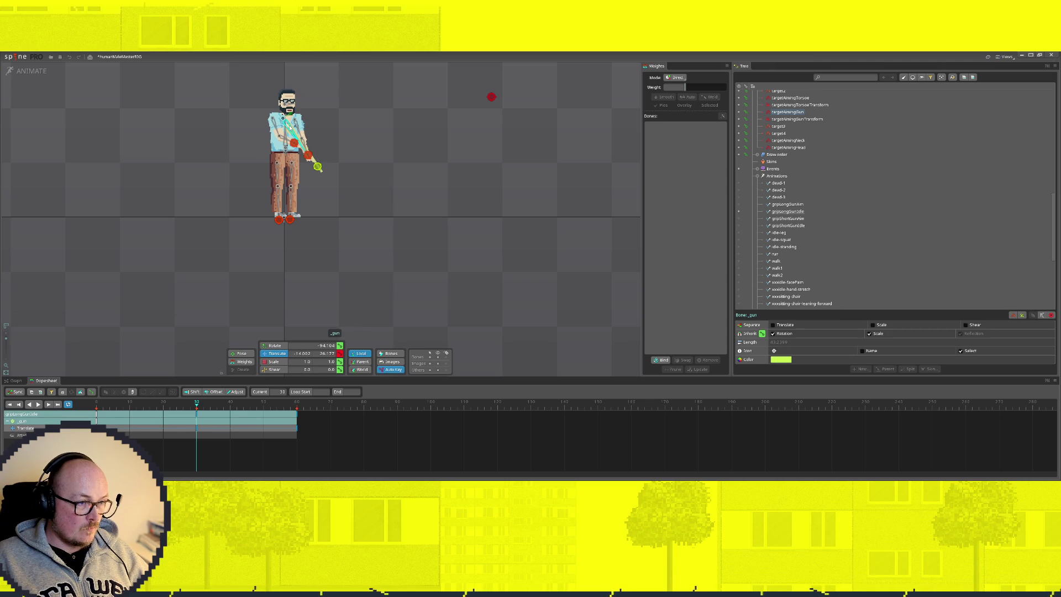
click(29, 72)
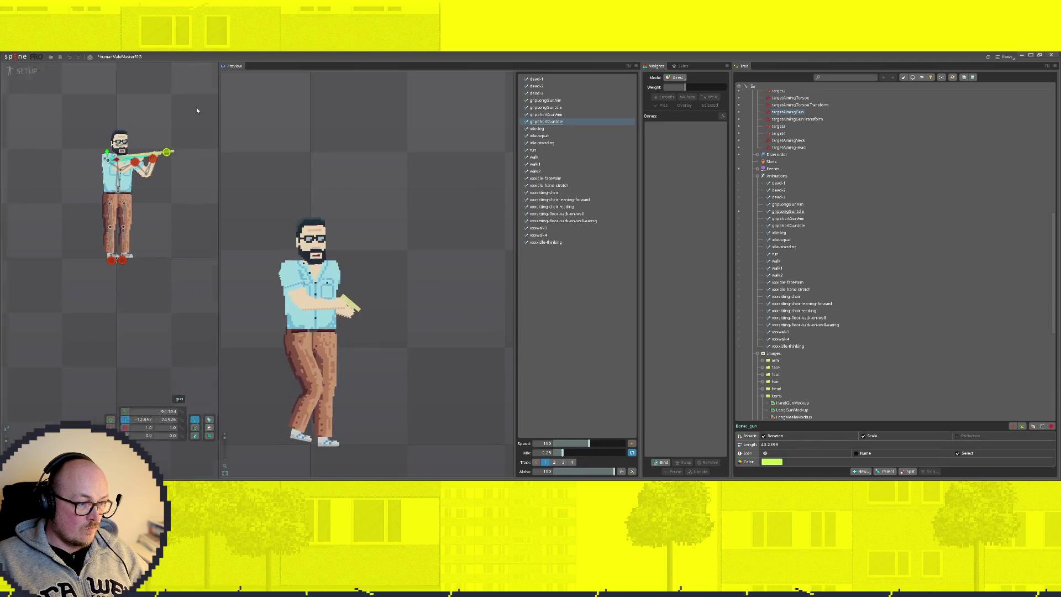
Preview gripLongGunIdle then gripLongGunAim, and switch back to Animate mode
click(527, 107)
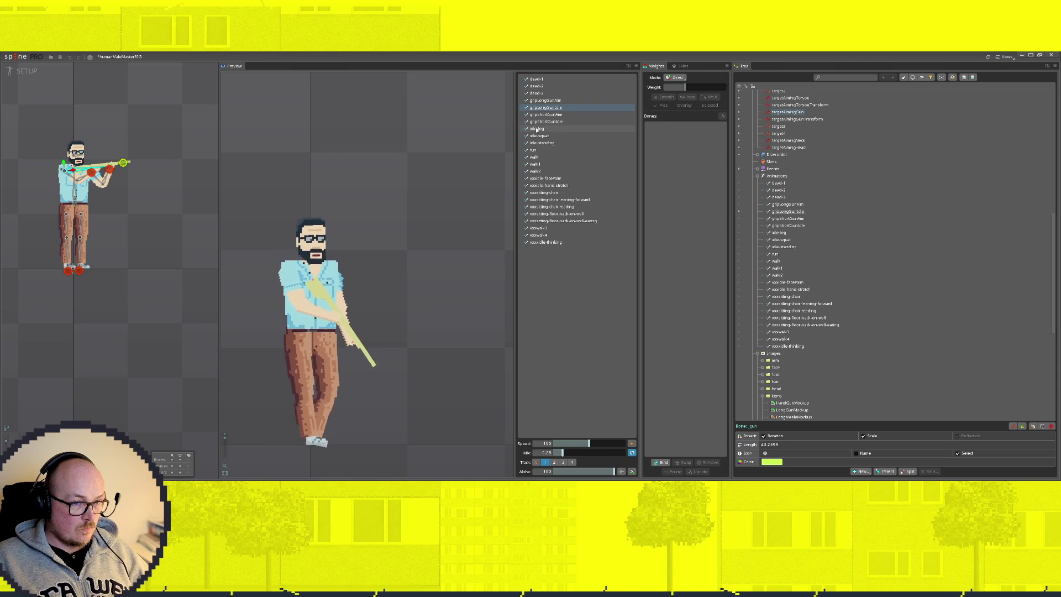
click(545, 99)
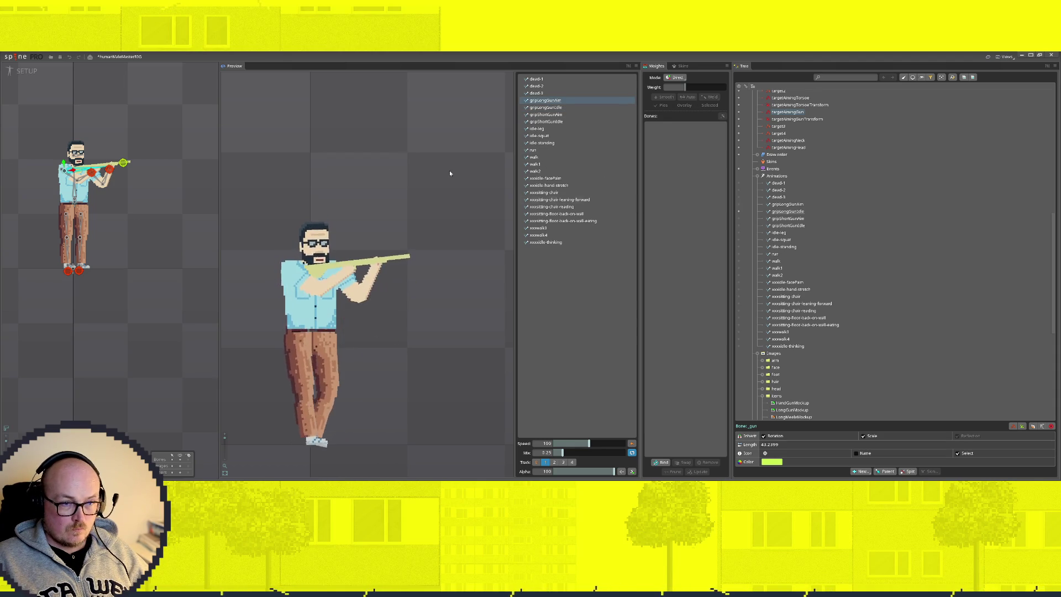
click(24, 72)
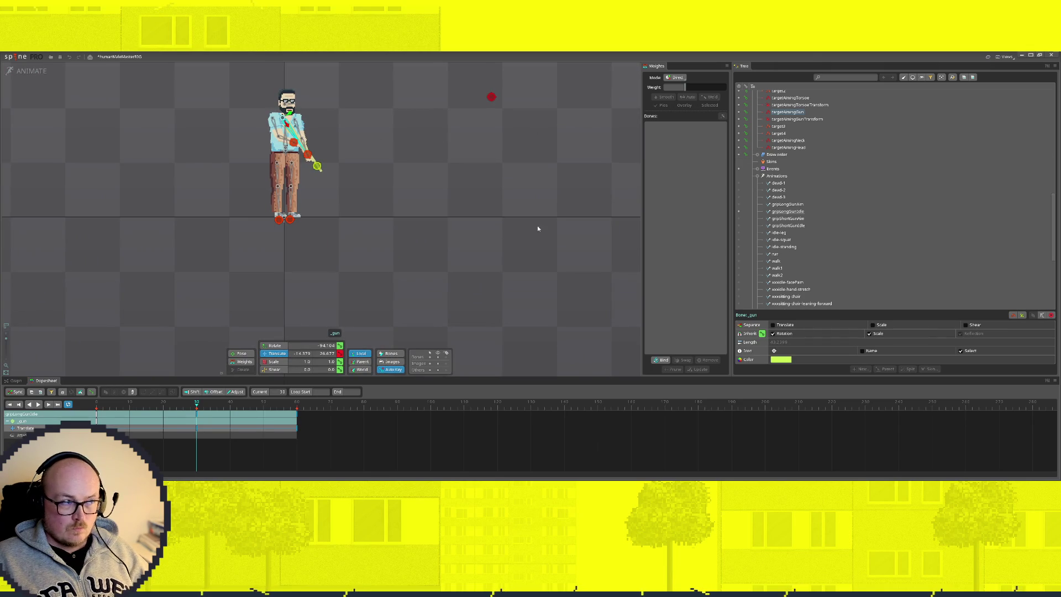
Create a new animation named gripEmptyIdle under the Animations node
click(777, 176)
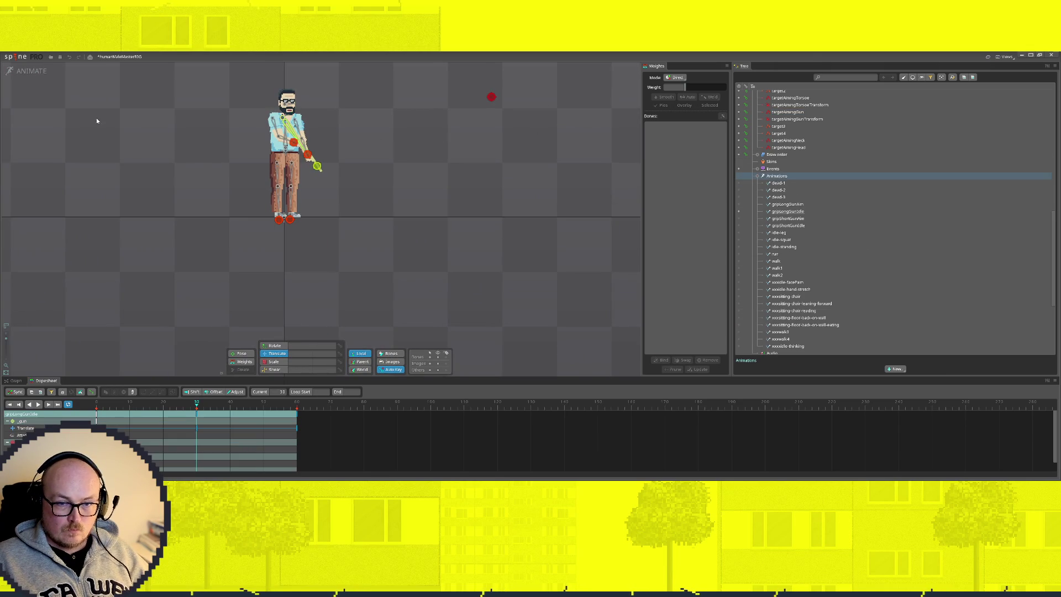
click(895, 369)
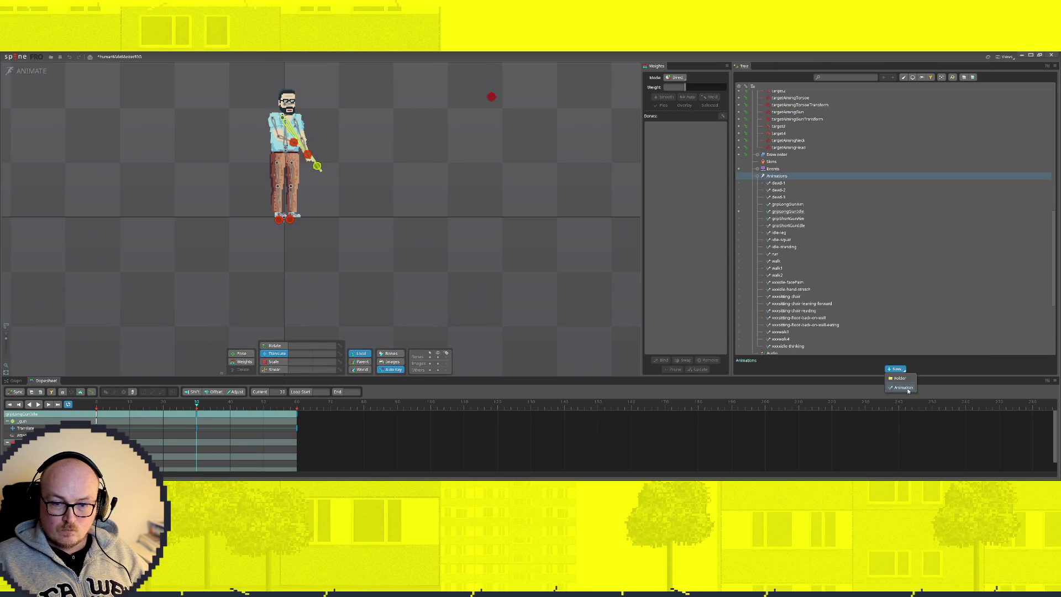
click(902, 387)
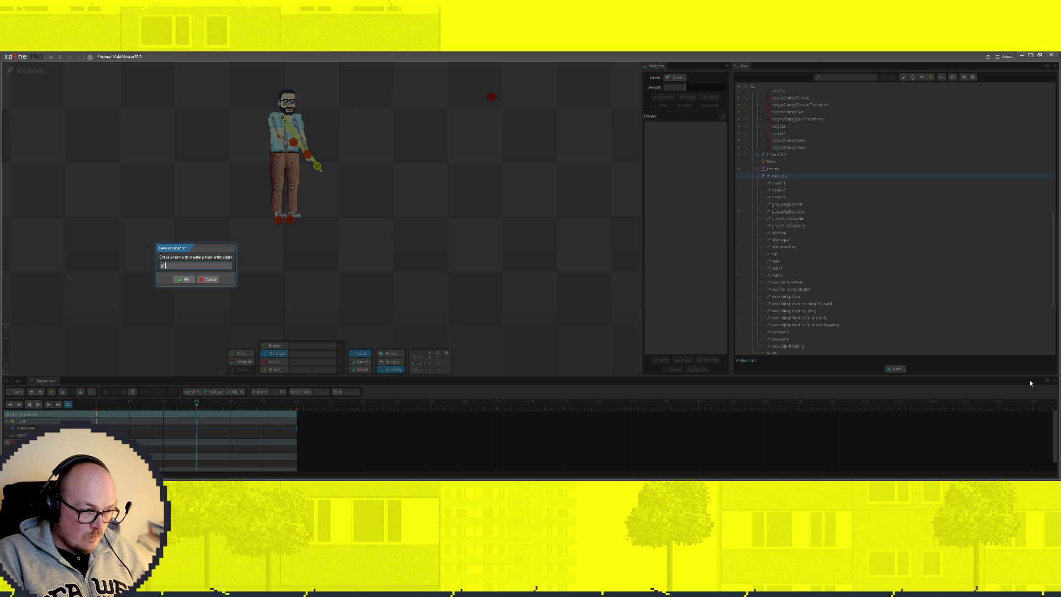
text(grab)
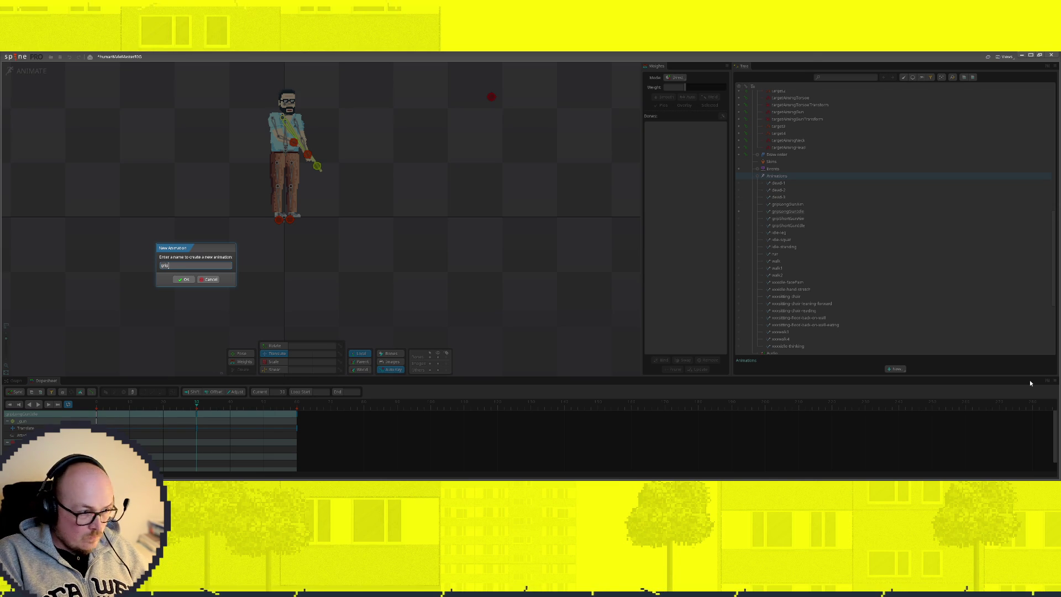
text(v)
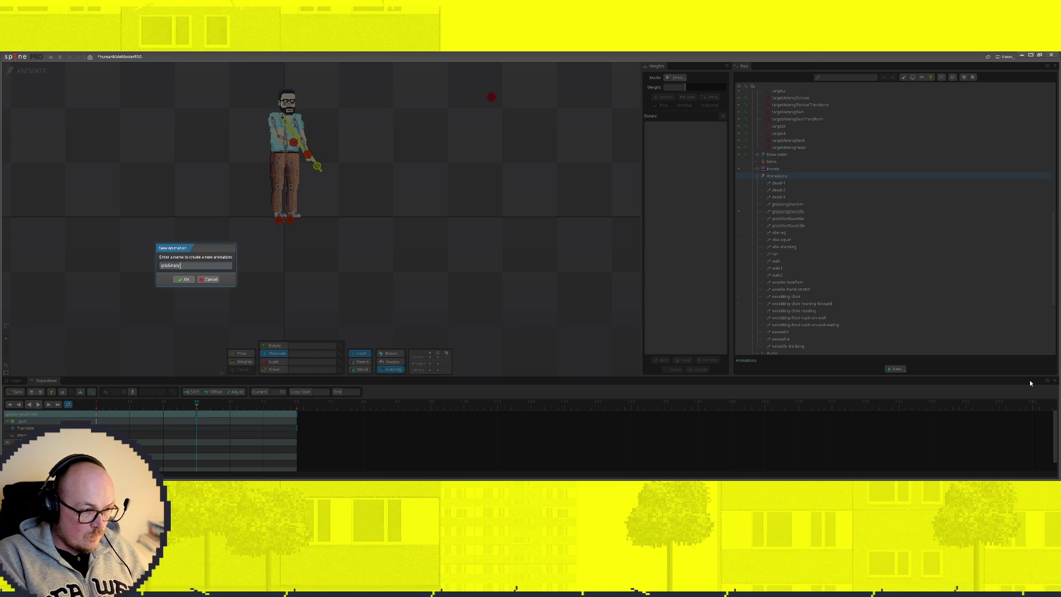
text(-id)
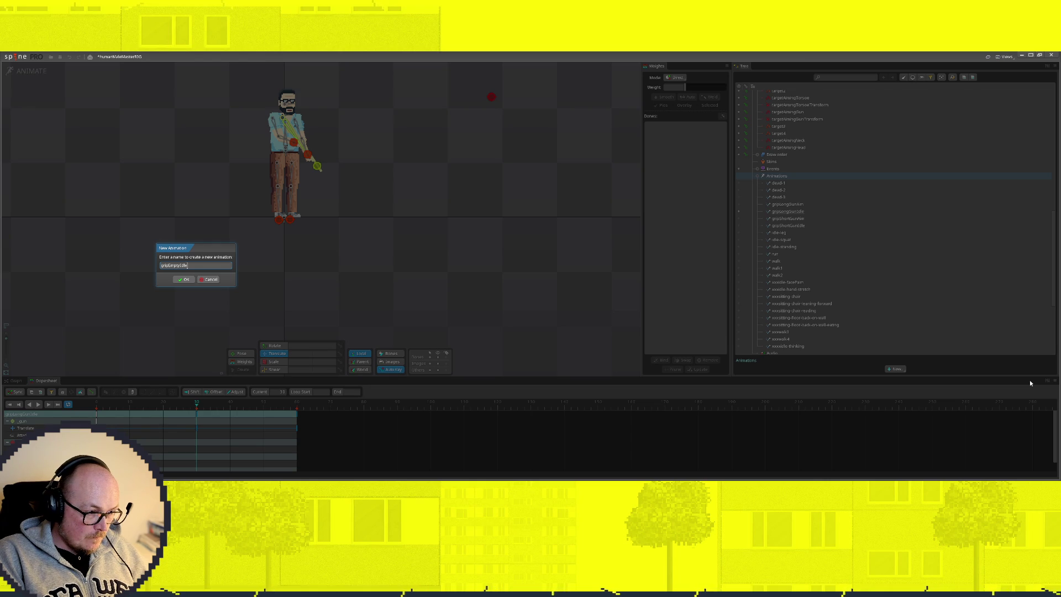
key(Return)
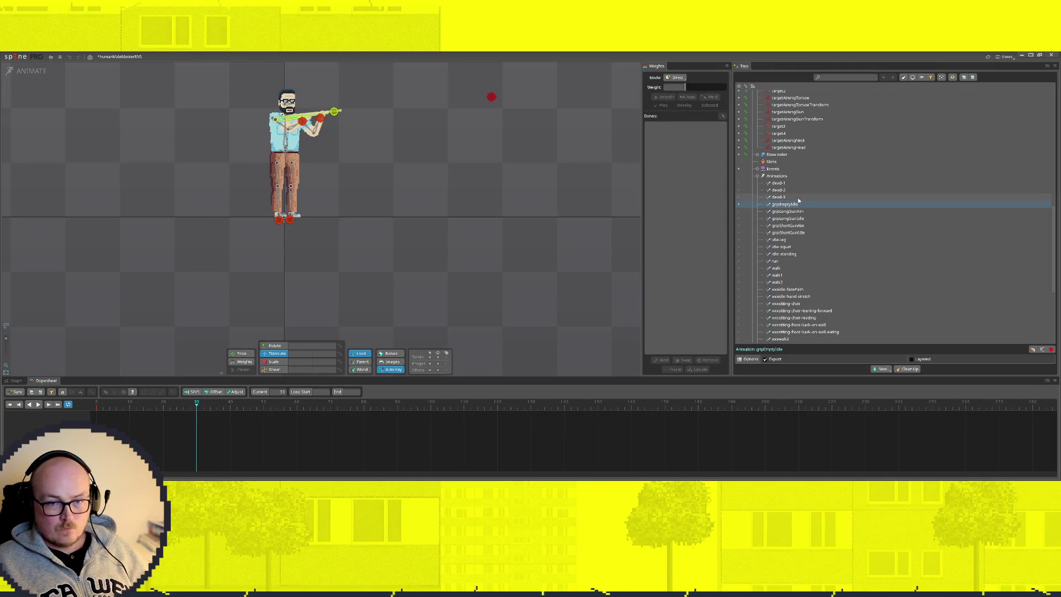
click(813, 175)
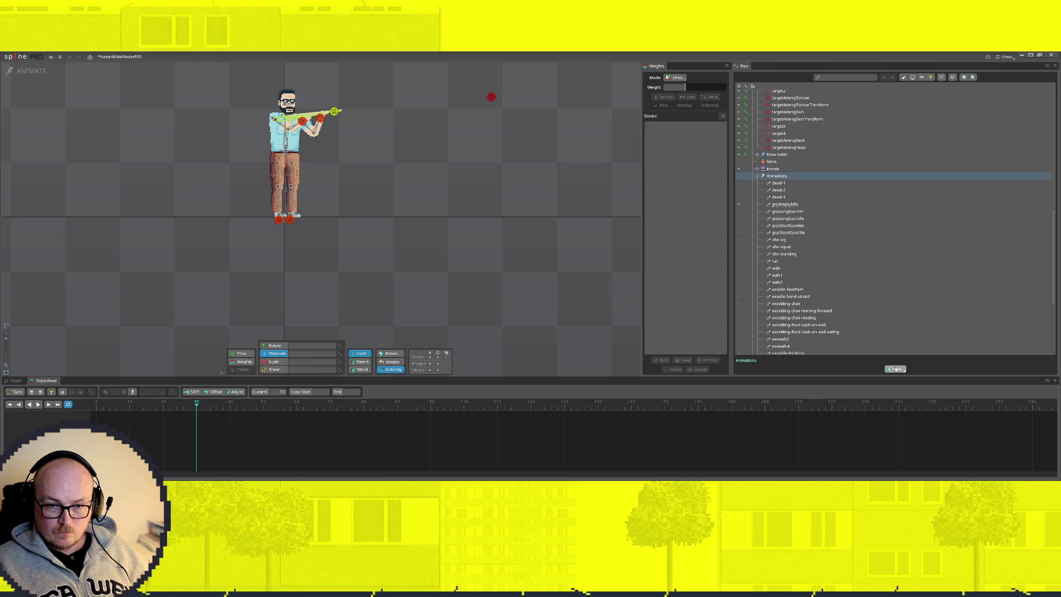
click(796, 204)
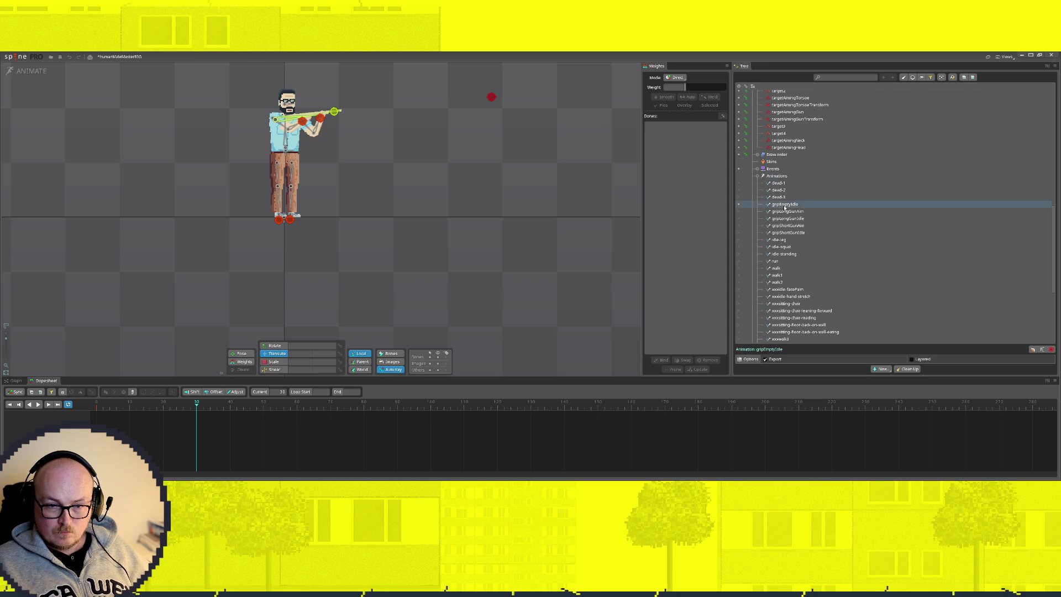
scroll(826, 291, down, 1)
scroll(827, 292, down, 3)
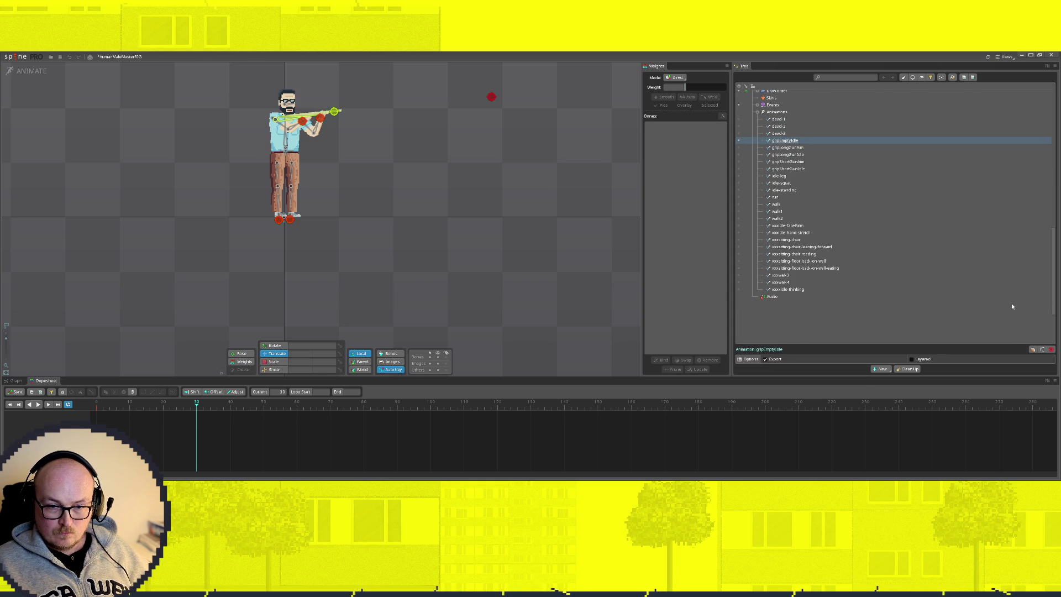
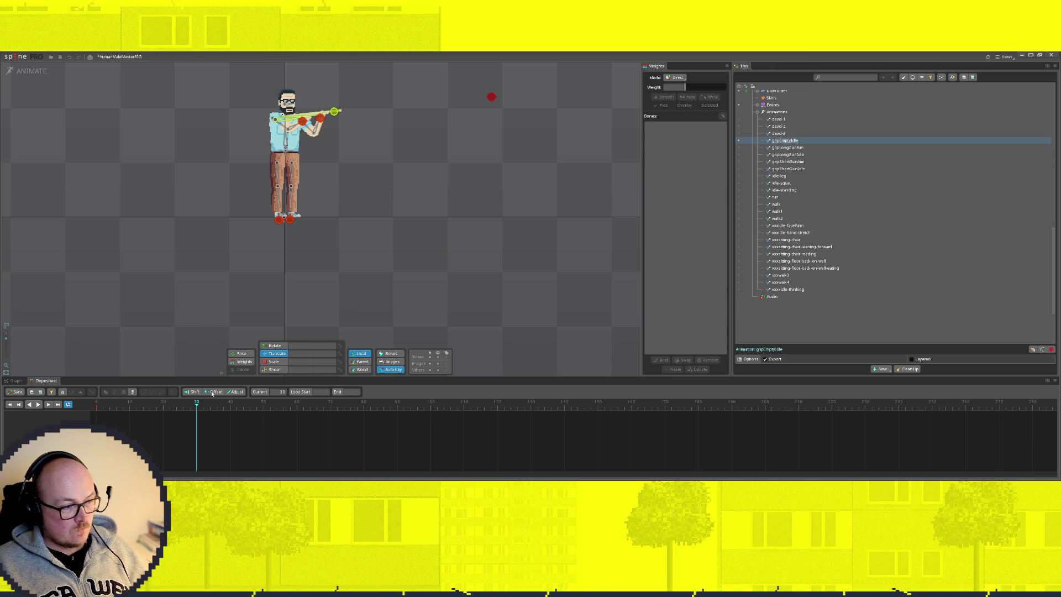
At frame 0 of gripEmptyIdle, key the targetAimingGun constraint mix down to 0
drag(197, 405, 84, 405)
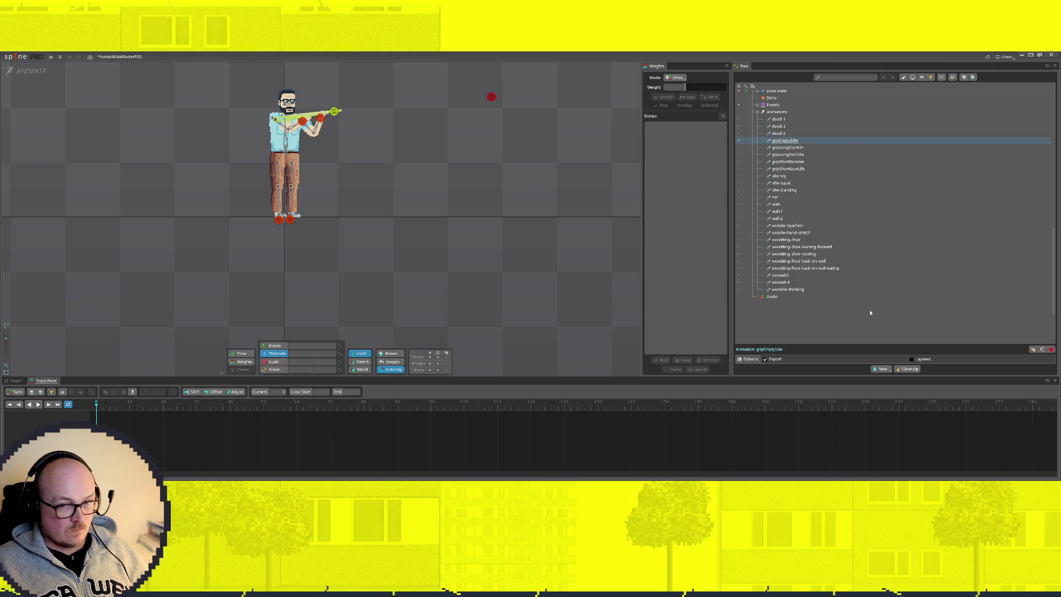
scroll(871, 286, up, 1)
scroll(867, 261, up, 4)
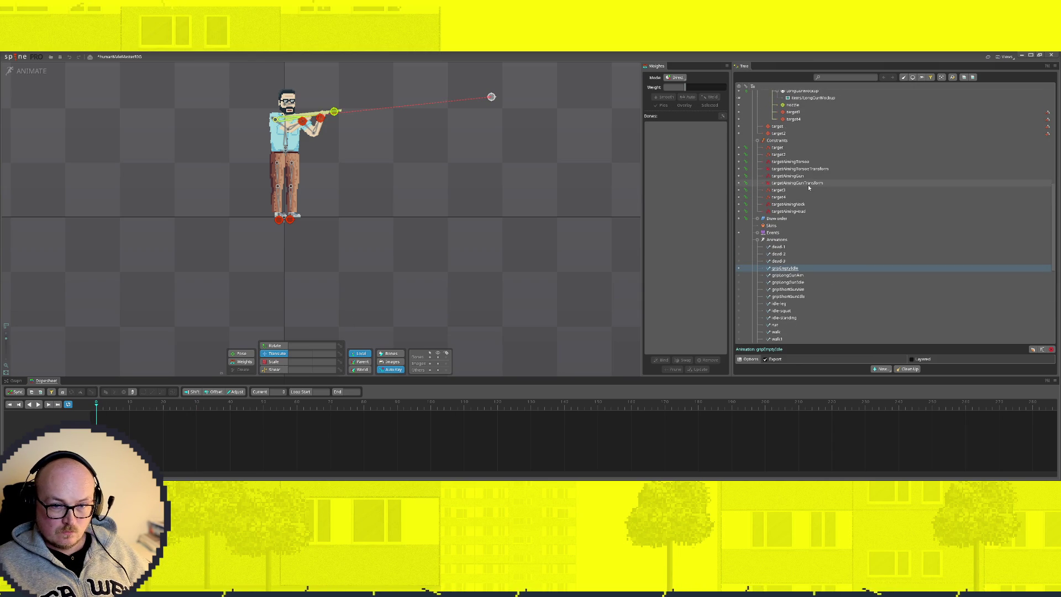
click(799, 185)
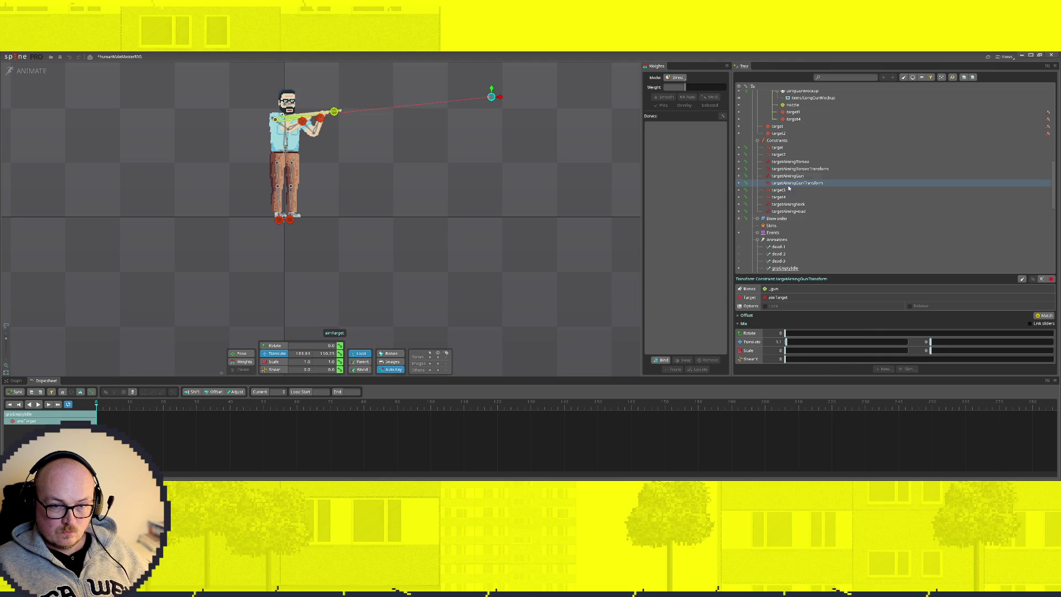
click(789, 169)
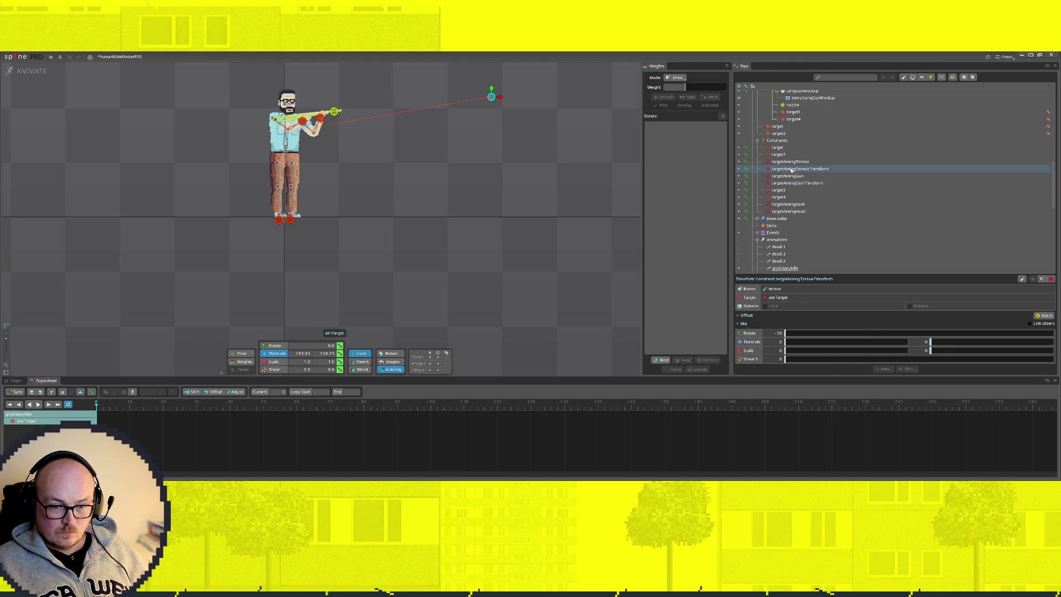
click(793, 176)
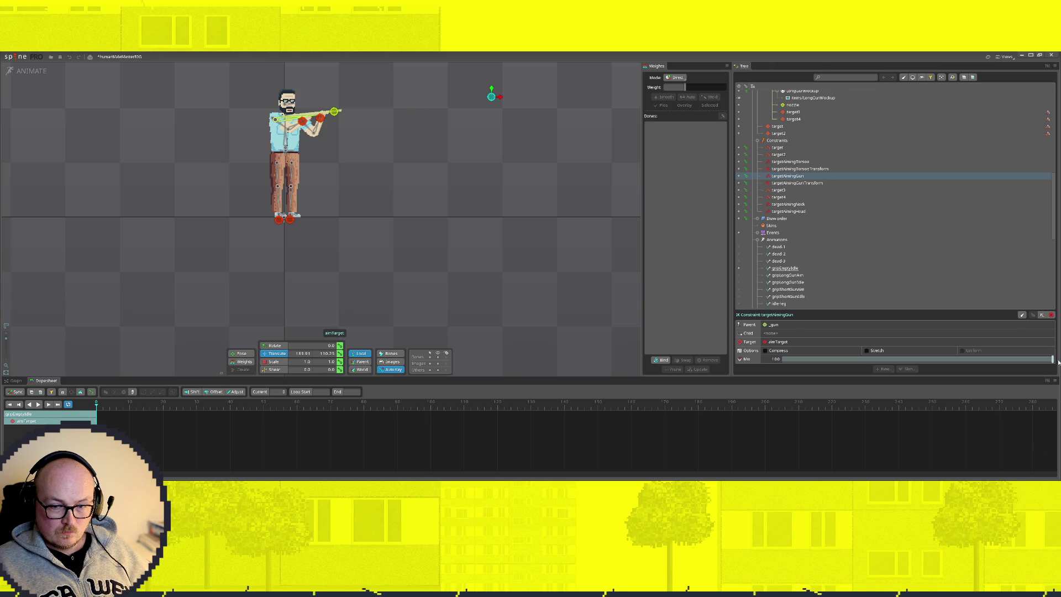
drag(1051, 359, 781, 360)
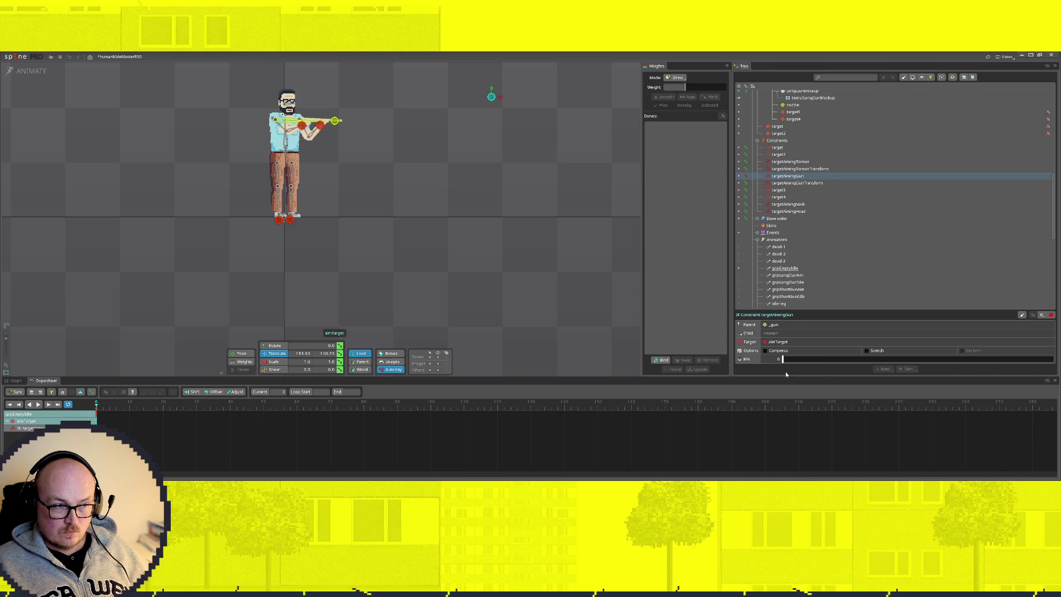
Key the targetAimingTorso mix, undoing a drop to zero so it stays near 15.43
click(790, 161)
mouse_move(780, 358)
mouse_down()
mouse_move(865, 359)
mouse_move(824, 360)
mouse_up()
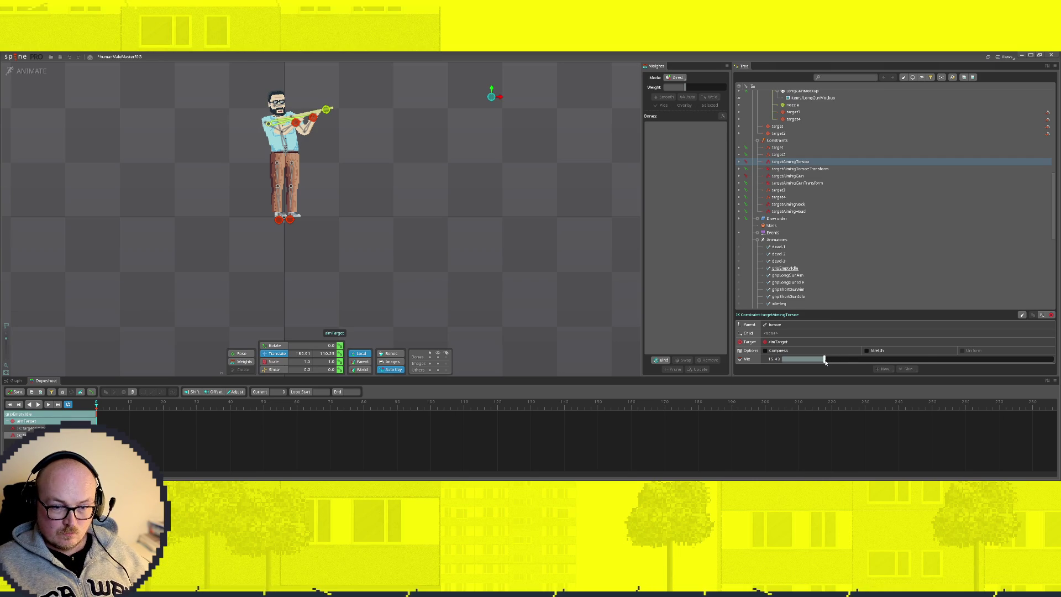
drag(798, 360, 702, 360)
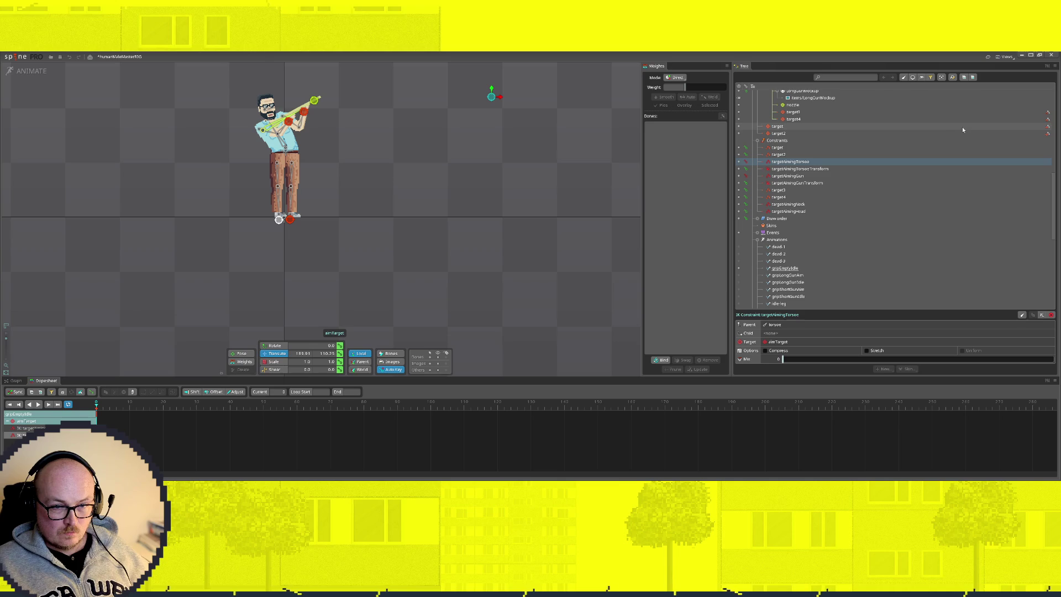
key(ctrl+z)
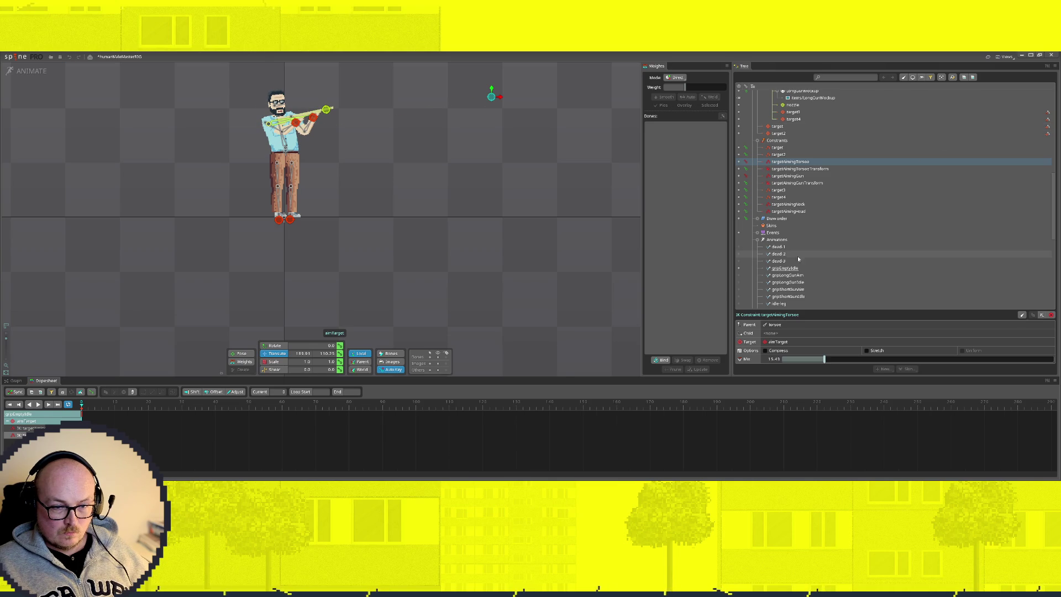
Flip through gripLongGunAim, gripShortGunIdle, walk, run, idle-standing, idle-squat and idle-leg
click(738, 276)
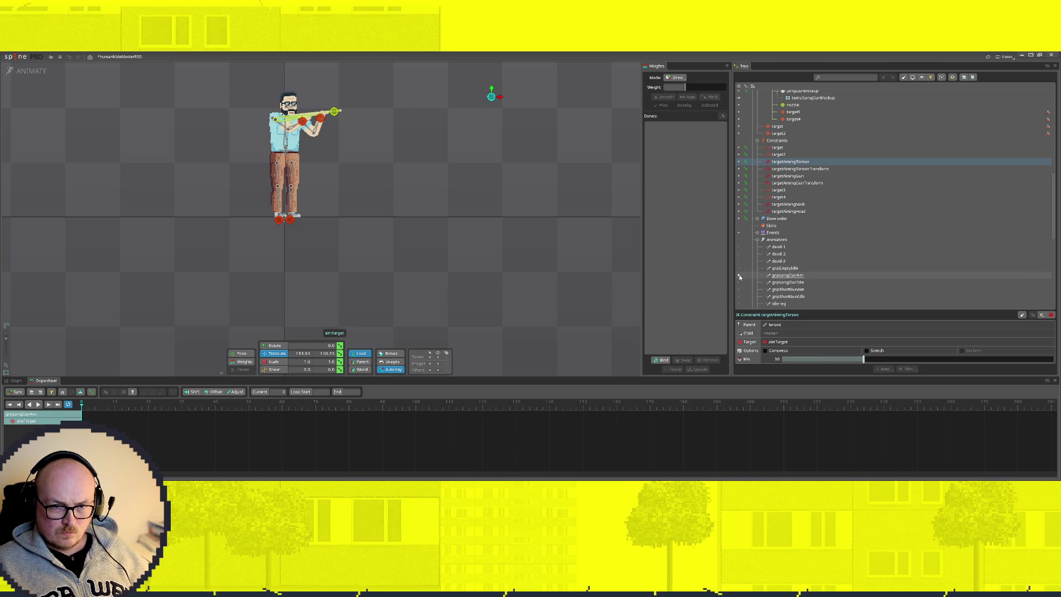
click(737, 282)
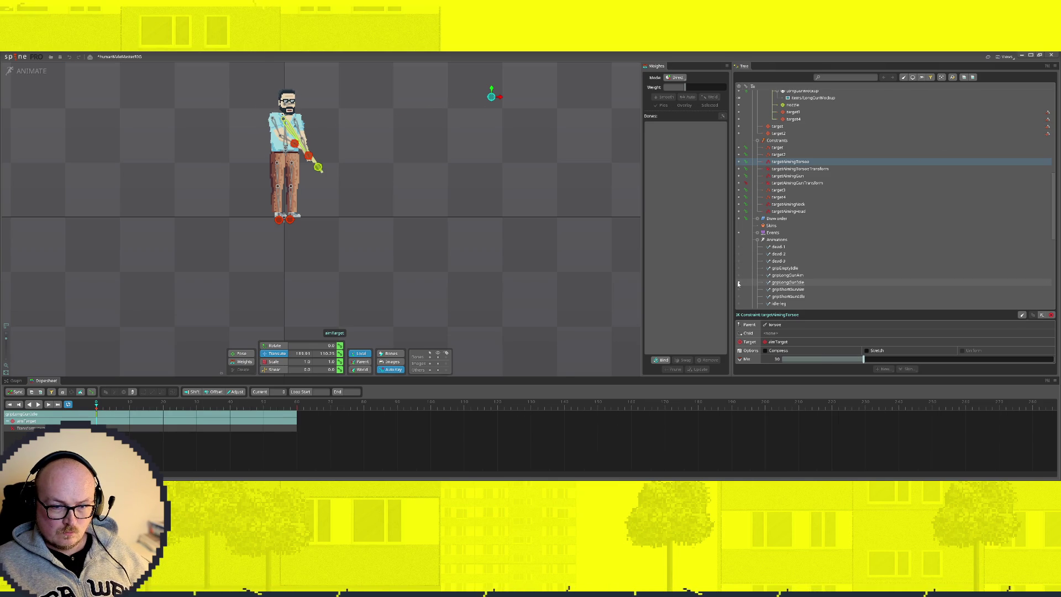
scroll(738, 283, down, 2)
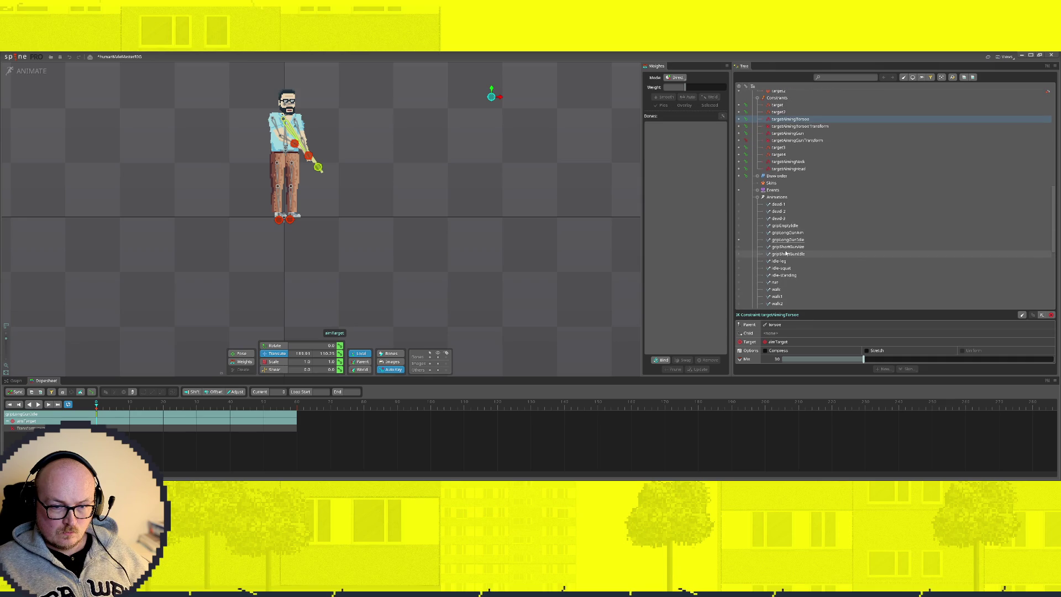
click(737, 289)
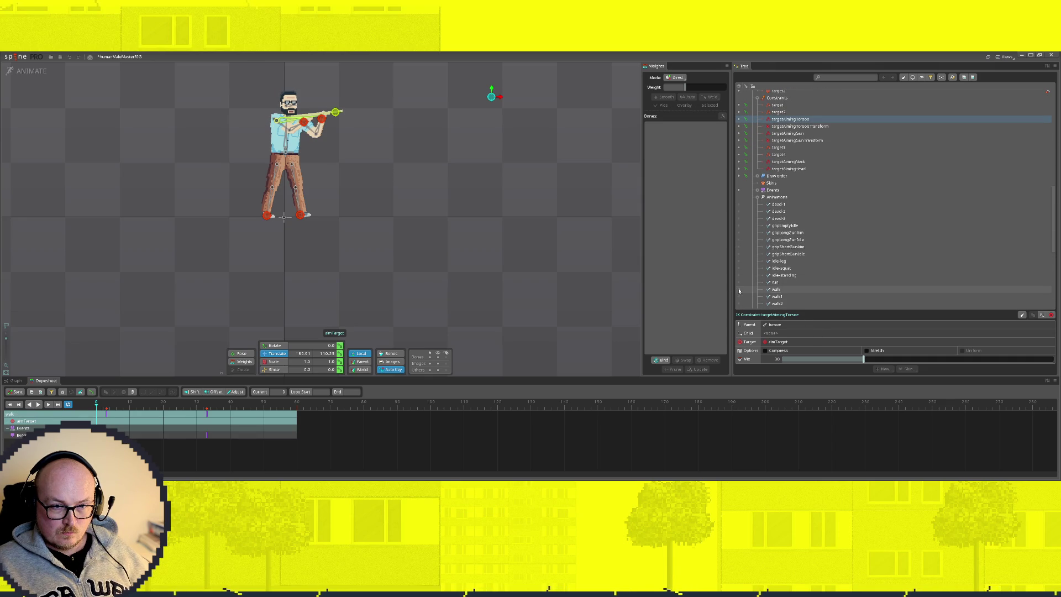
click(739, 282)
click(739, 275)
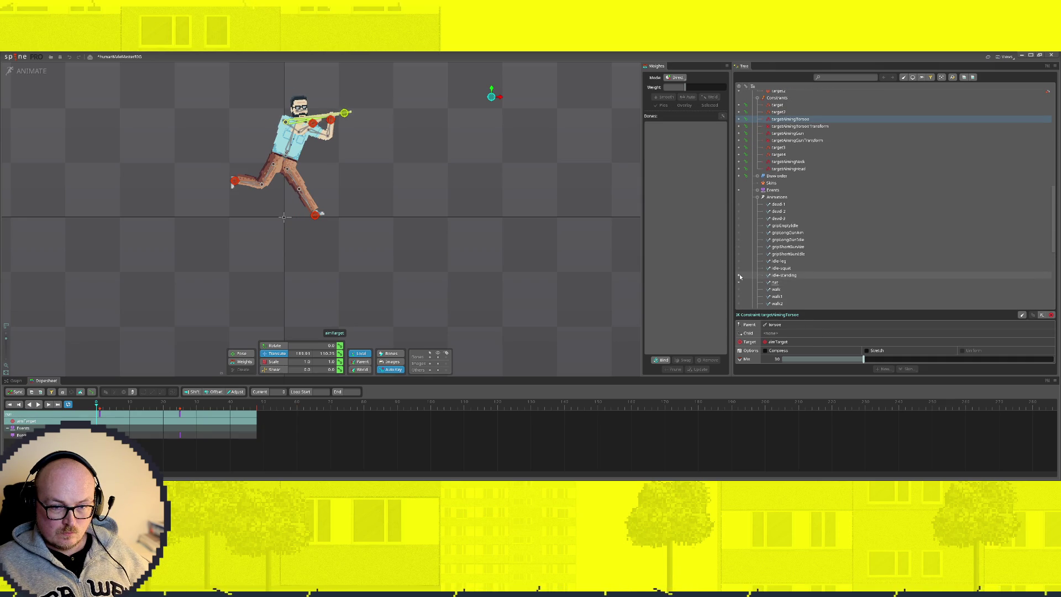
click(741, 269)
click(741, 263)
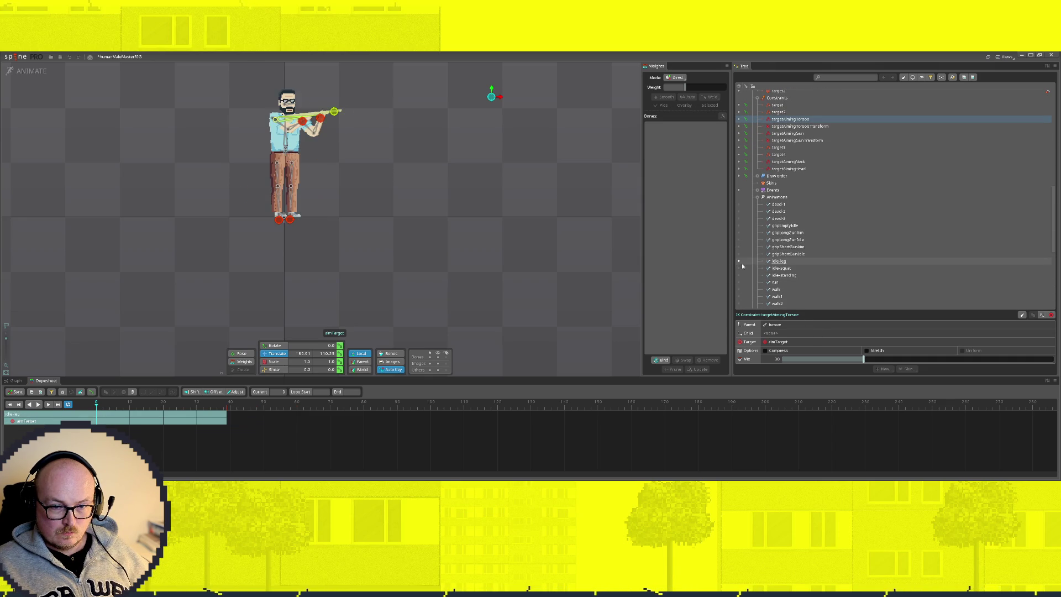
Show dead-3 lying flat and check its gun and torso aiming constraints, then select gripEmptyIdle
click(740, 254)
click(739, 220)
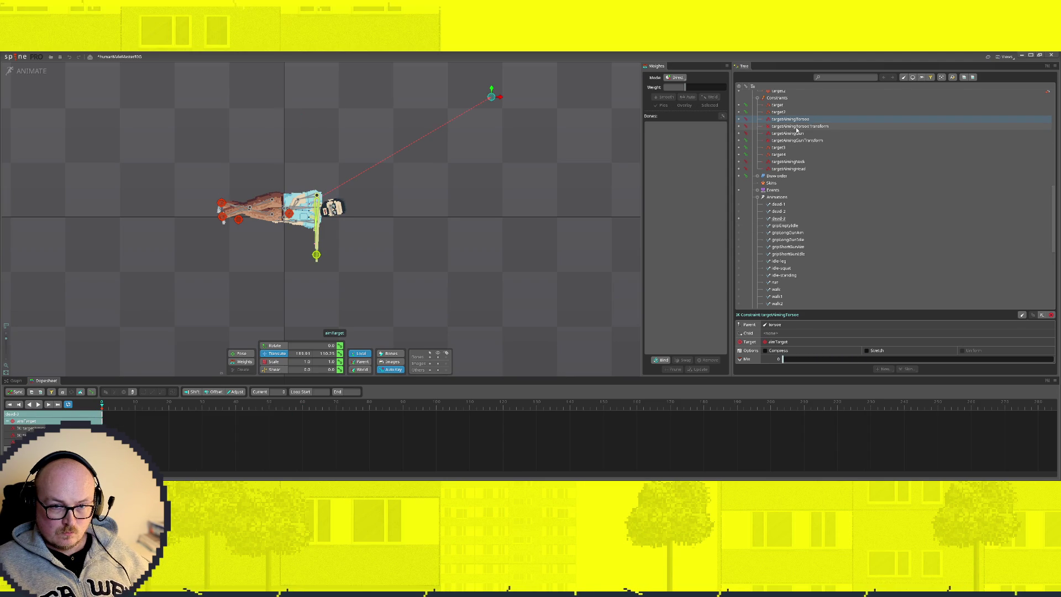
click(787, 133)
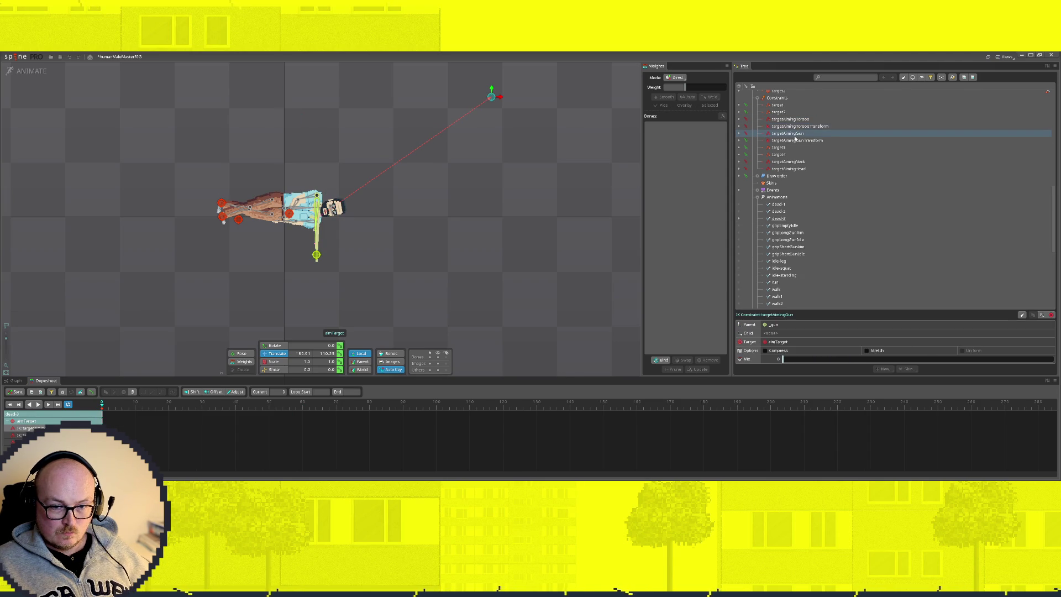
click(794, 127)
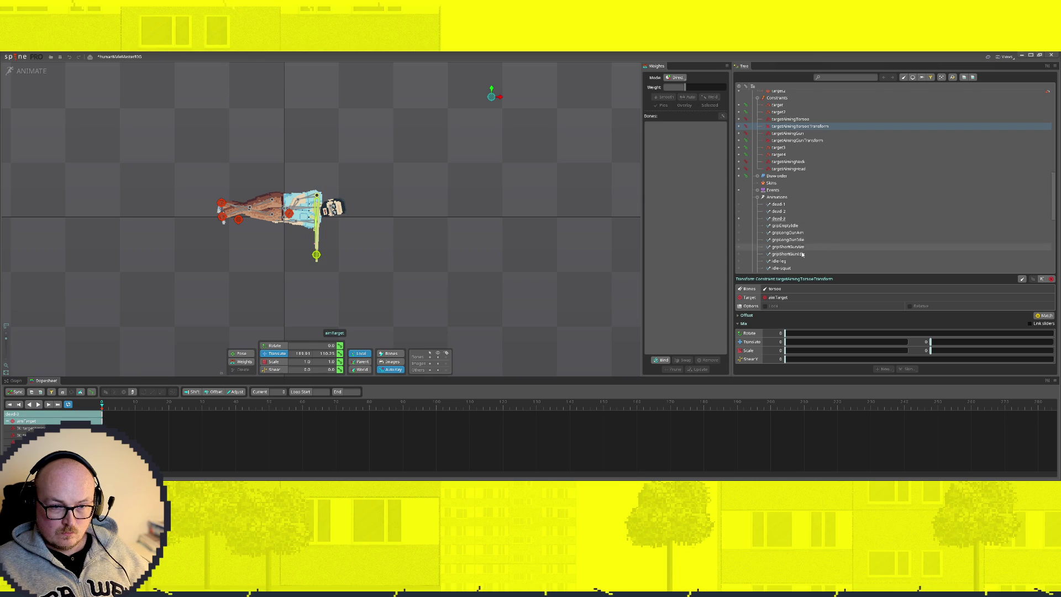
click(769, 226)
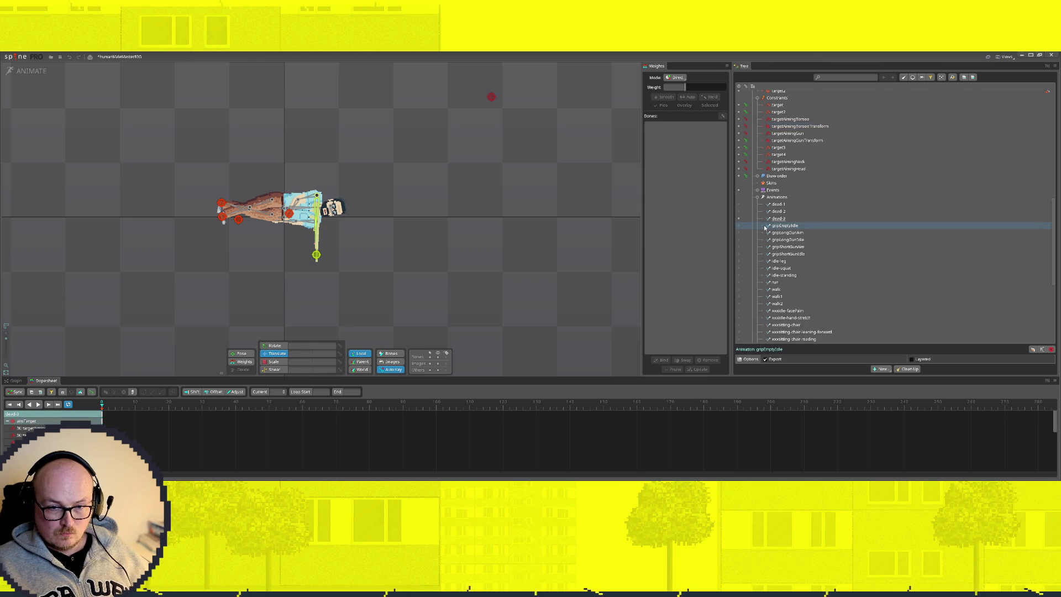
Make gripEmptyIdle active and set the targetAimingTorso constraint mix to 0
click(740, 227)
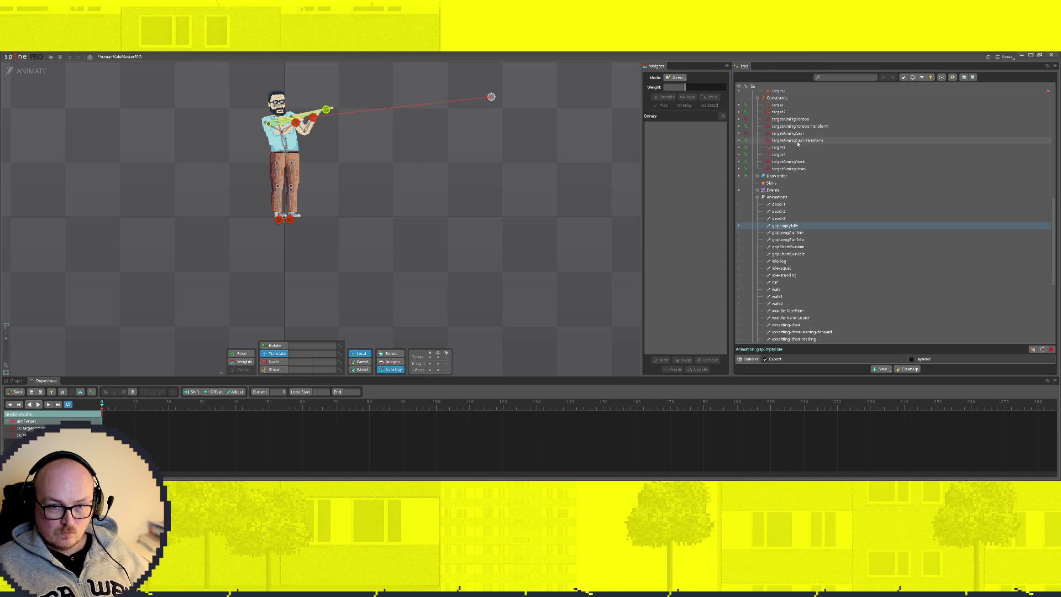
click(833, 141)
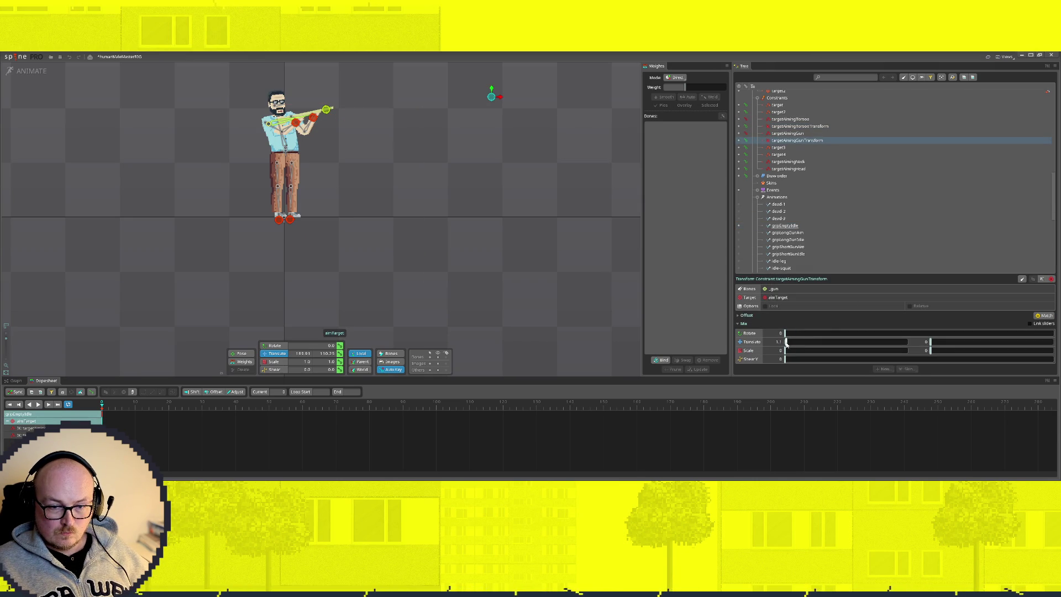
click(782, 126)
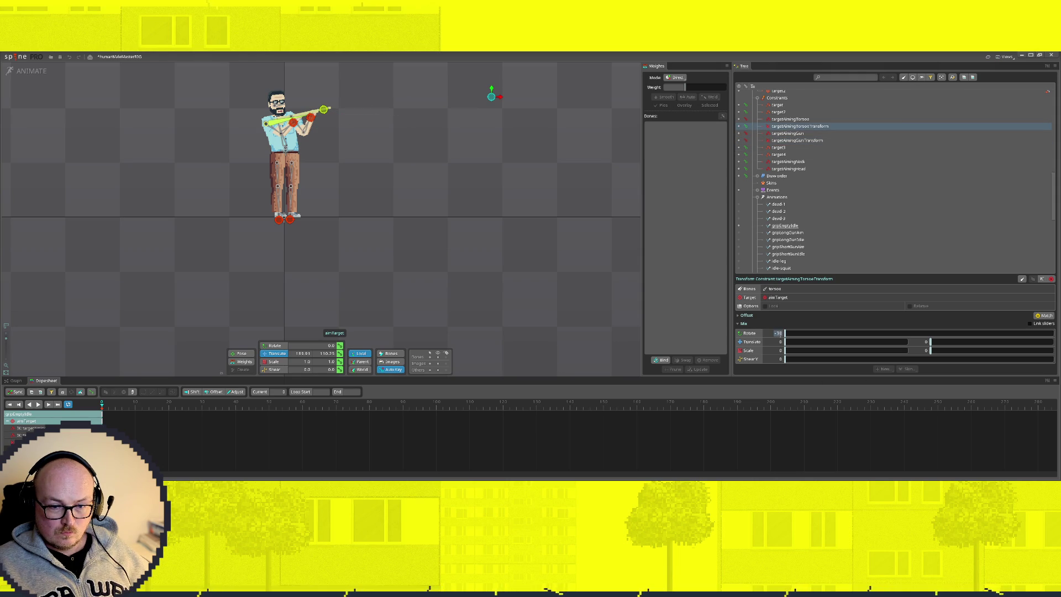
click(789, 118)
drag(953, 359, 724, 359)
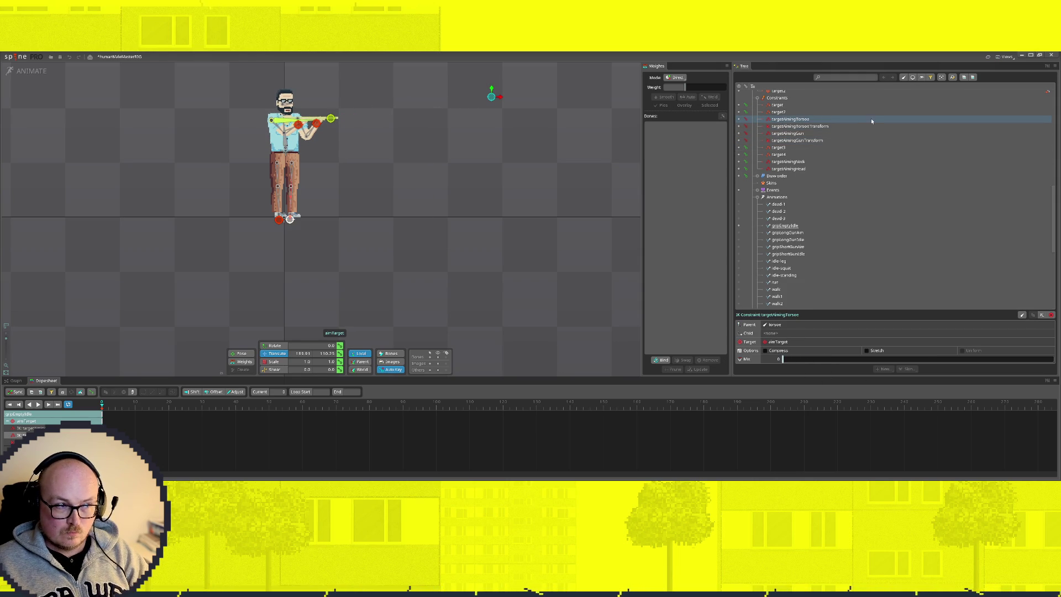
Check the targetAimingNeck, targetAimingHead and target4 IK constraint settings
click(787, 162)
click(787, 168)
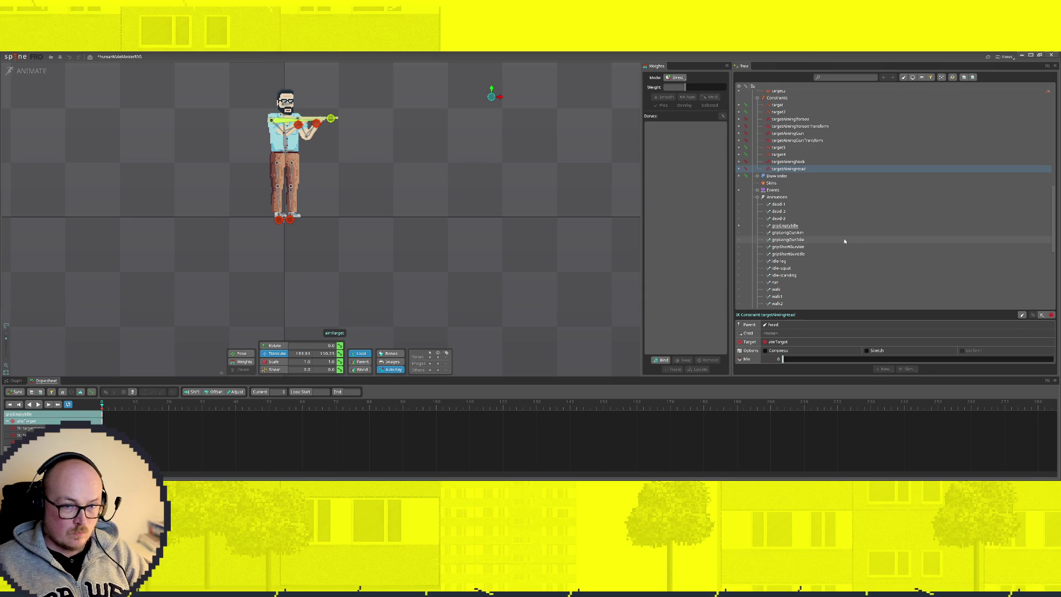
scroll(813, 262, up, 2)
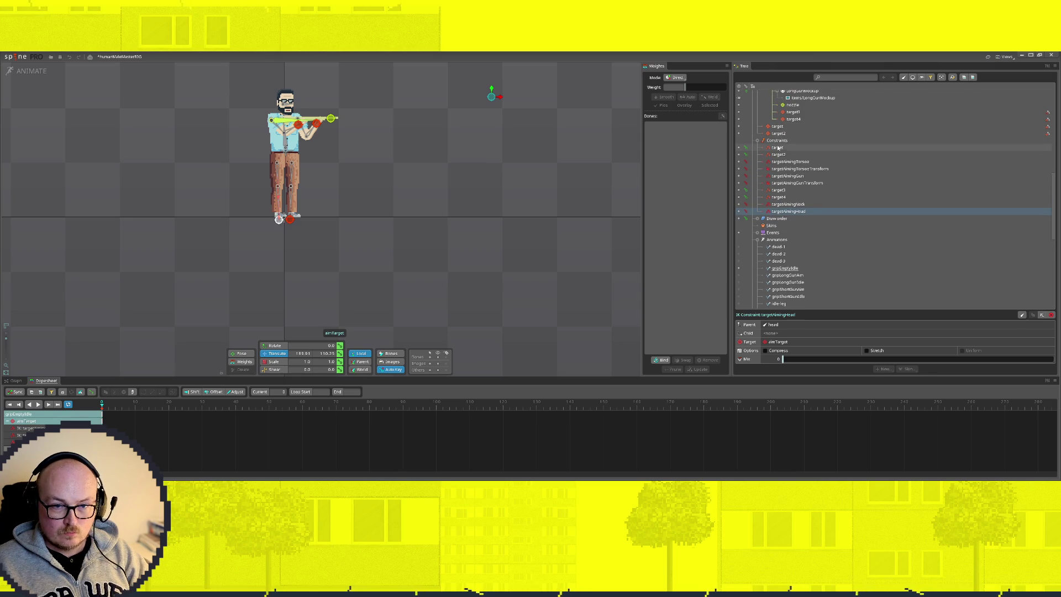
click(777, 198)
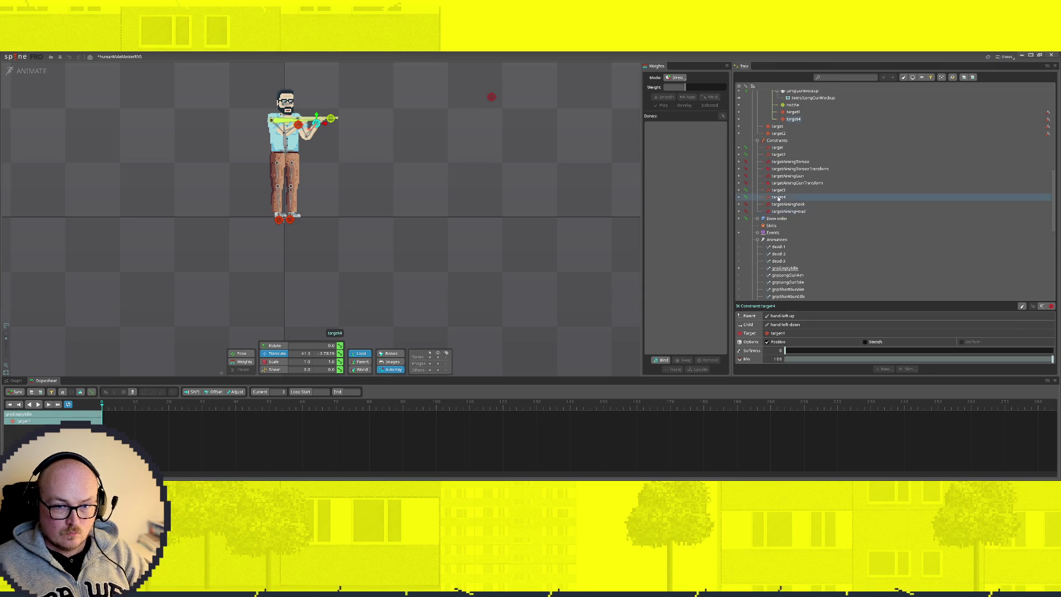
Inspect the target3 IK constraint, undoing a test drop of its mix to zero
key(Up)
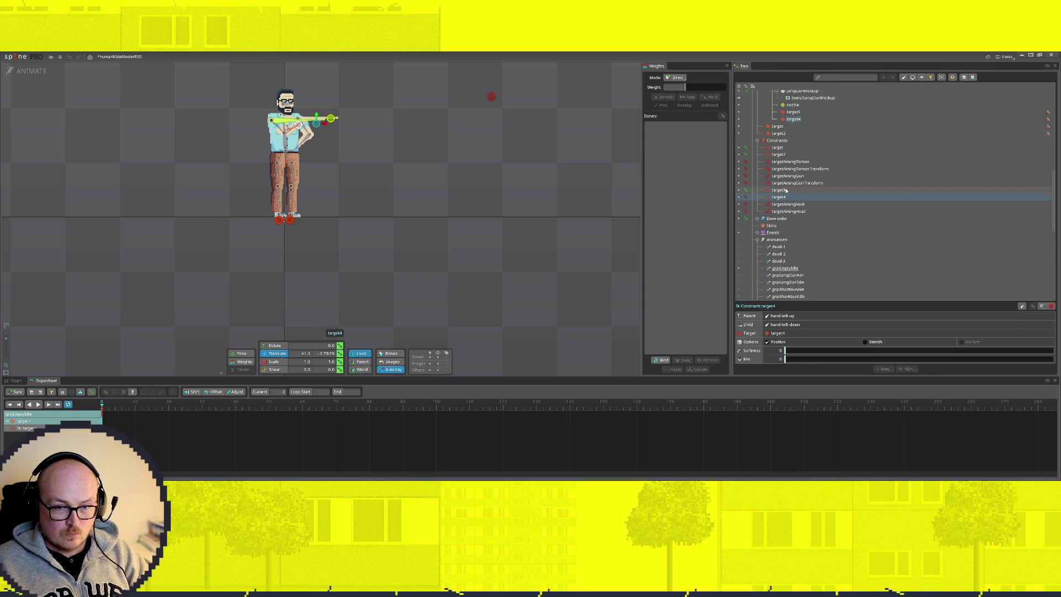
drag(813, 359, 784, 360)
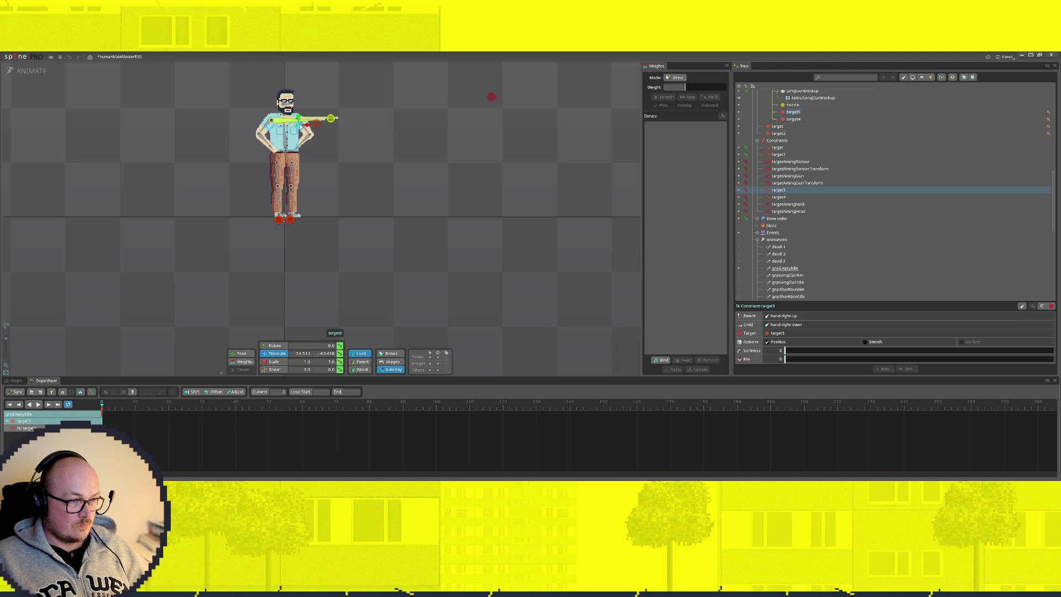
key(ctrl+z)
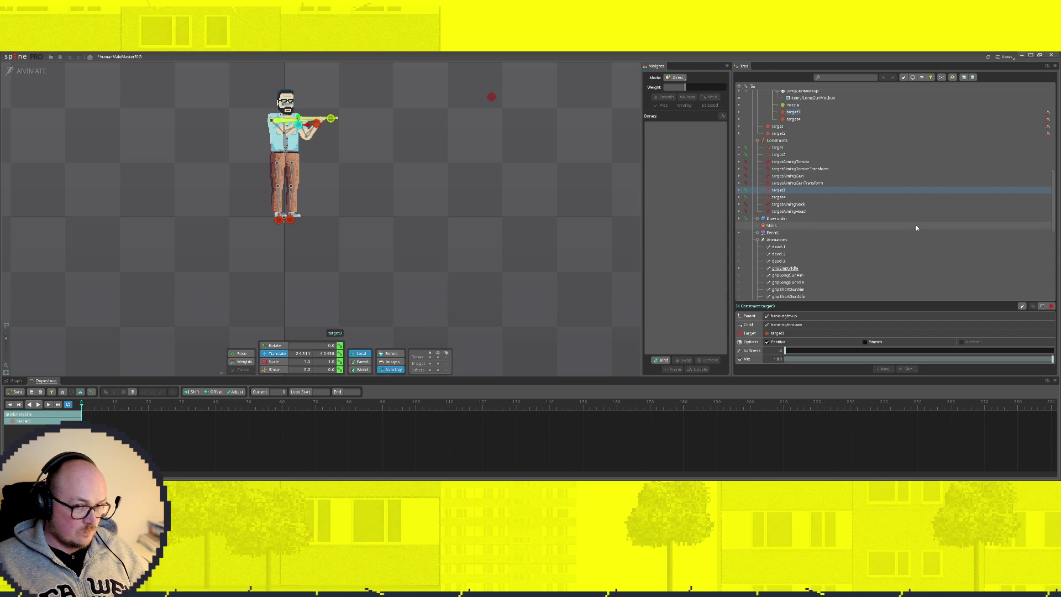
scroll(854, 261, down, 1)
scroll(800, 283, down, 2)
scroll(801, 283, down, 2)
Switch between idle-leg, idle-squat and idle-standing to compare the poses
click(739, 261)
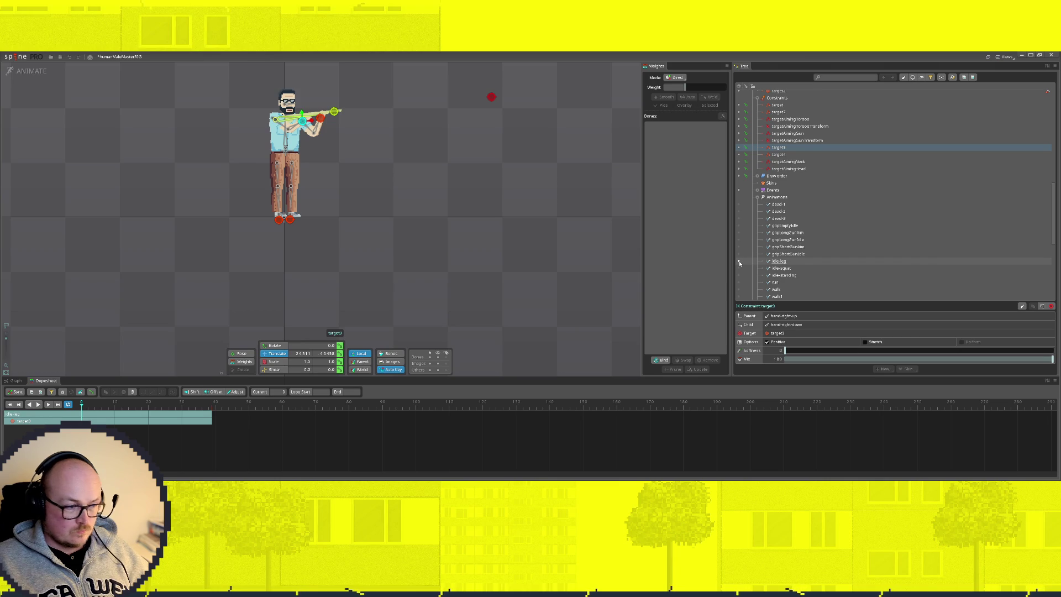
click(739, 268)
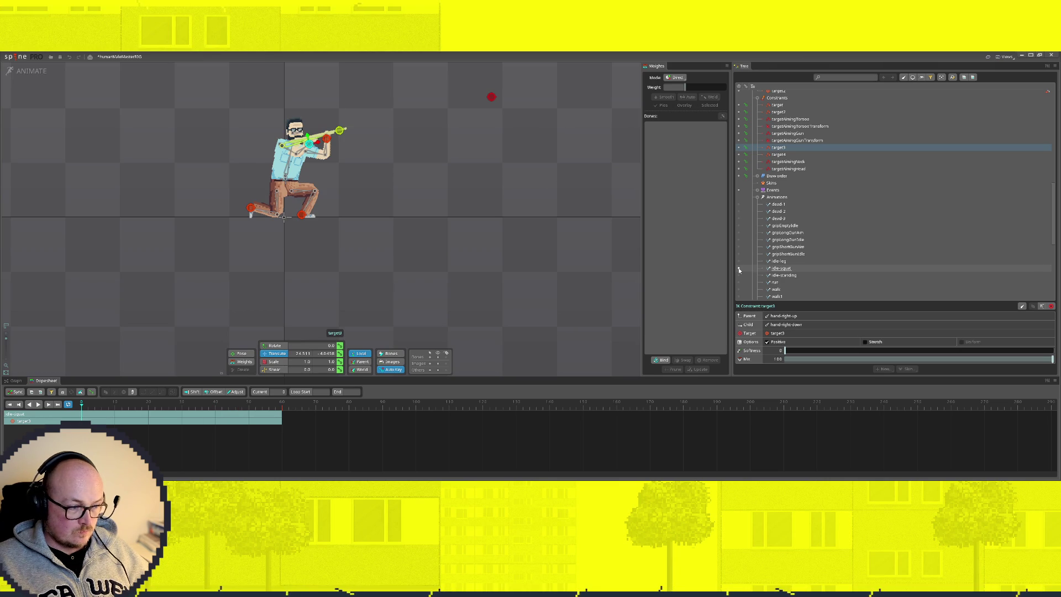
click(738, 261)
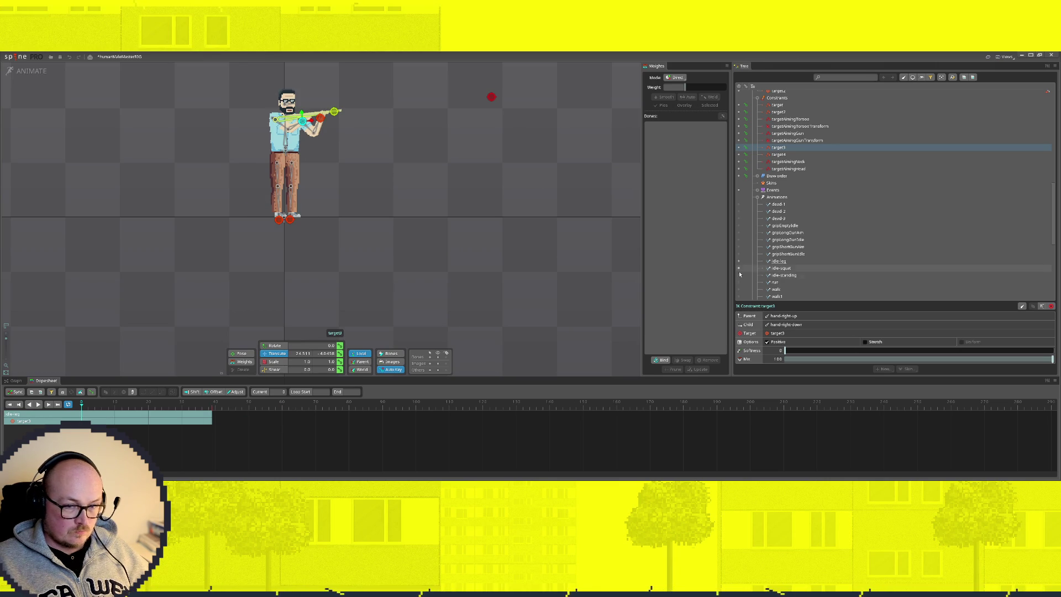
click(738, 275)
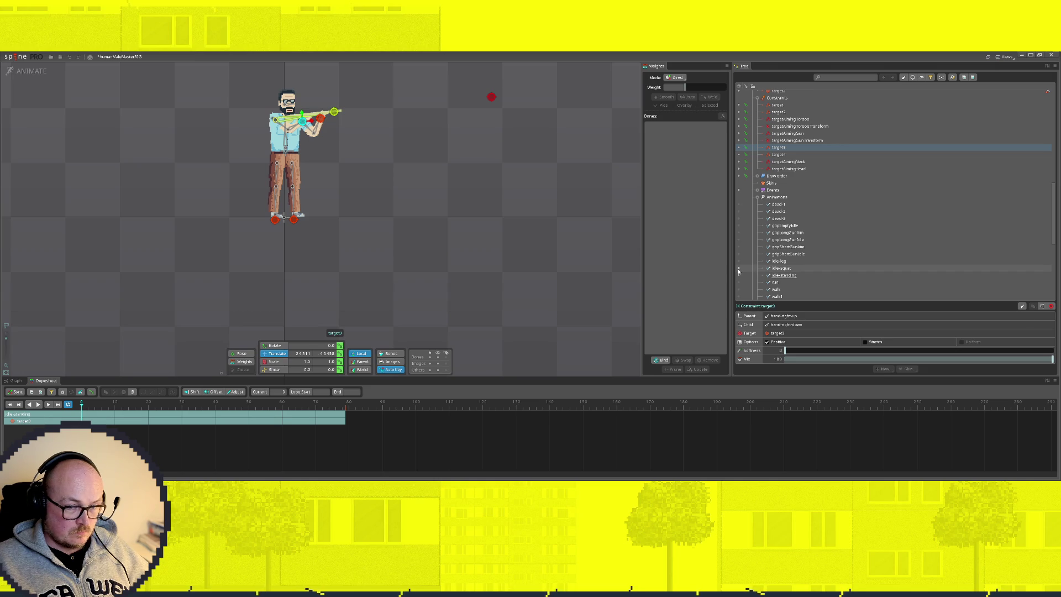
click(738, 268)
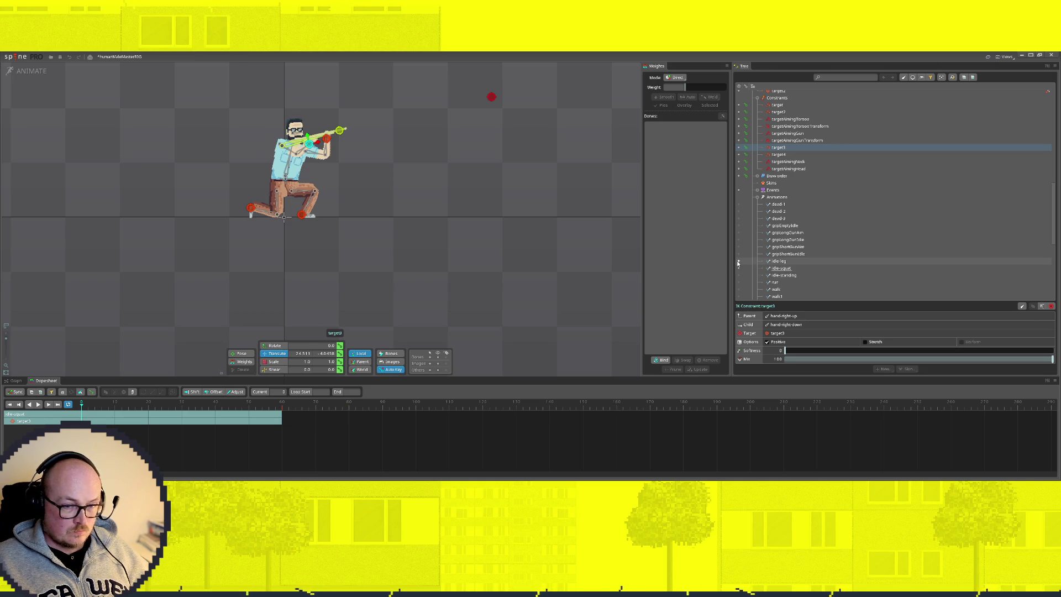
click(738, 261)
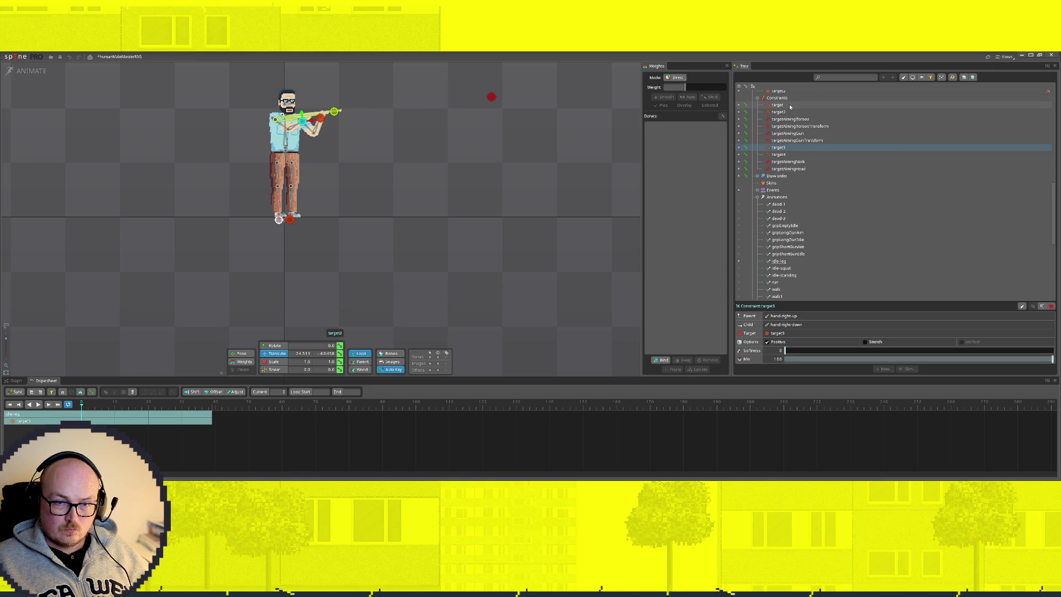
In gripEmptyIdle drag target3 and target4 down to the hips and hide HandGunMockup
click(738, 226)
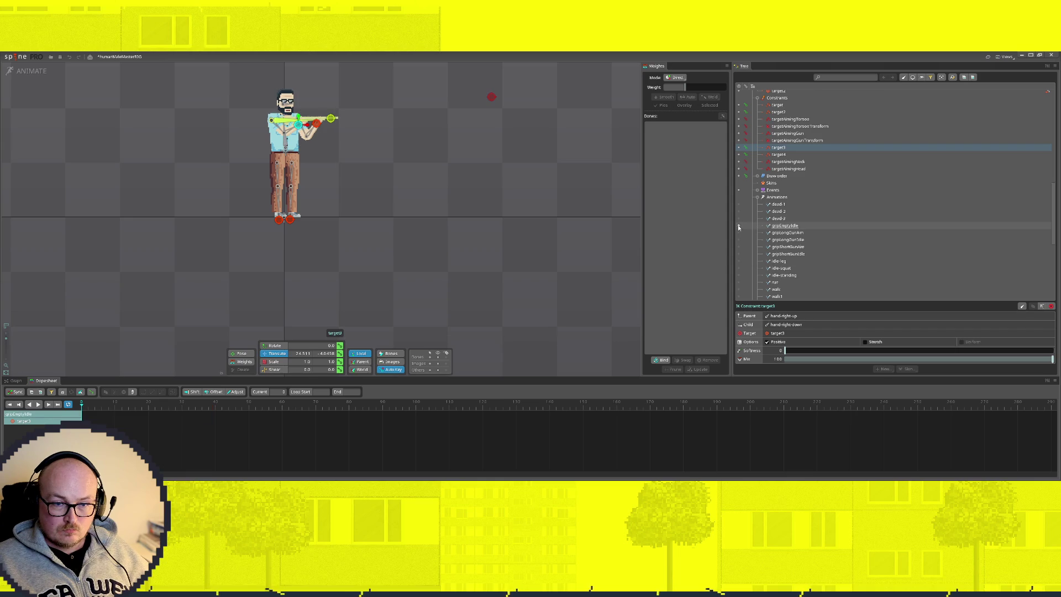
drag(298, 128, 280, 154)
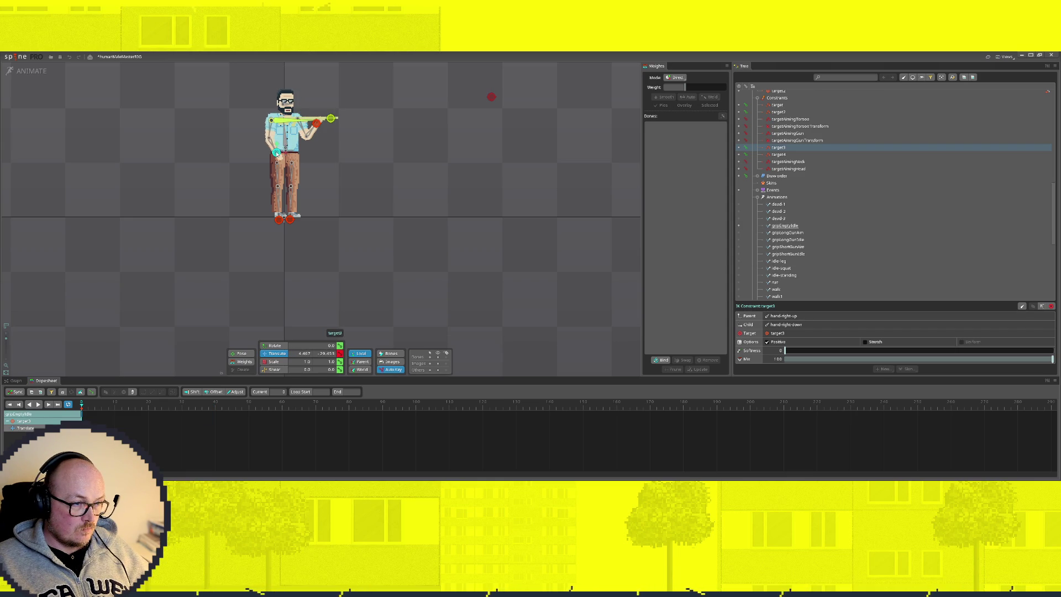
mouse_move(275, 154)
mouse_down()
mouse_move(318, 128)
mouse_move(300, 158)
mouse_up()
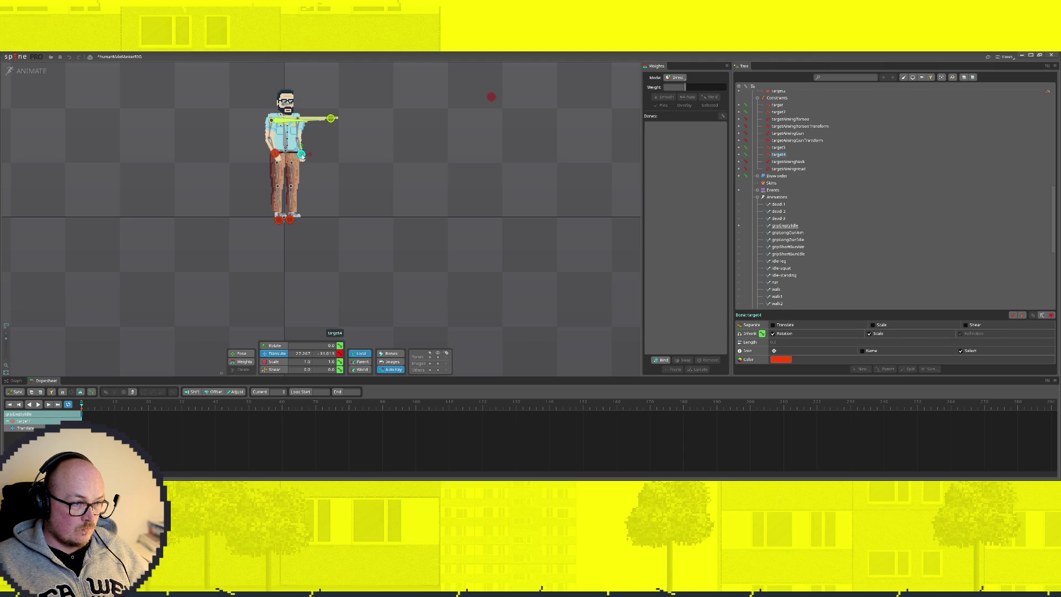
scroll(828, 158, up, 3)
scroll(827, 159, up, 2)
scroll(802, 219, up, 2)
scroll(802, 218, up, 2)
scroll(802, 219, up, 1)
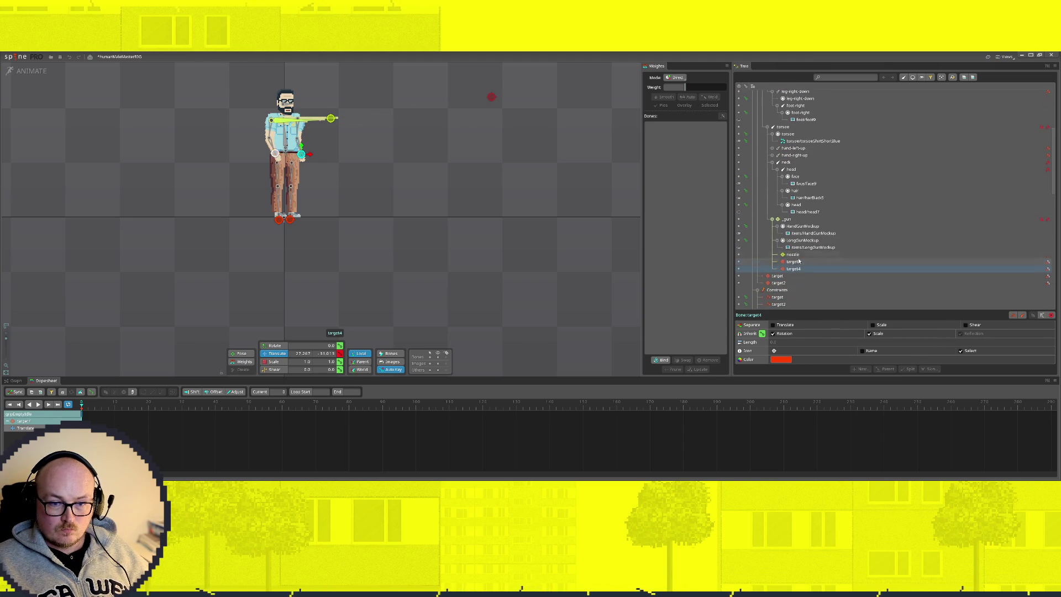
click(739, 235)
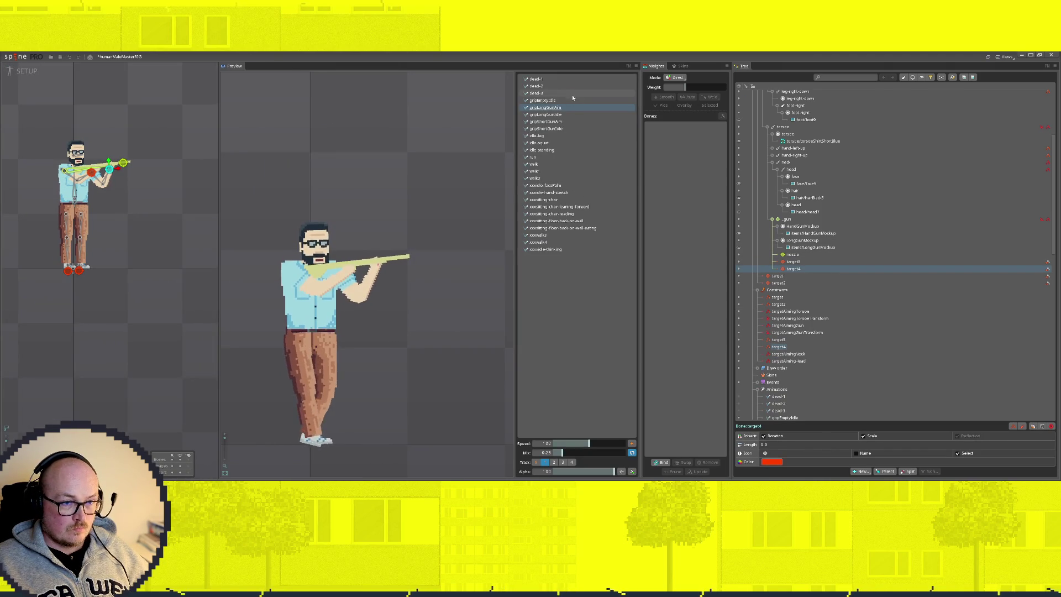
click(551, 100)
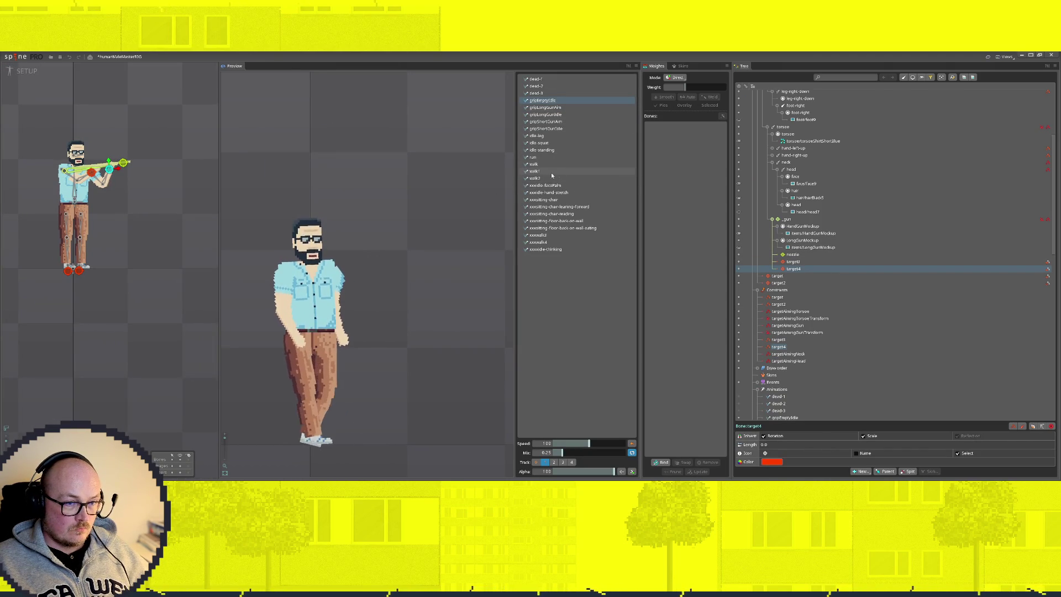
click(536, 462)
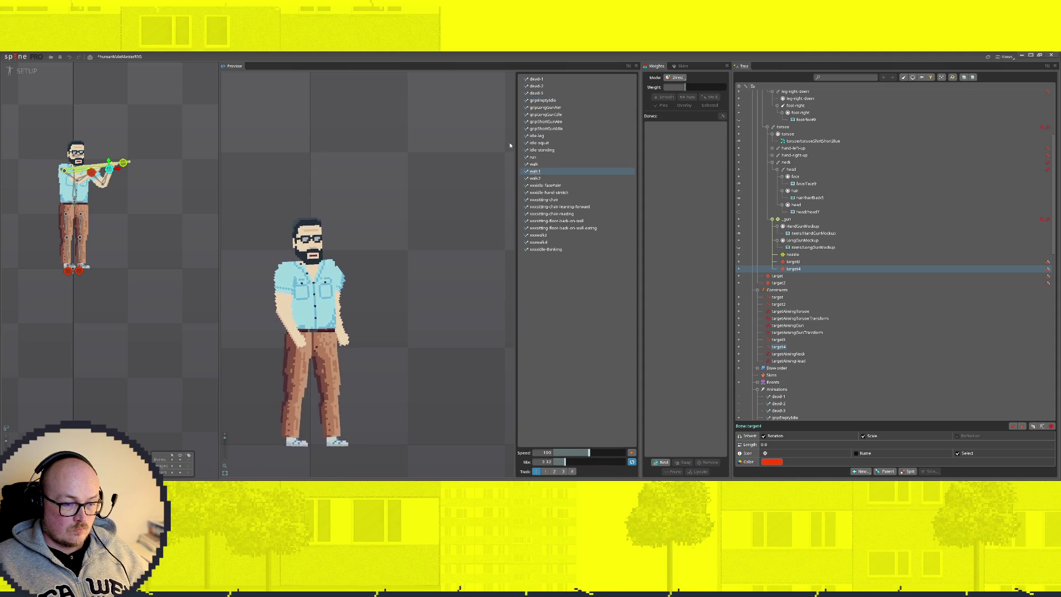
click(543, 143)
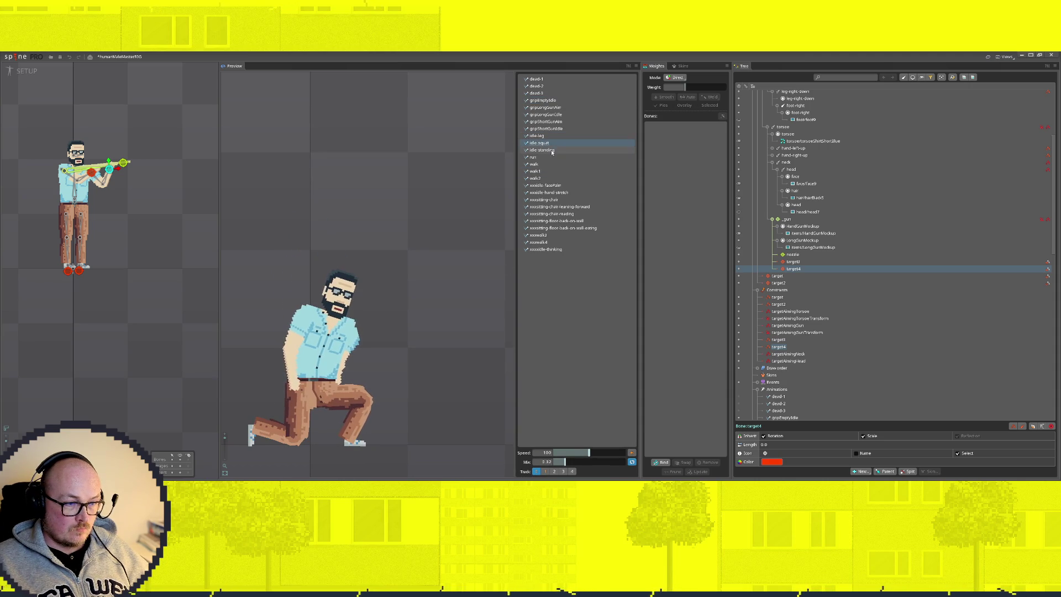
click(545, 150)
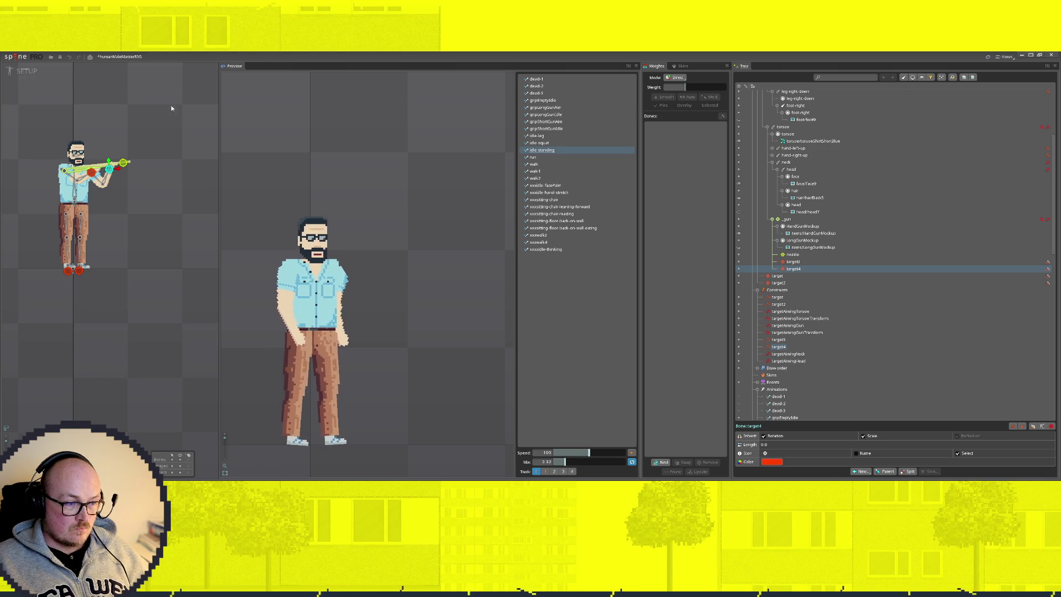
click(27, 73)
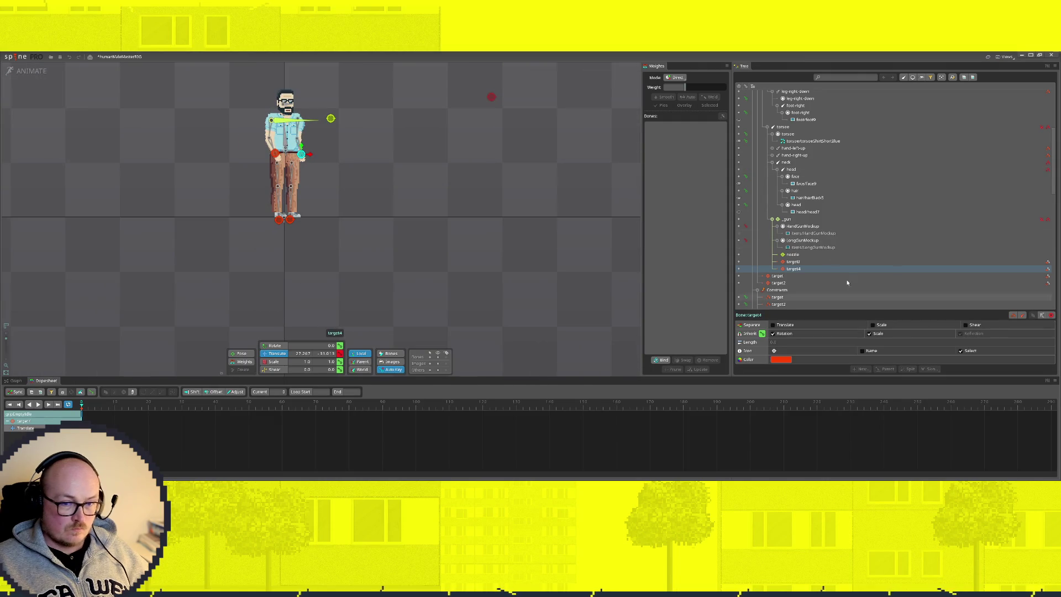
scroll(865, 254, down, 2)
scroll(864, 254, down, 1)
scroll(864, 254, down, 2)
scroll(855, 259, down, 2)
scroll(854, 260, down, 1)
scroll(776, 277, down, 1)
click(739, 255)
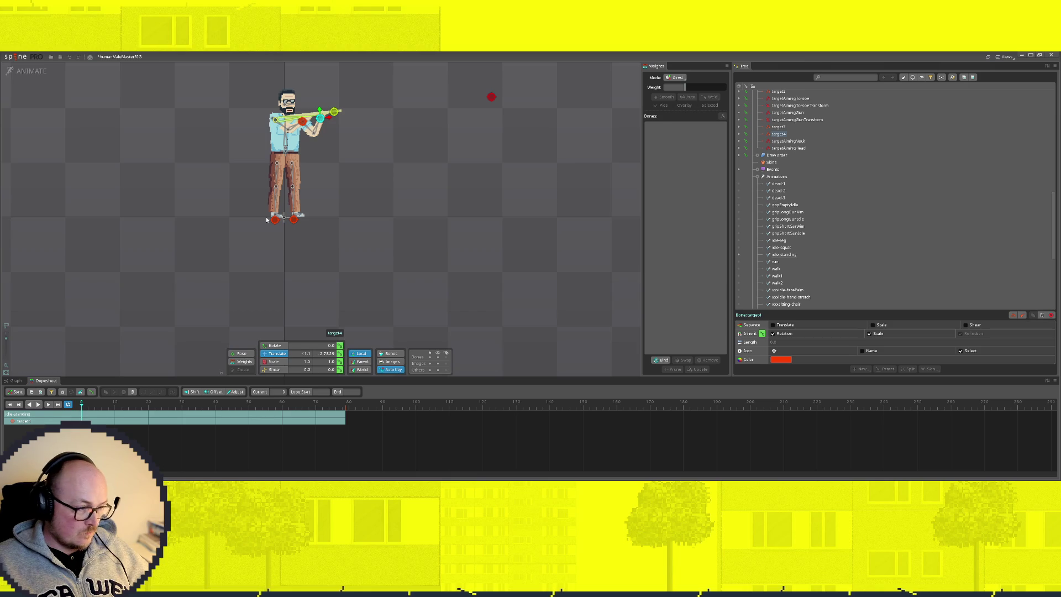
click(286, 151)
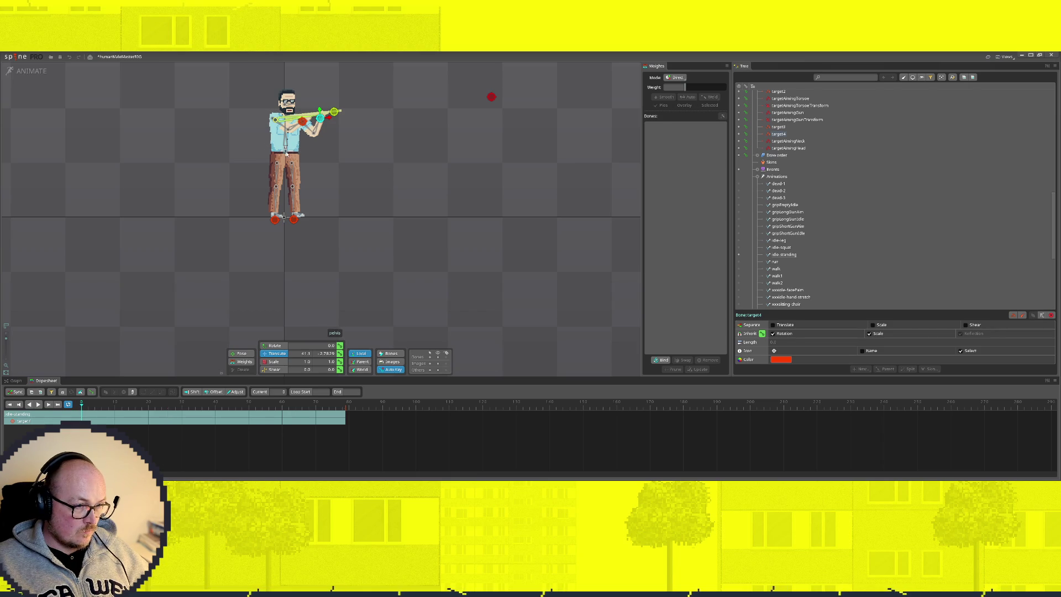
drag(103, 405, 253, 420)
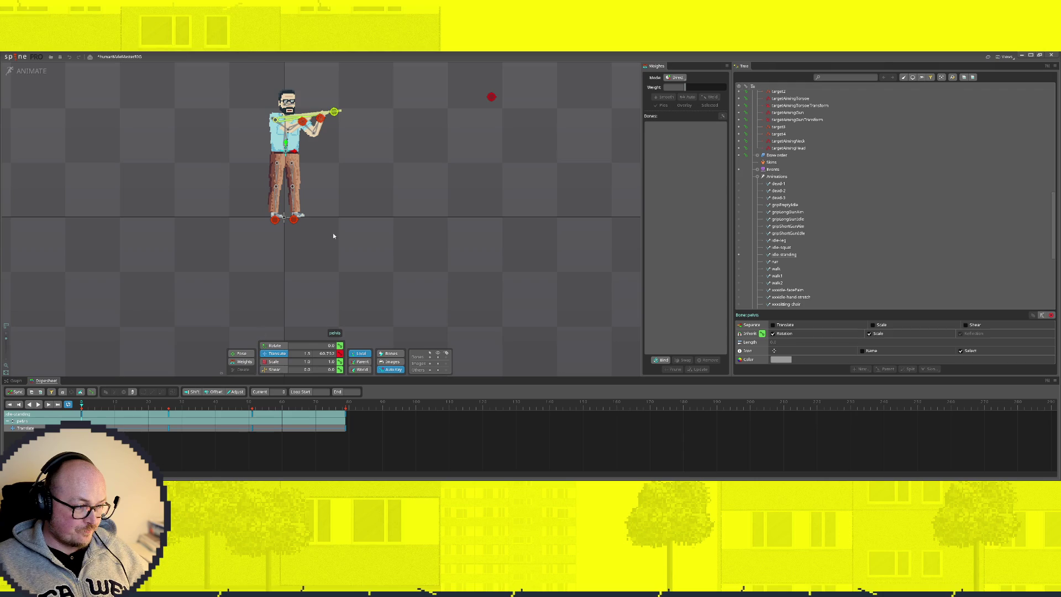
click(739, 204)
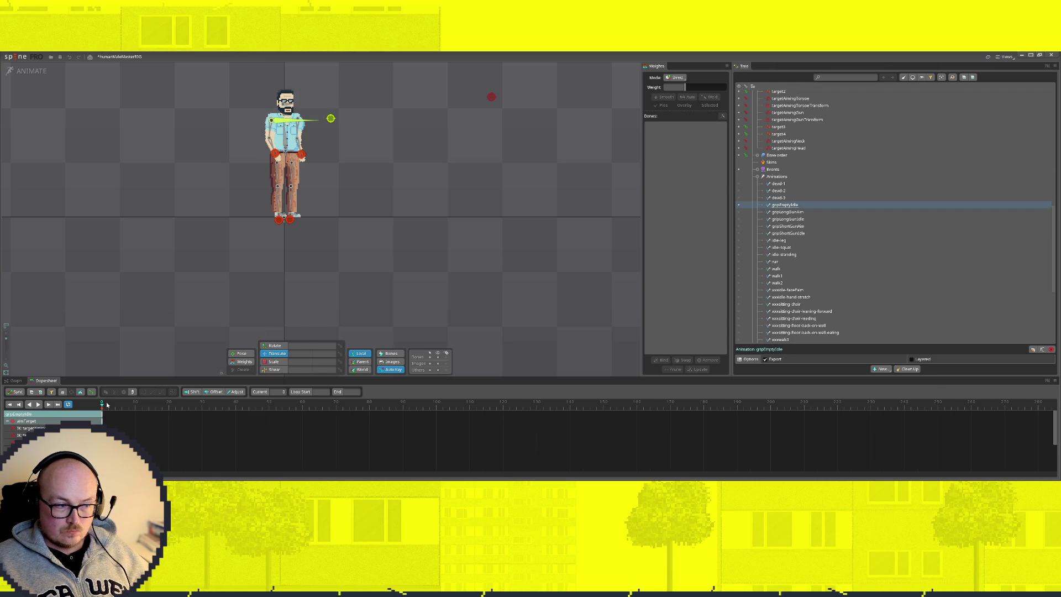
Key target3 and target4 translations at frame 50, check frame 37, then switch to idle-standing
click(276, 153)
click(304, 155)
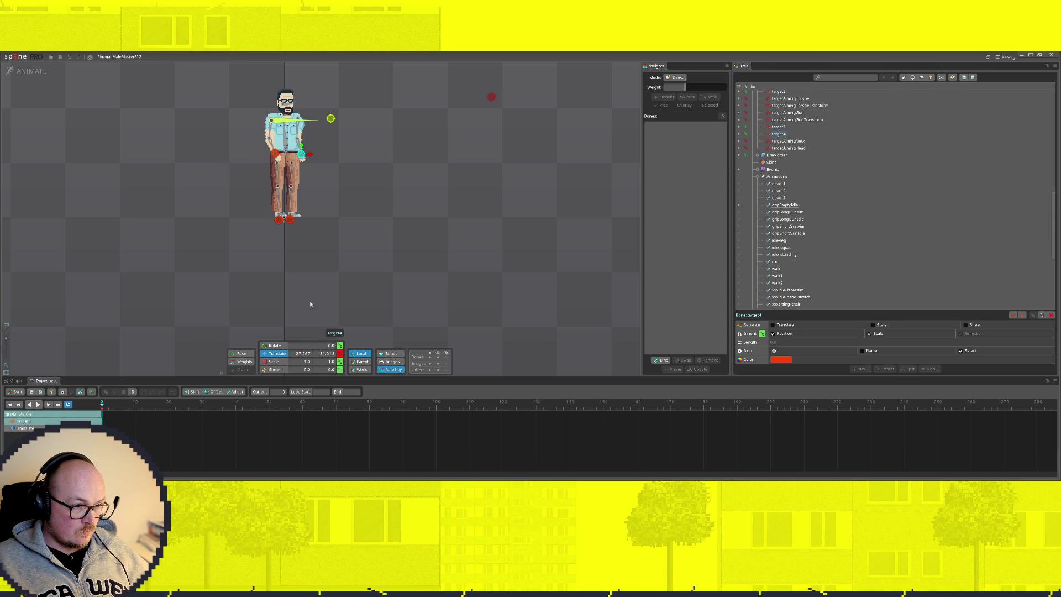
ctrl+click(275, 153)
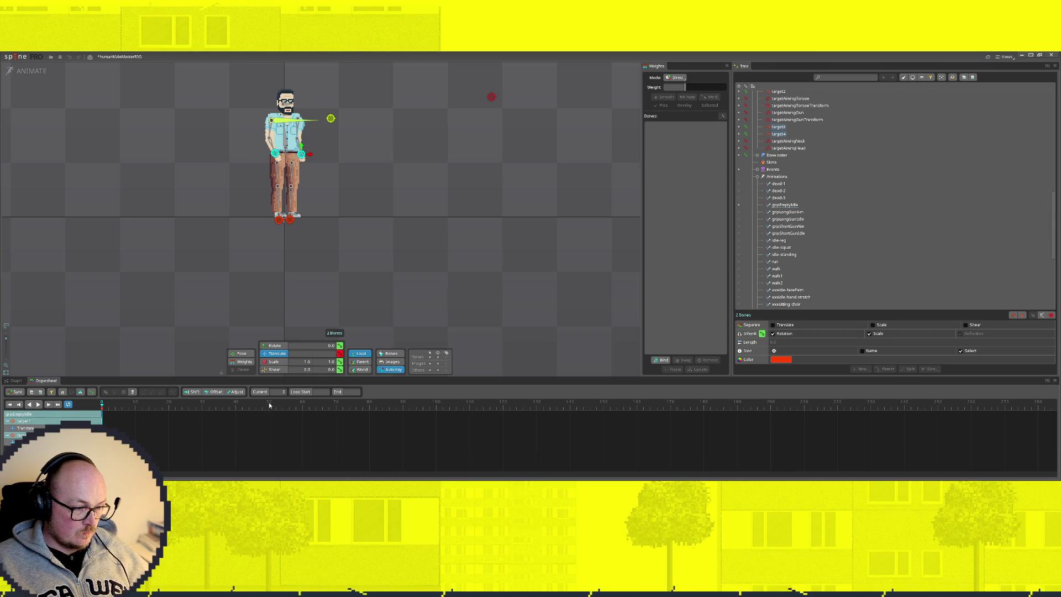
click(338, 354)
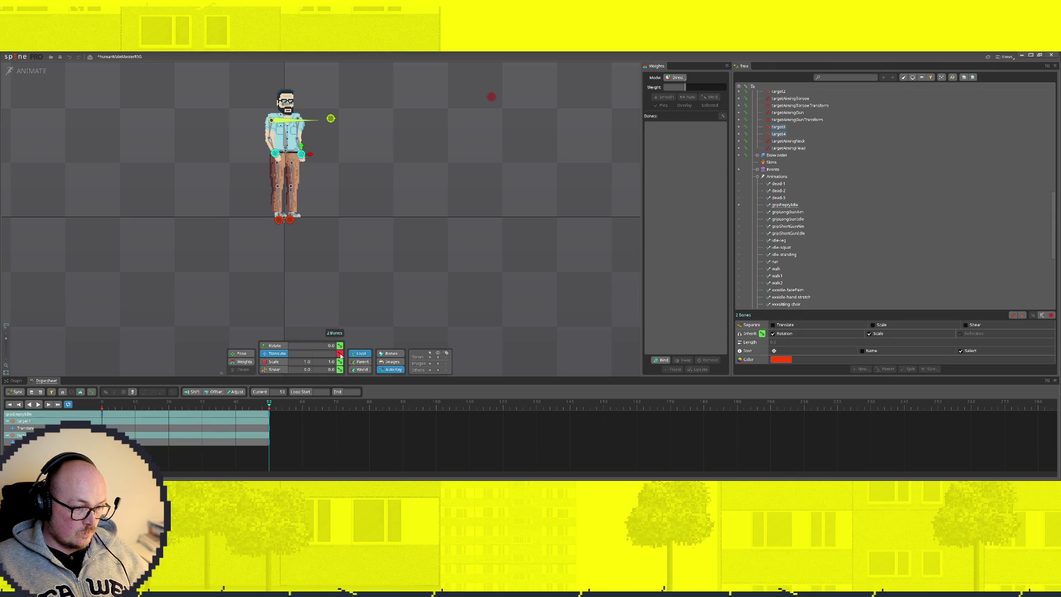
mouse_move(269, 404)
mouse_down()
mouse_move(172, 413)
mouse_move(187, 414)
mouse_up()
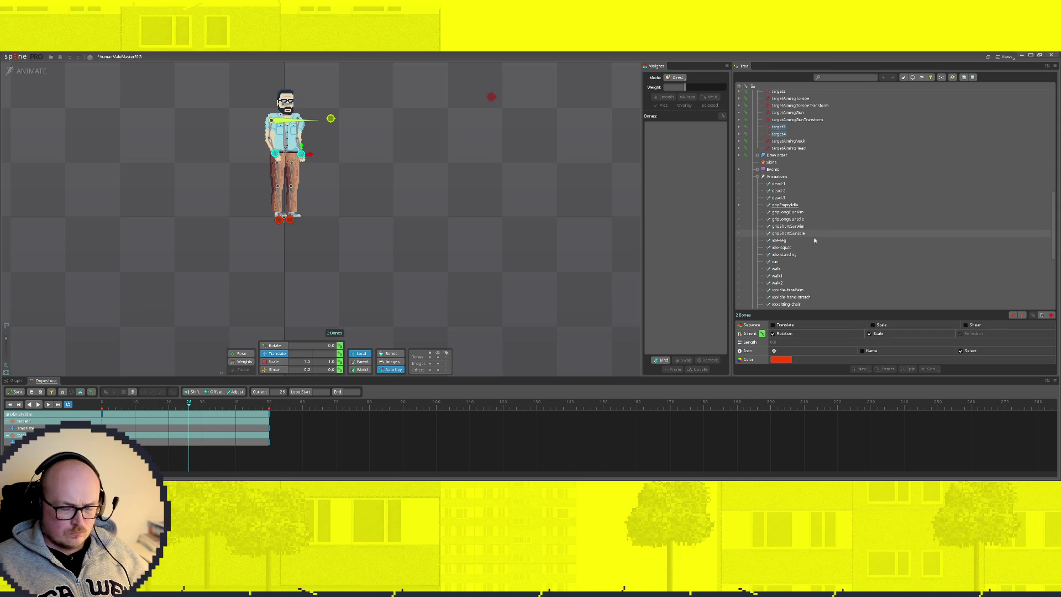
click(738, 254)
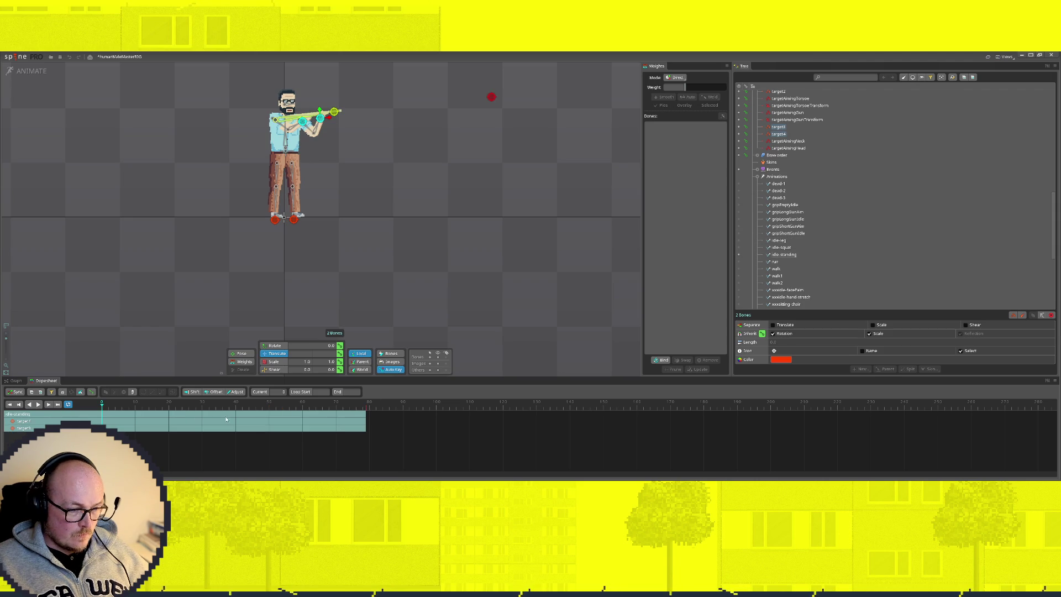
Check the pelvis bone's last dopesheet key, then reopen gripEmptyIdle and its properties
click(291, 165)
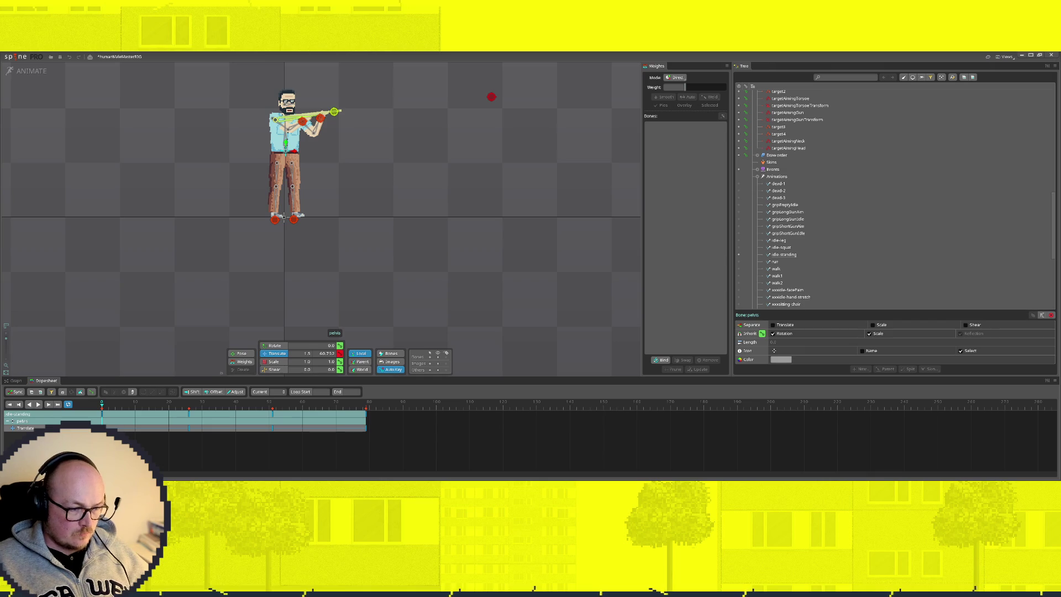
click(366, 403)
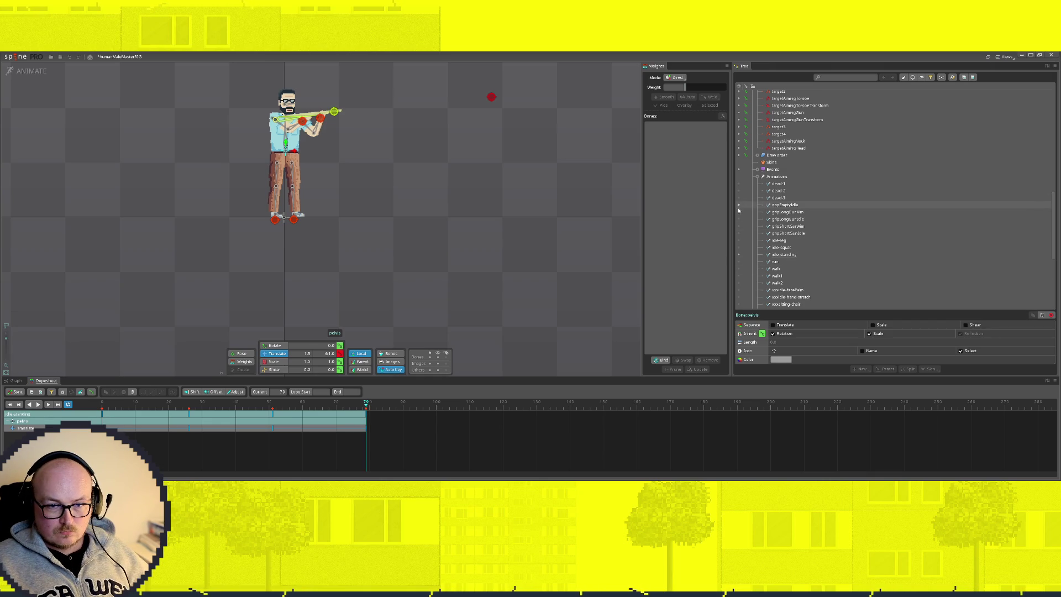
click(755, 206)
click(794, 206)
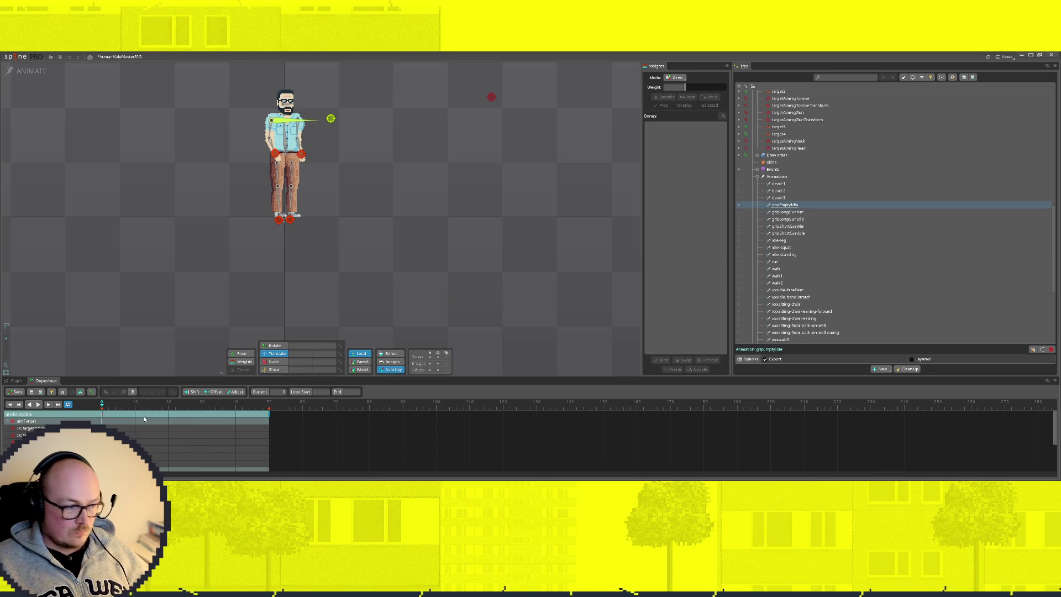
Stretch a hand target's keys to frame 79, key its rotation at frame 51, then switch to SETUP preview
click(301, 155)
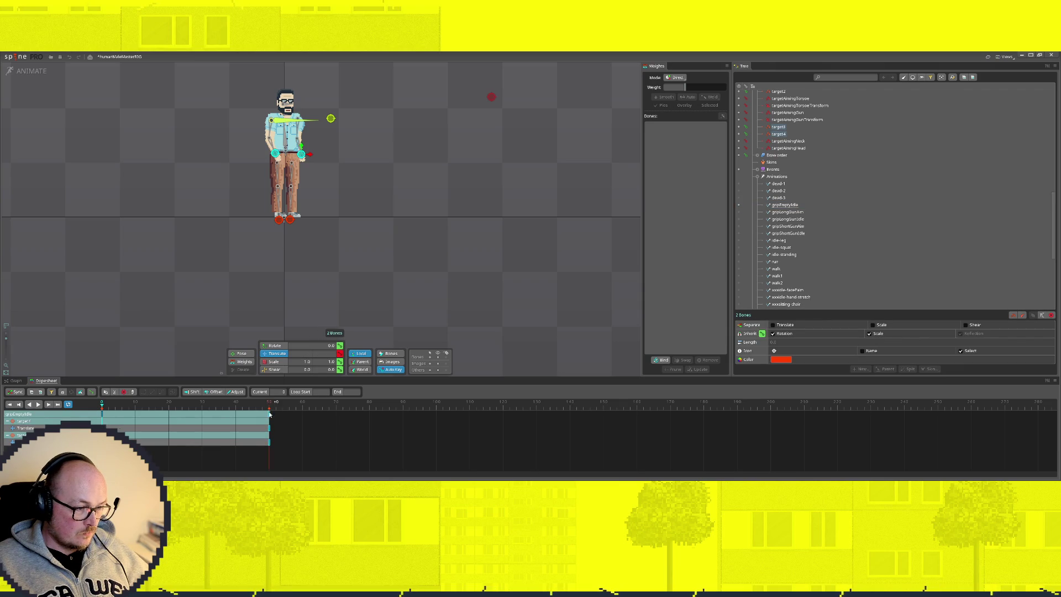
drag(271, 417, 366, 420)
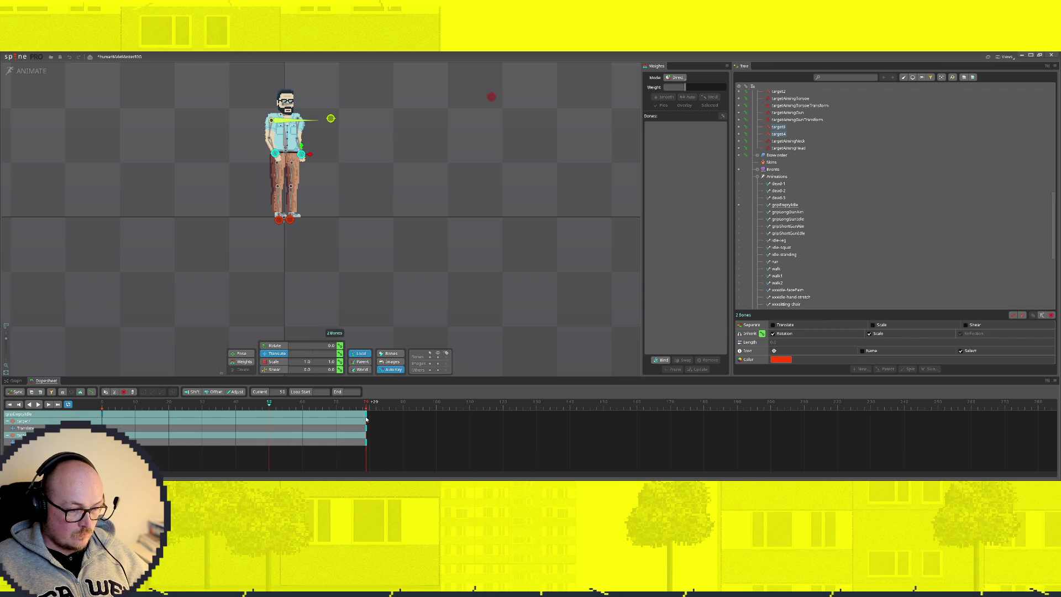
click(273, 405)
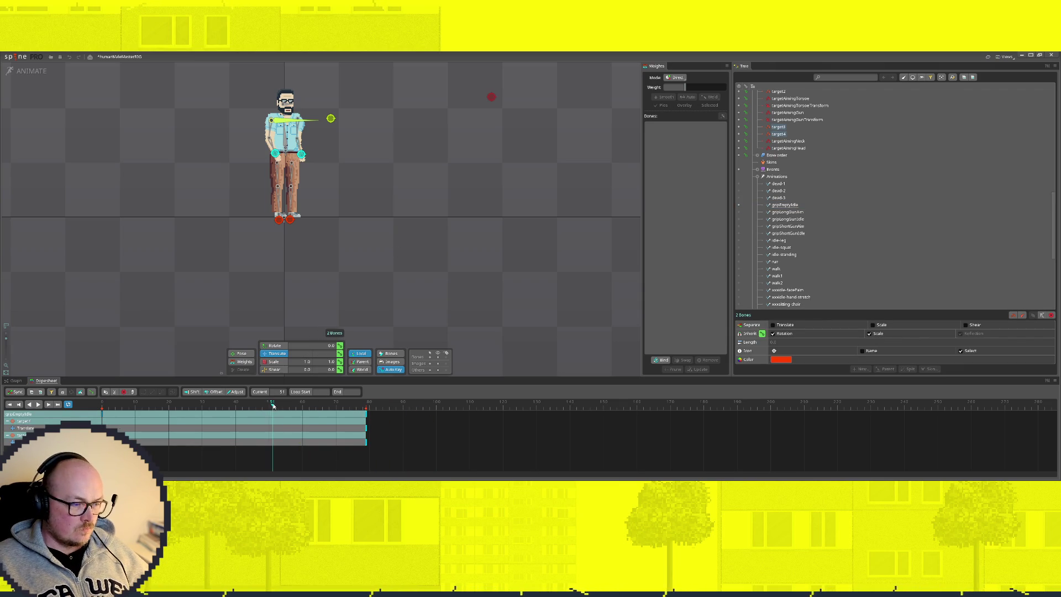
click(340, 347)
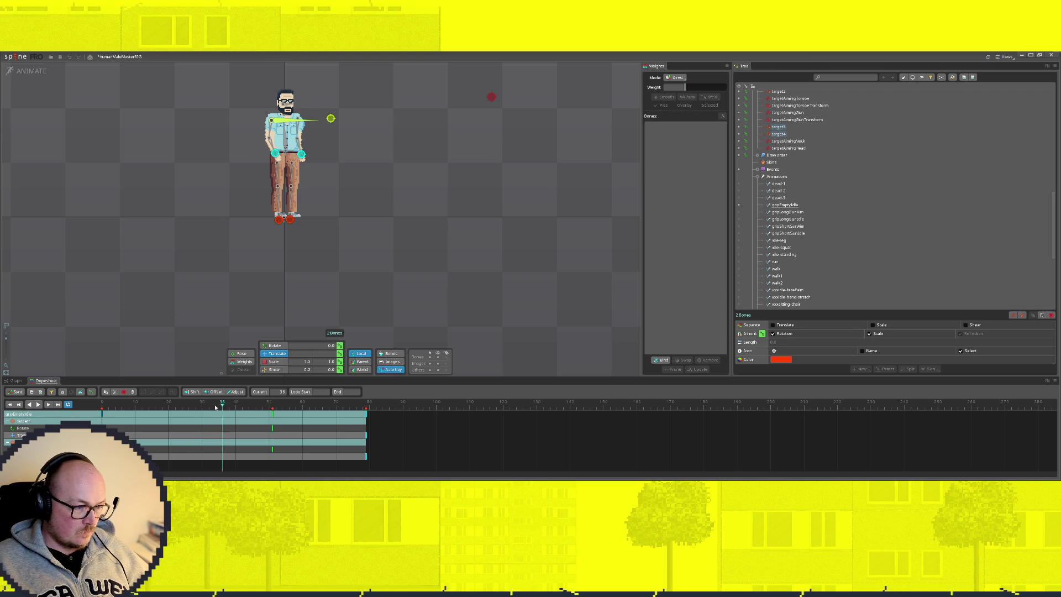
drag(195, 411, 186, 413)
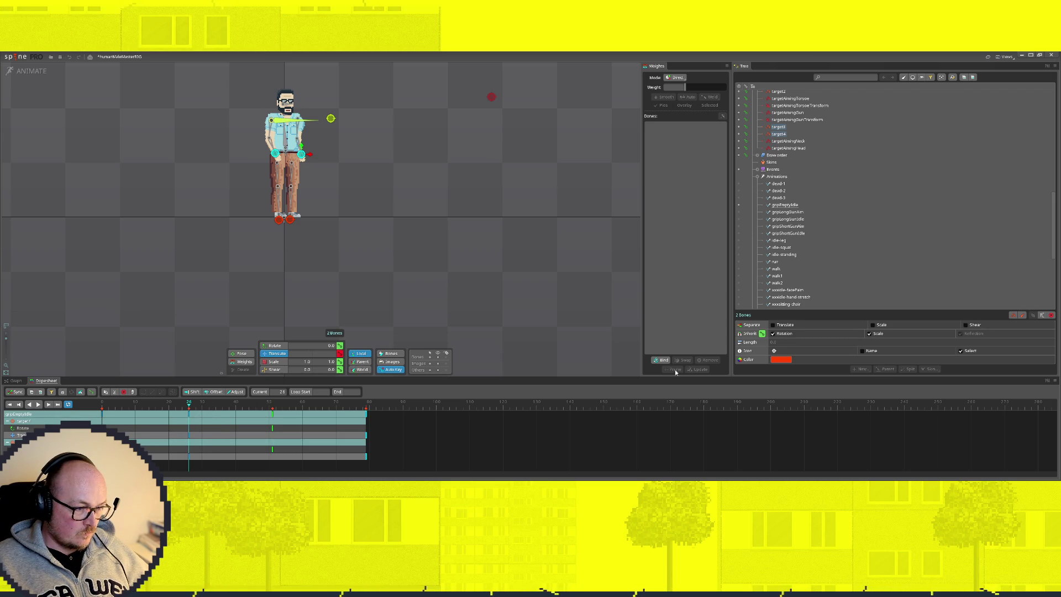
click(28, 72)
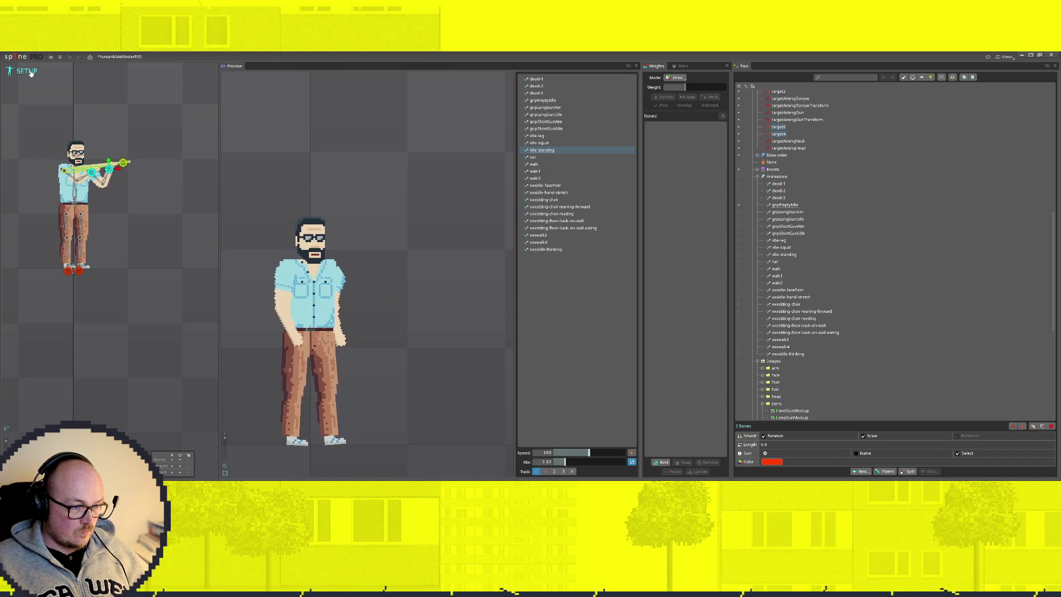
Toggle between preview and animate, then make idle-standing active and scrub it around frames 34-41
click(29, 71)
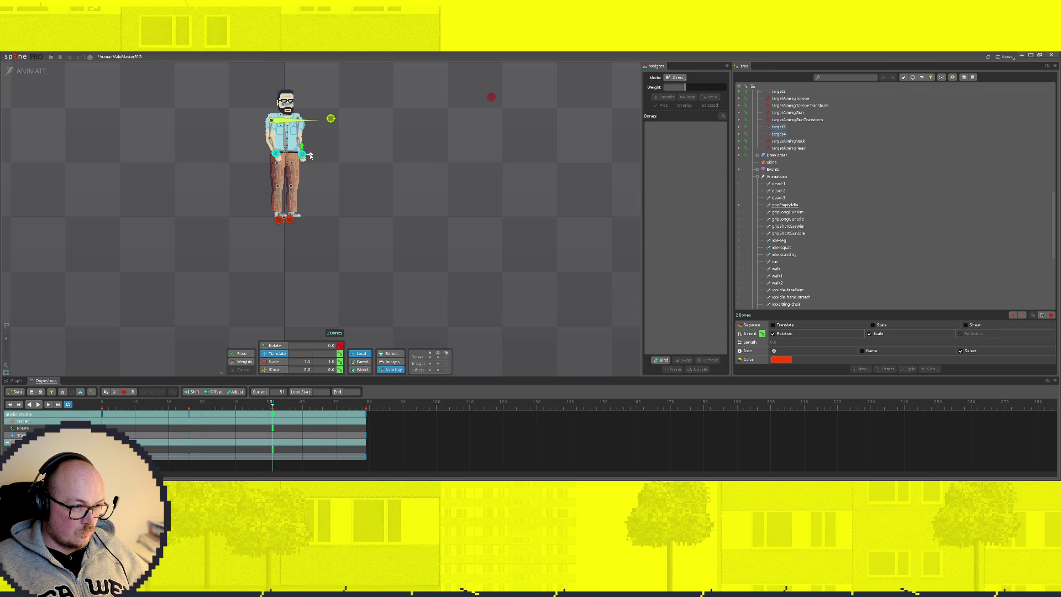
click(29, 72)
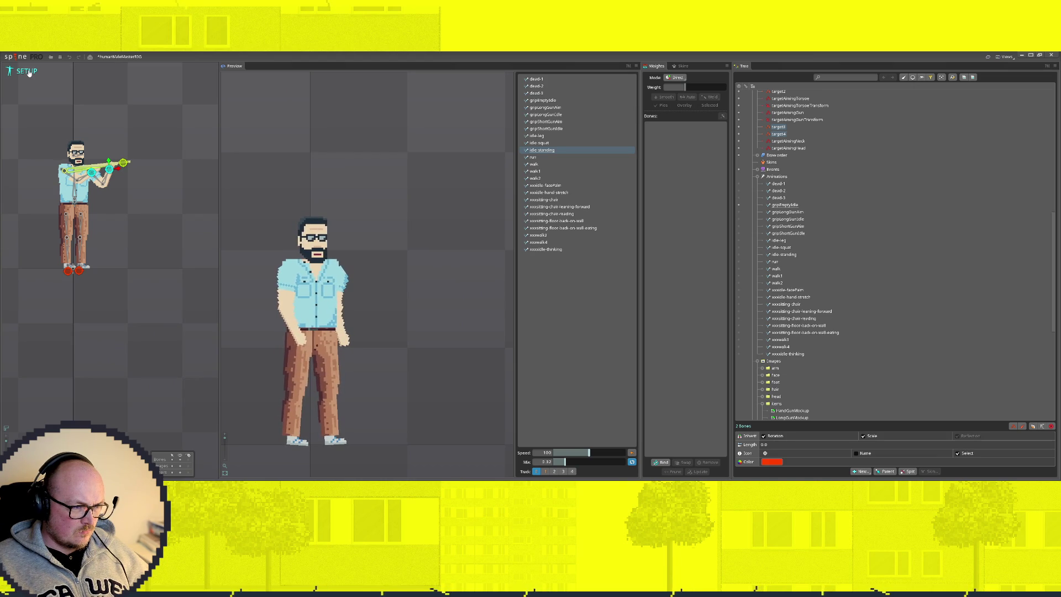
click(28, 72)
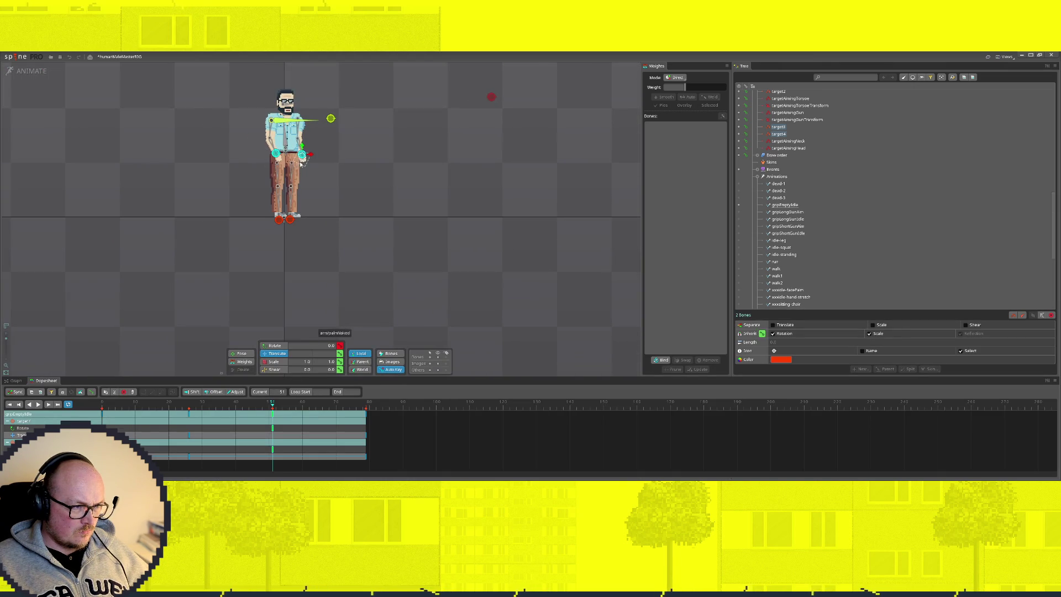
click(37, 71)
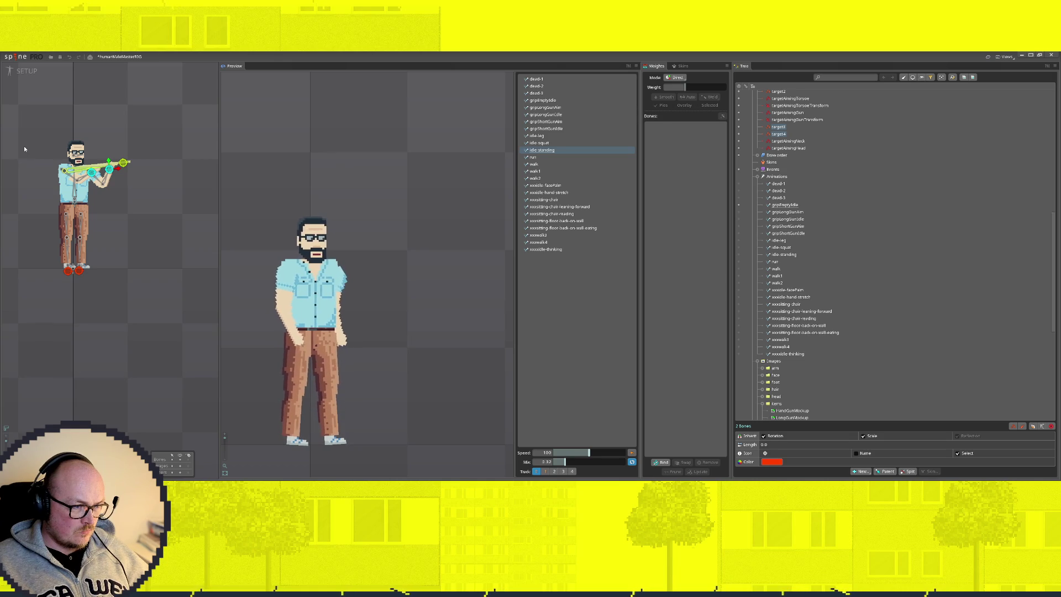
click(17, 69)
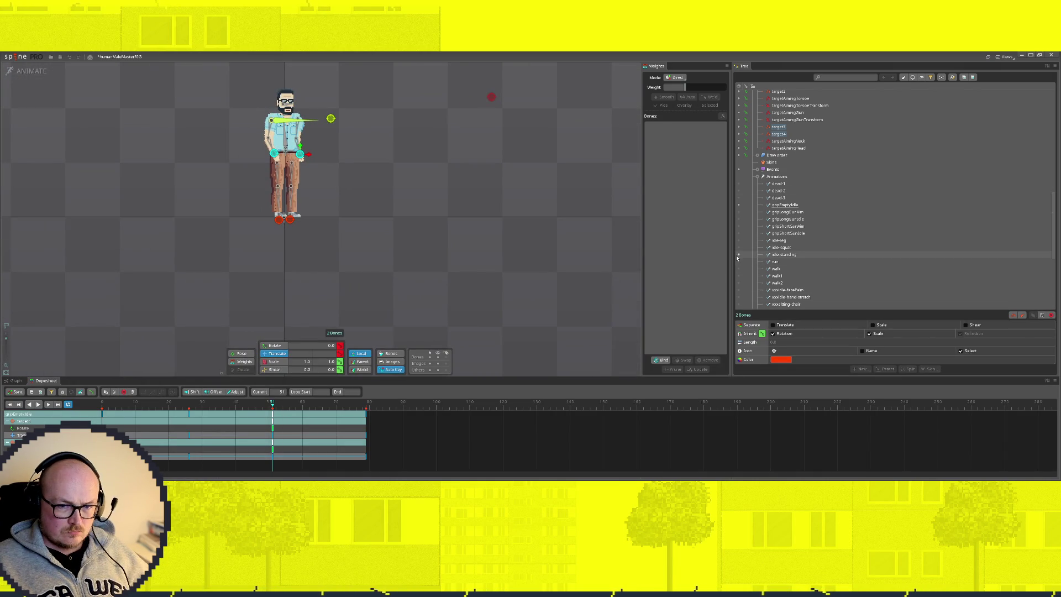
click(784, 254)
mouse_move(169, 404)
mouse_down()
mouse_move(216, 403)
mouse_move(84, 399)
mouse_up()
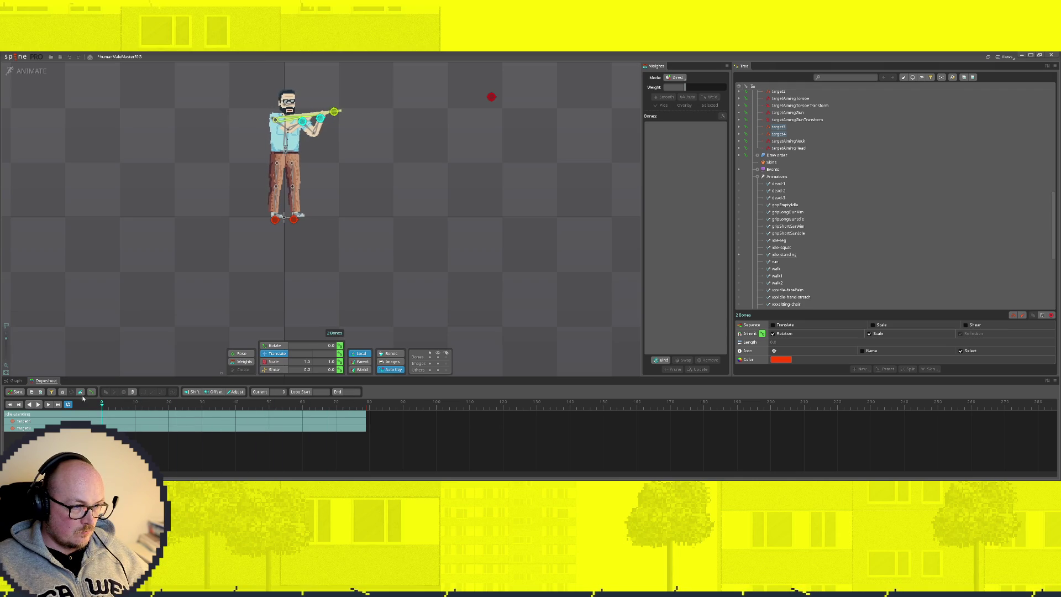
drag(79, 398, 308, 415)
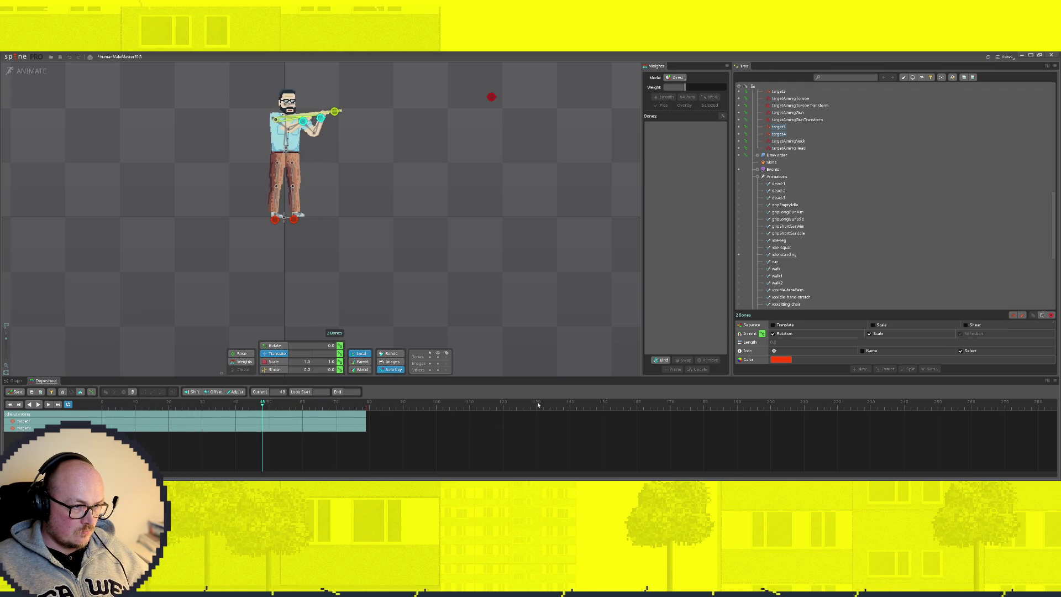
Preview idle-squat, idle-leg, run and walk, then return to animate mode
click(37, 73)
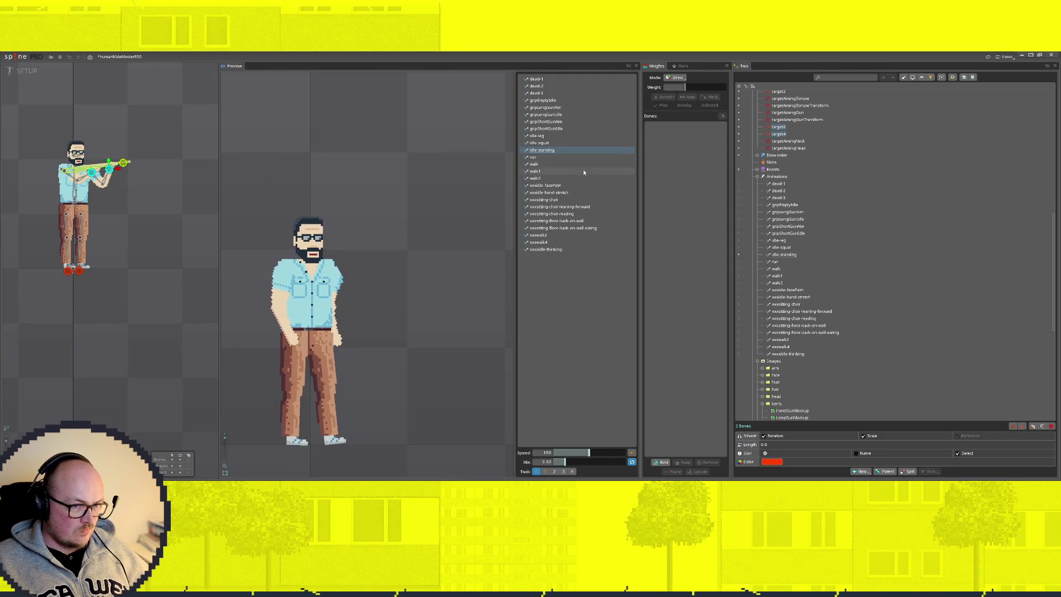
click(544, 143)
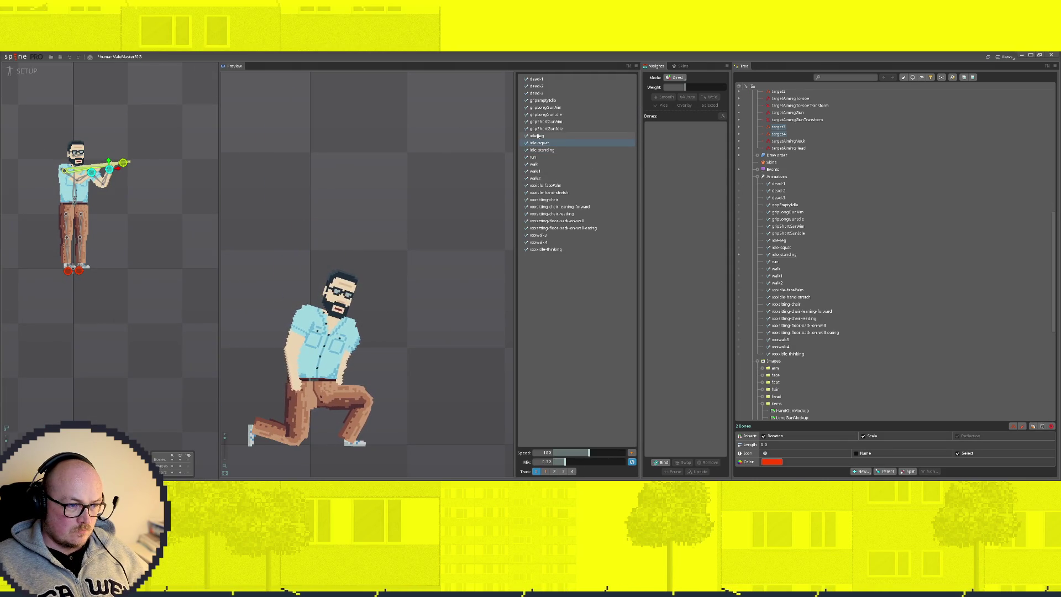
click(538, 135)
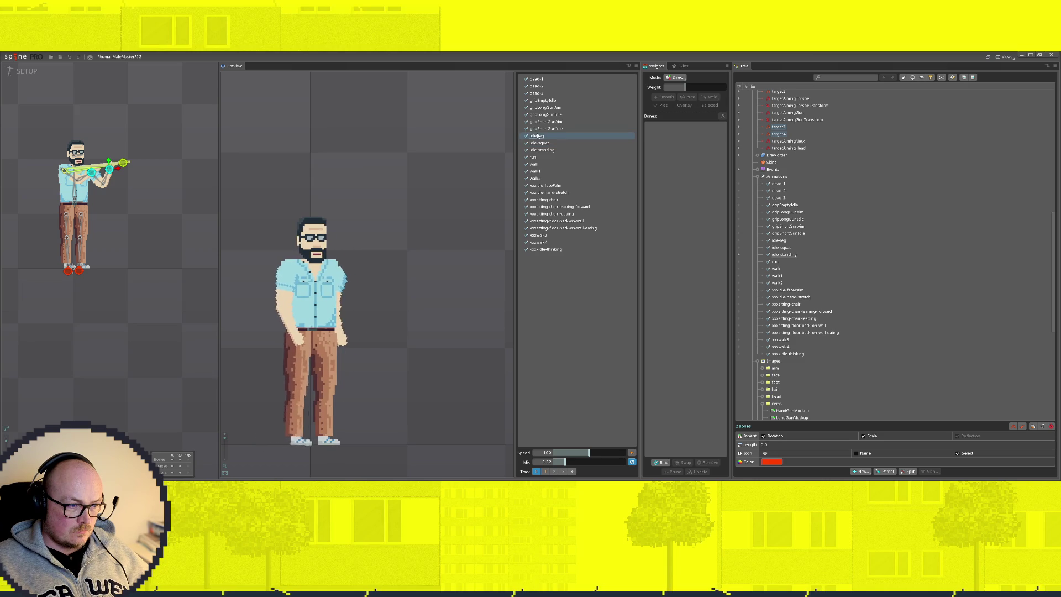
click(534, 157)
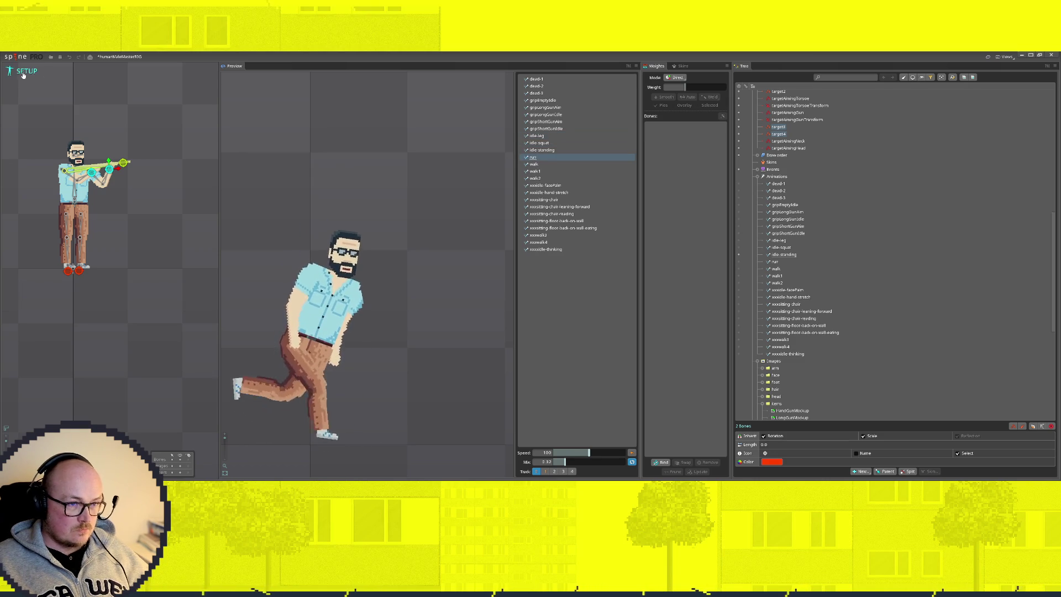
click(619, 164)
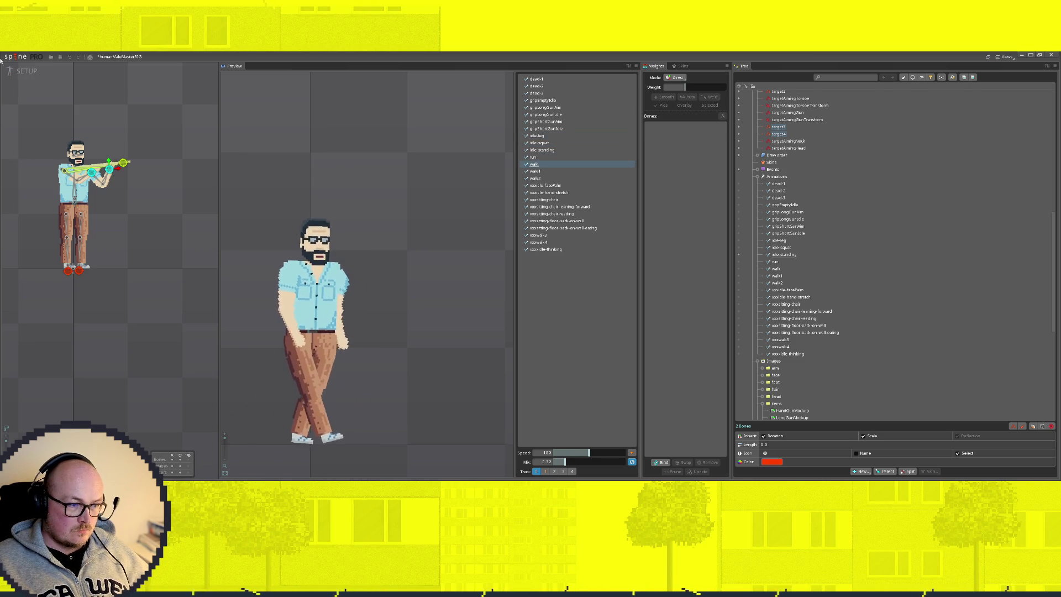
click(28, 71)
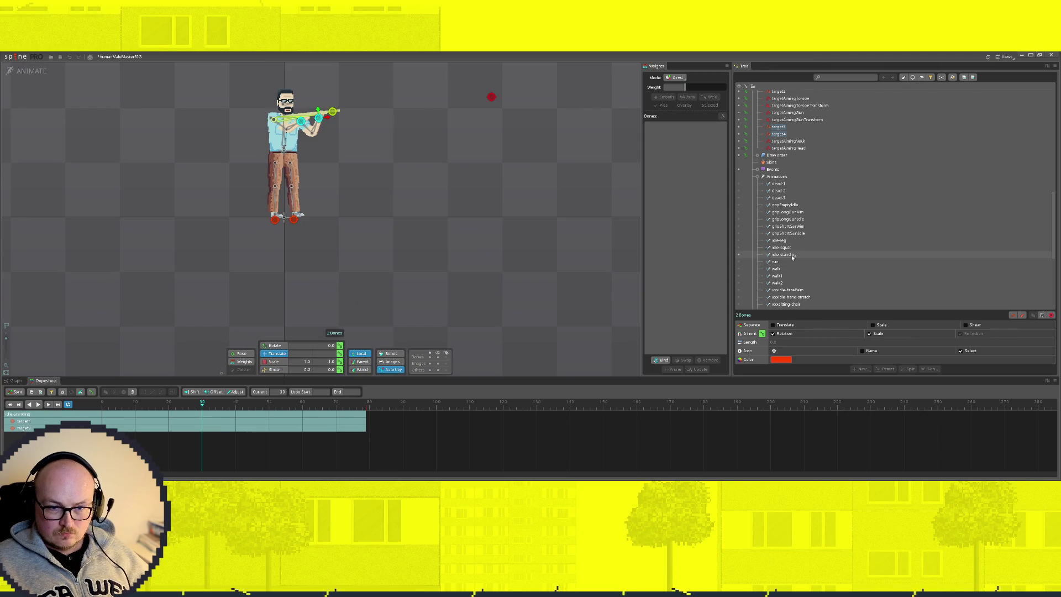
Add a new empty animation named gripEmptyWalk under the Animations folder, correcting the name before confirming
click(792, 204)
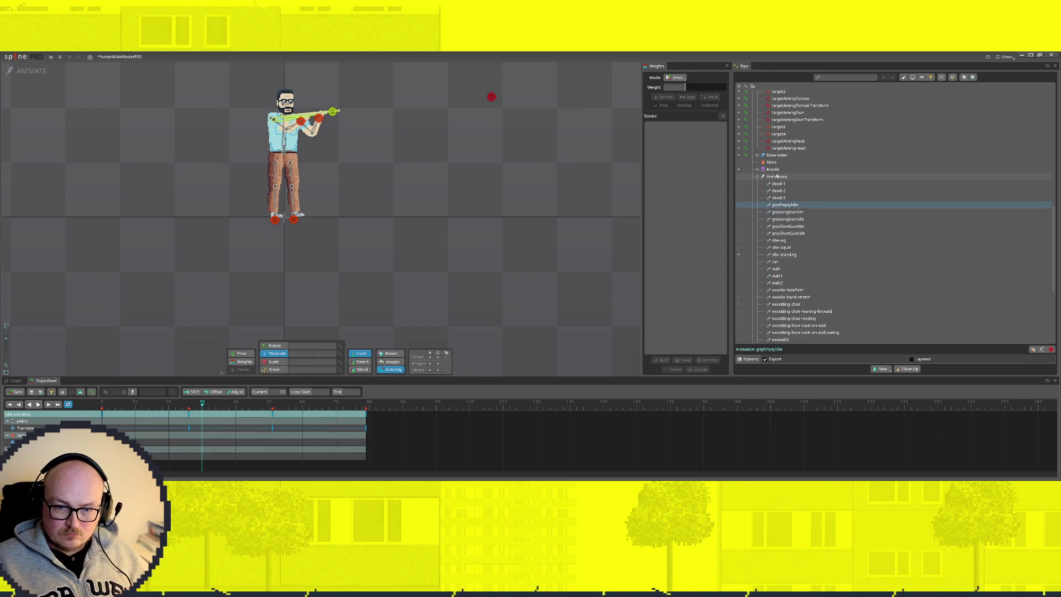
click(878, 175)
click(896, 368)
click(902, 386)
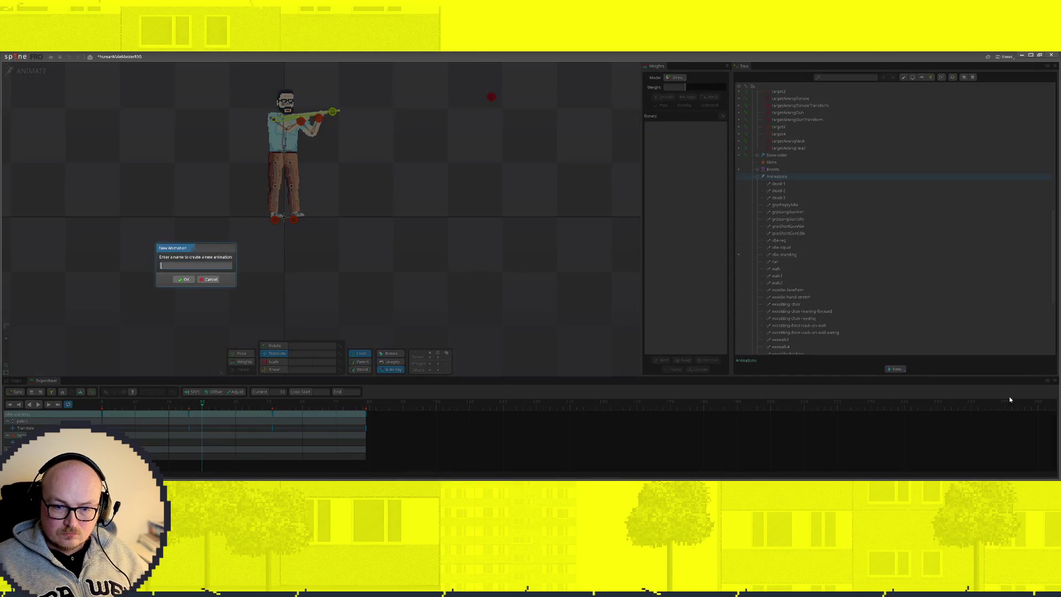
text(gripShortGunIdle)
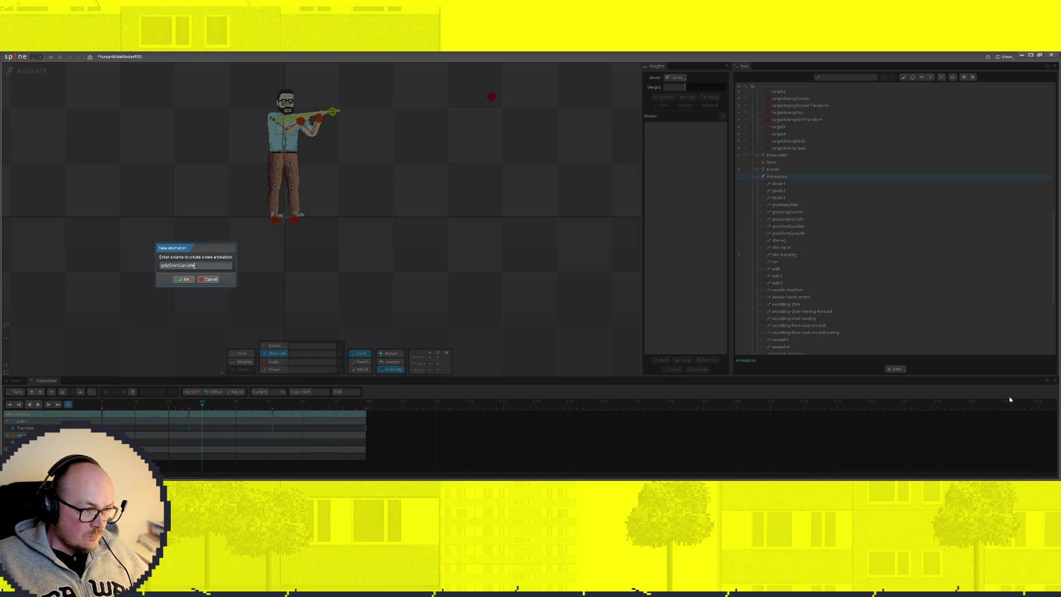
key(BackSpace)
key(BackSpace)
key(BackSpace)
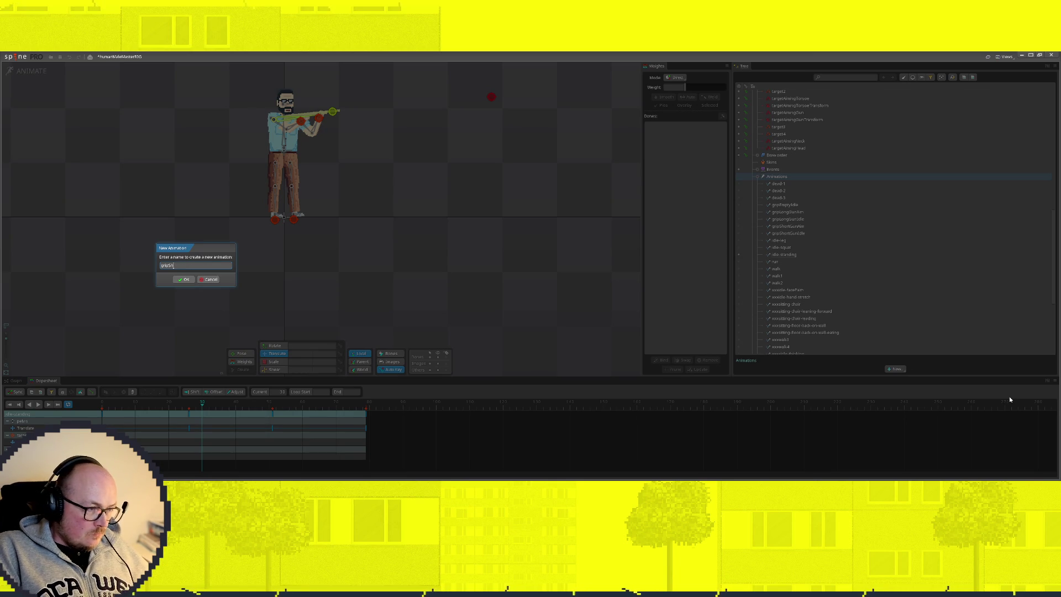
text(Long)
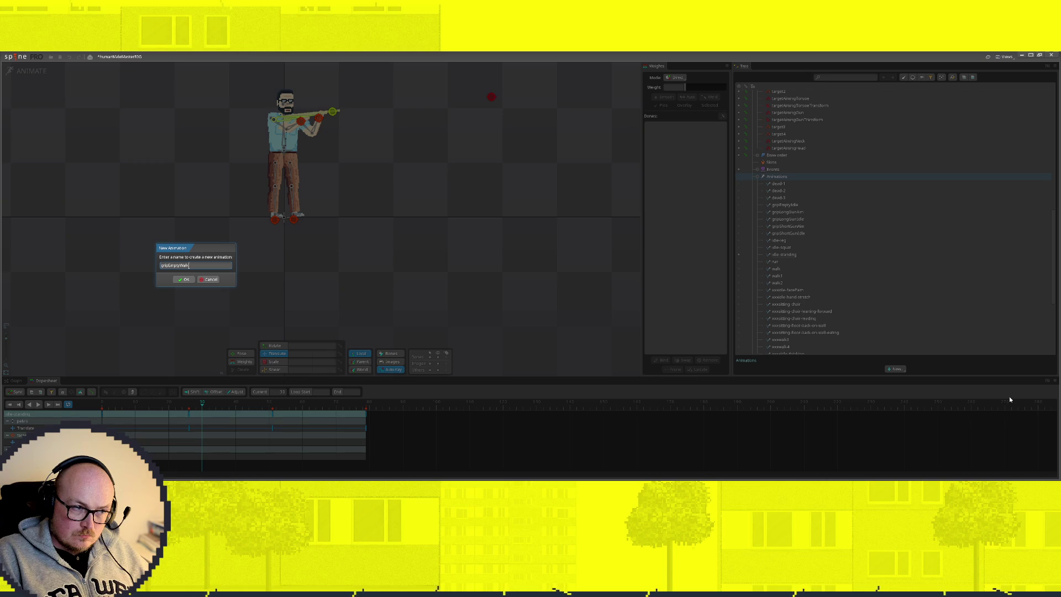
key(Return)
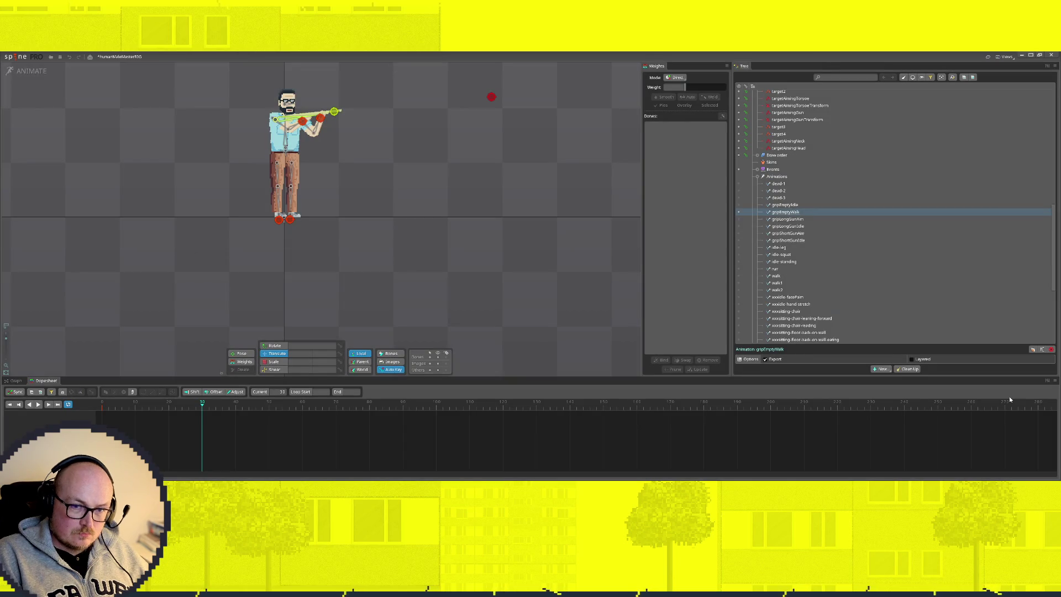
scroll(838, 269, down, 3)
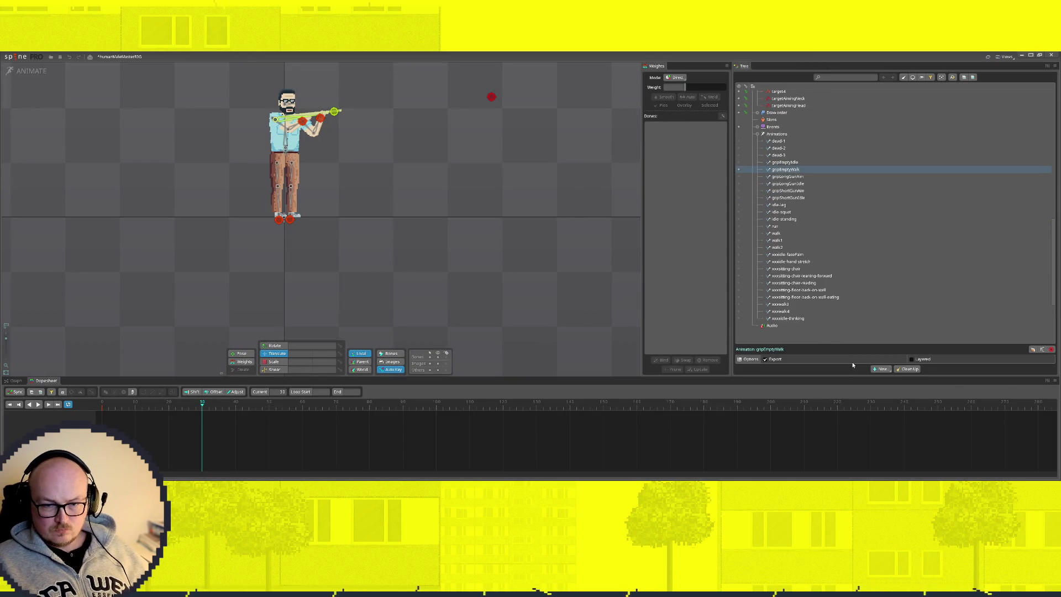
Make walk3 the active animation and play it back for reference
click(783, 305)
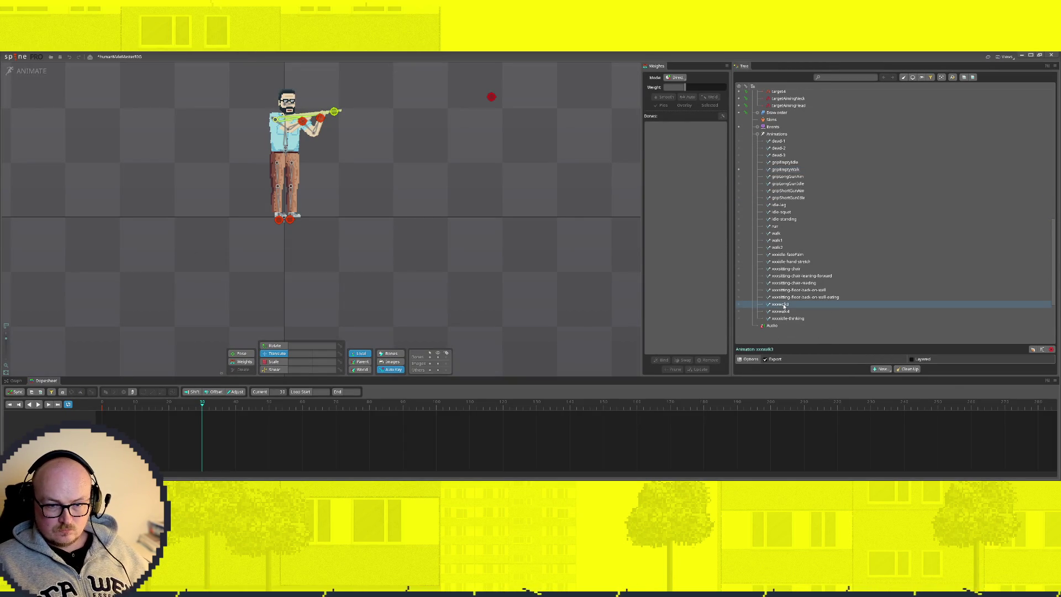
click(738, 306)
click(37, 405)
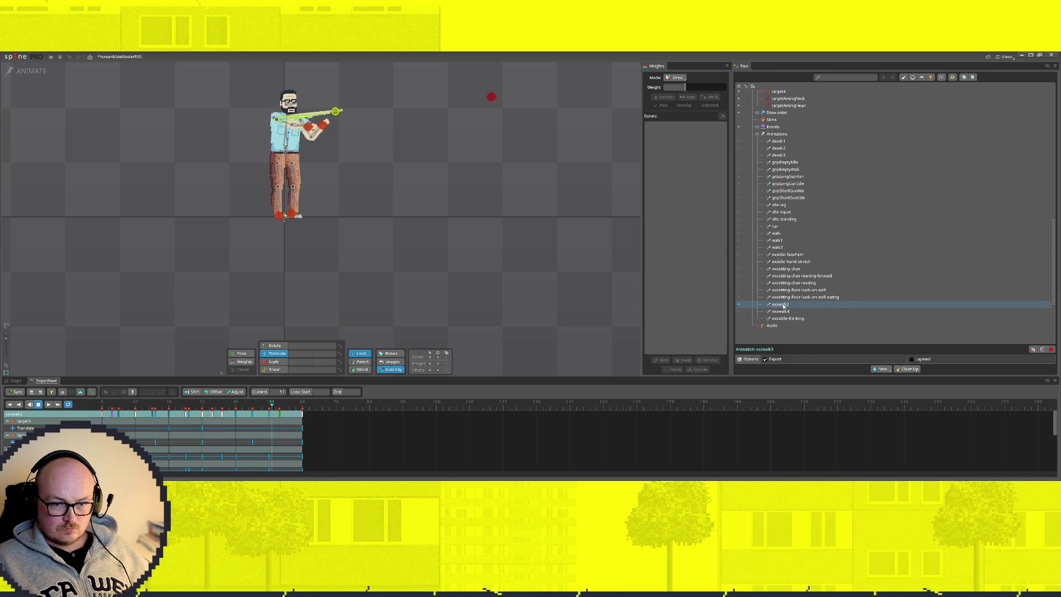
Delete the new gripEmptyWalk animation, then undo so the grpEmptyIdle2 copy is restored
click(819, 169)
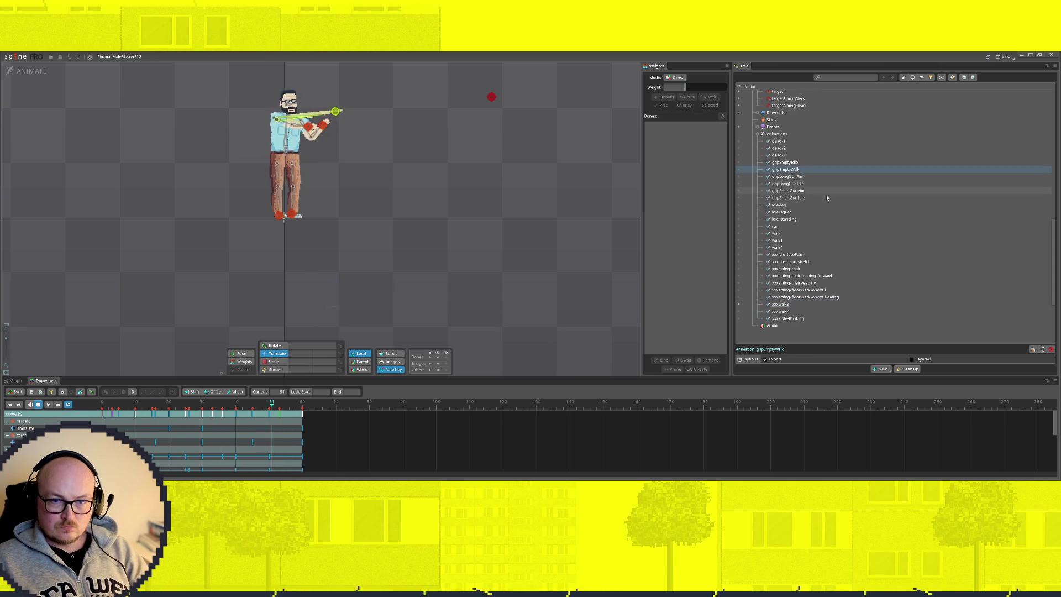
key(Delete)
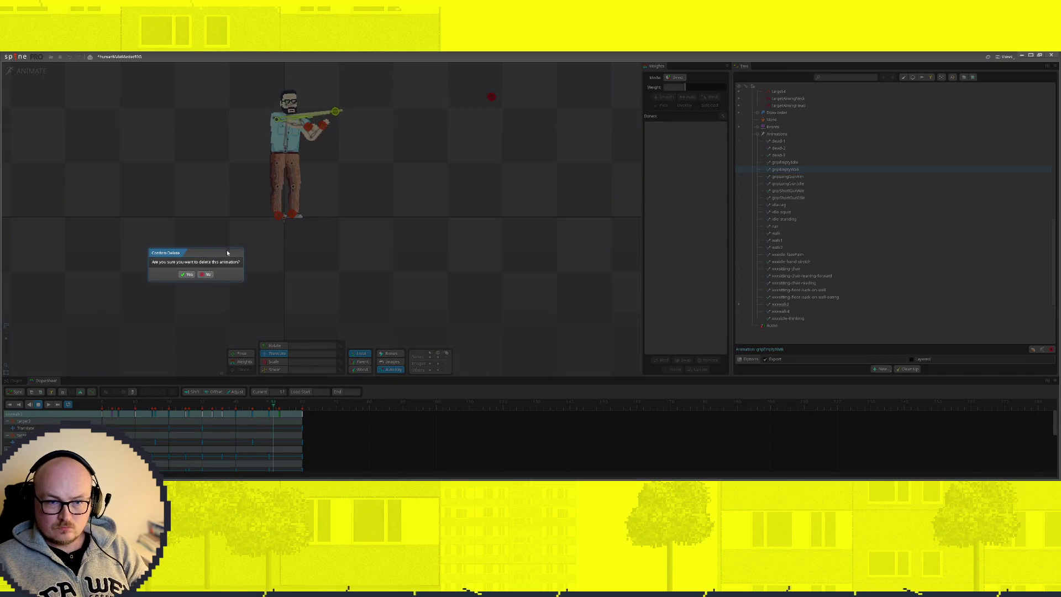
key(Return)
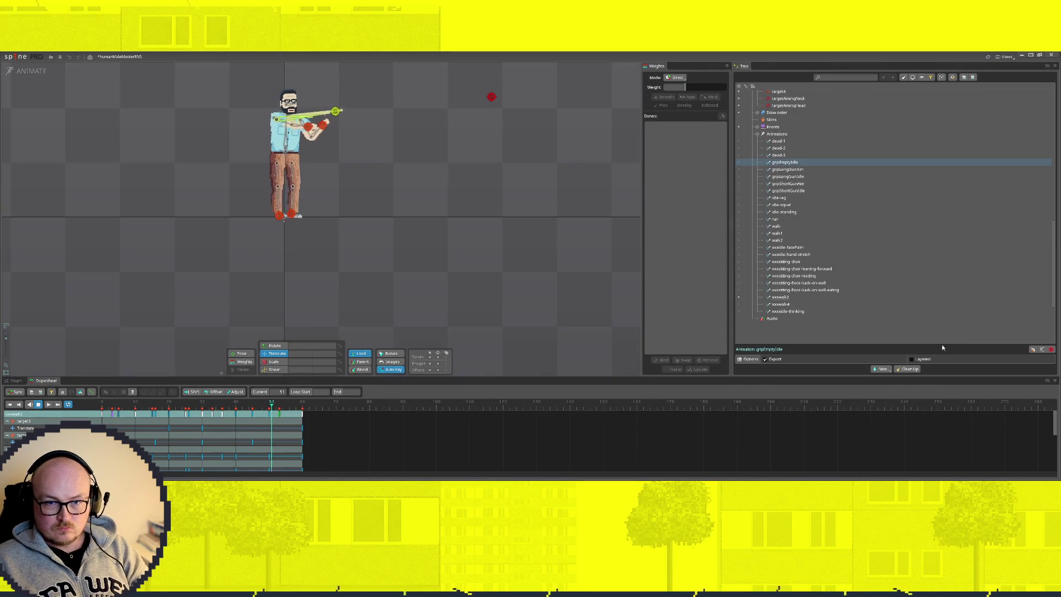
key(ctrl+z)
scroll(814, 200, up, 1)
scroll(813, 199, up, 1)
scroll(804, 212, up, 2)
scroll(791, 228, down, 1)
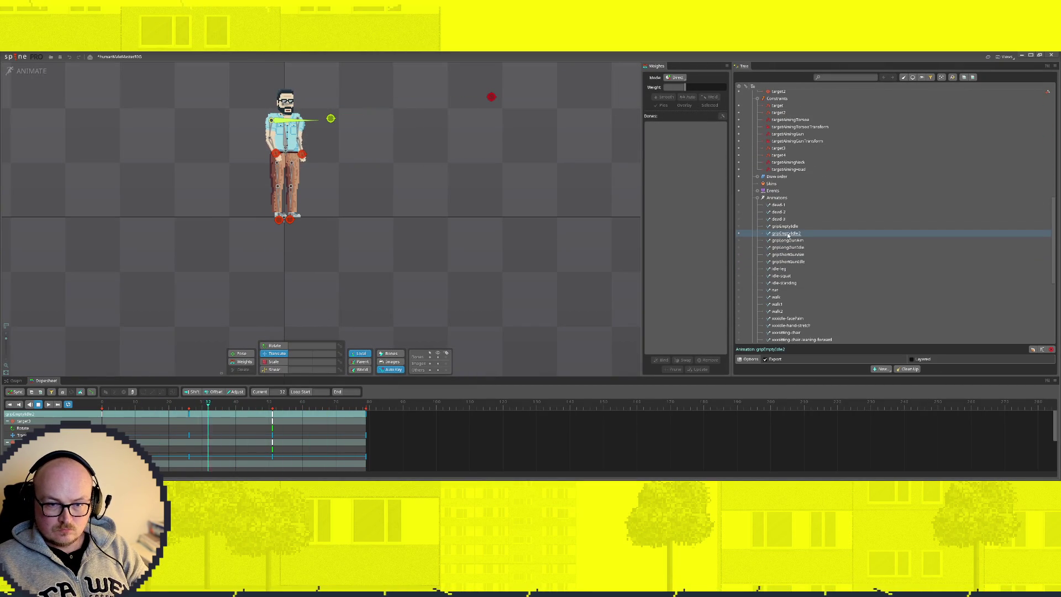
Rename the grpEmptyIdle2 copy to grpEmptyWalk via the Rename Animation dialog
double_click(797, 234)
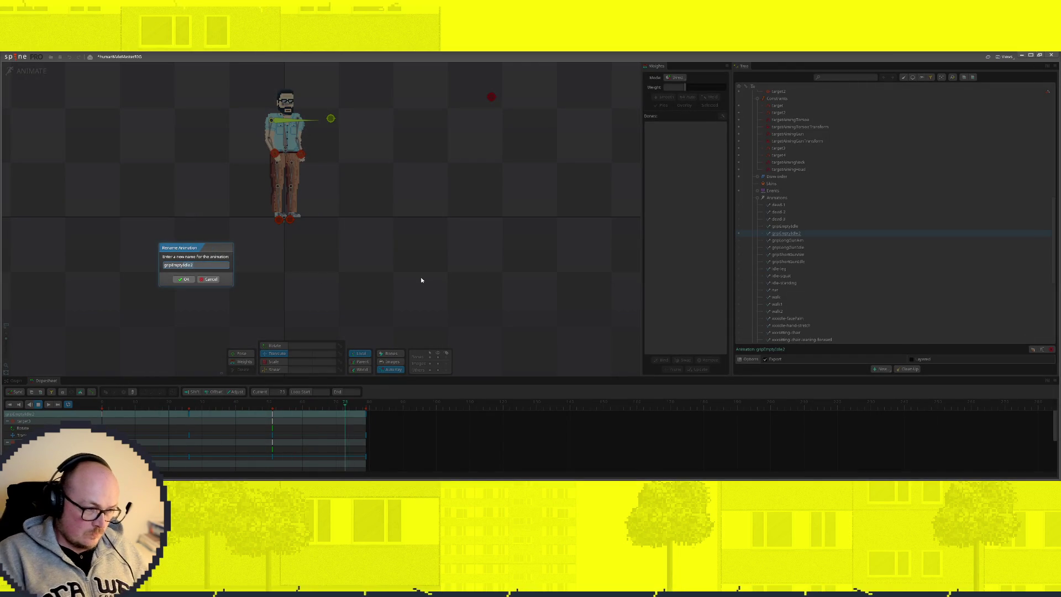
key(Return)
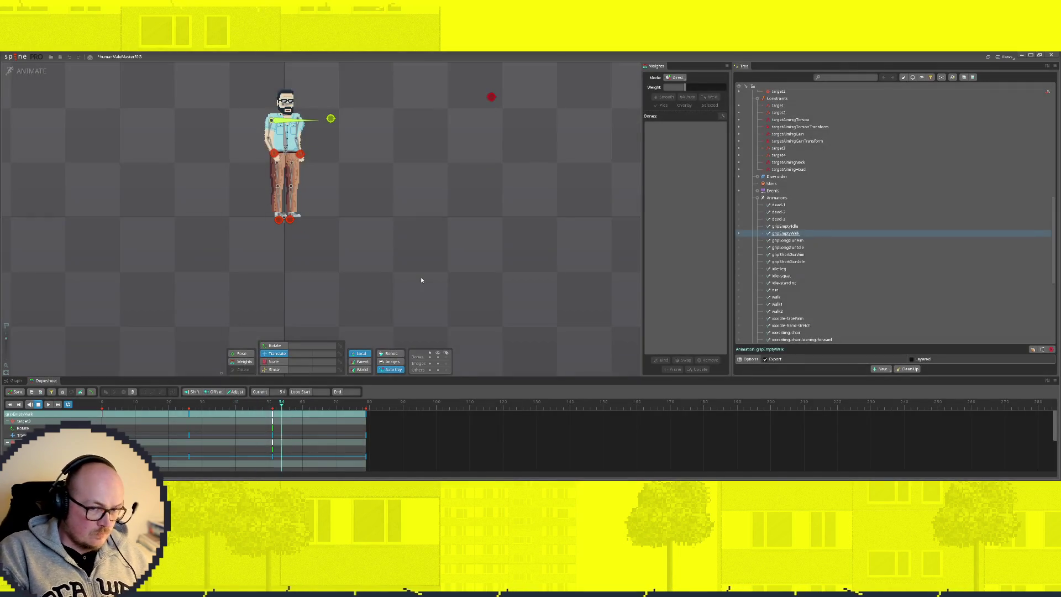
scroll(807, 269, down, 2)
scroll(806, 269, down, 2)
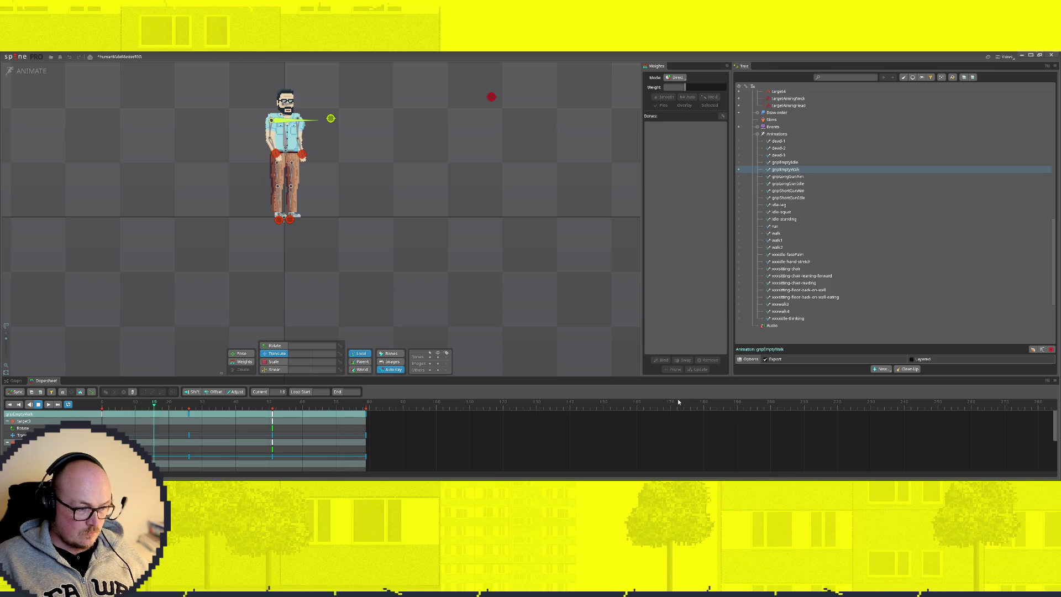
Switch to the gun-holding animation and select both hand target bones, target3 and target4
click(738, 306)
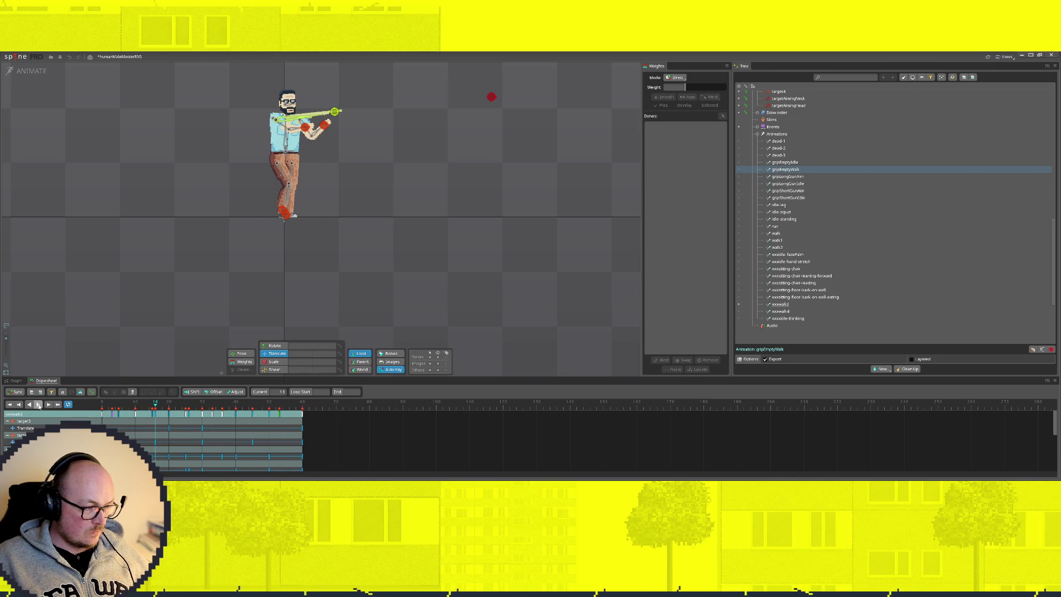
click(328, 128)
drag(327, 126, 326, 140)
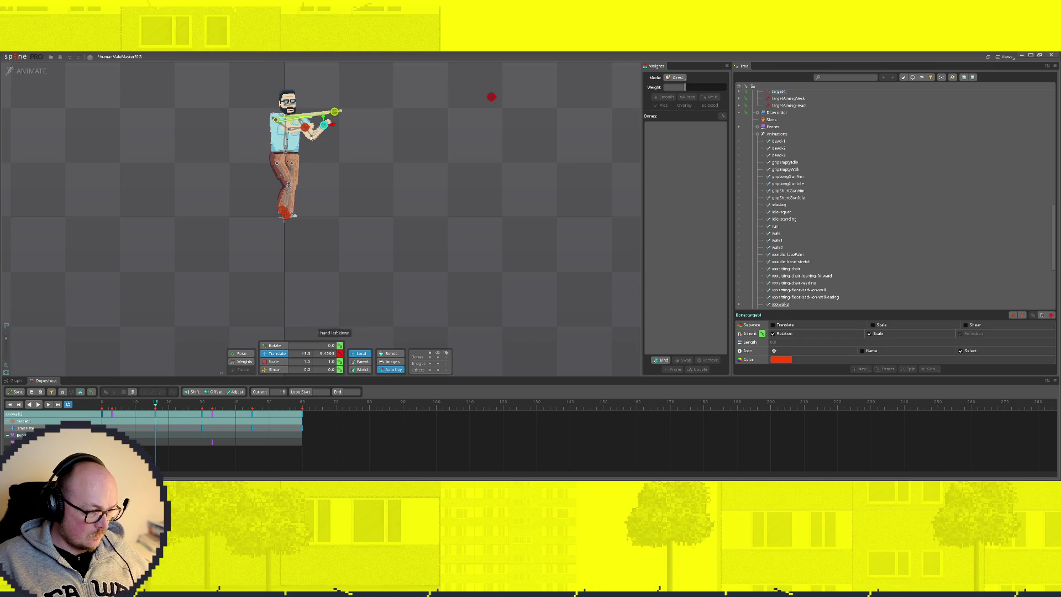
ctrl+click(304, 148)
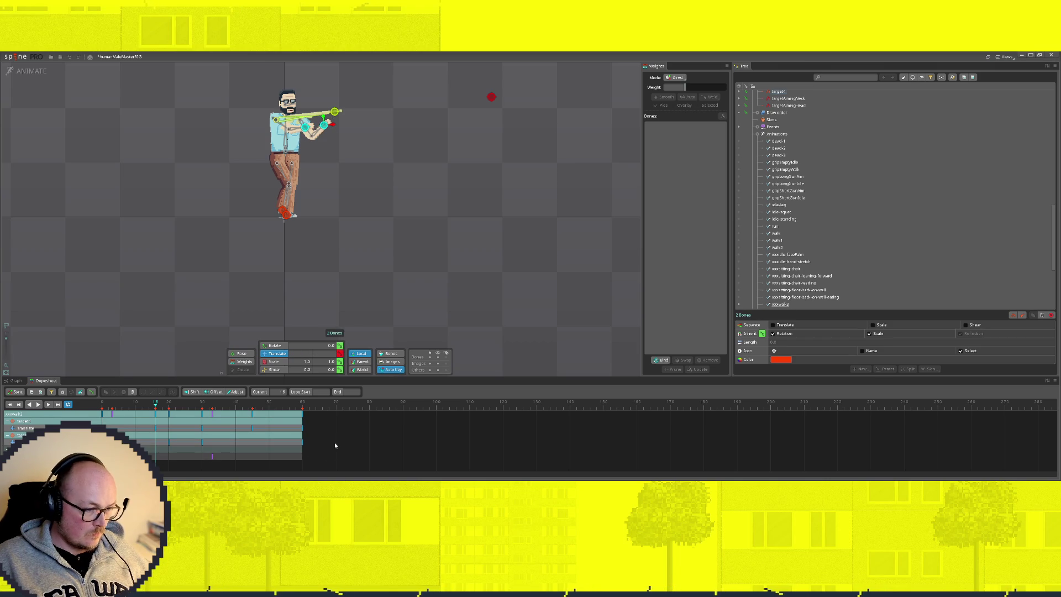
Copy all Dopesheet keys of the two target bones and select grpEmptyWalk
drag(314, 443, 314, 426)
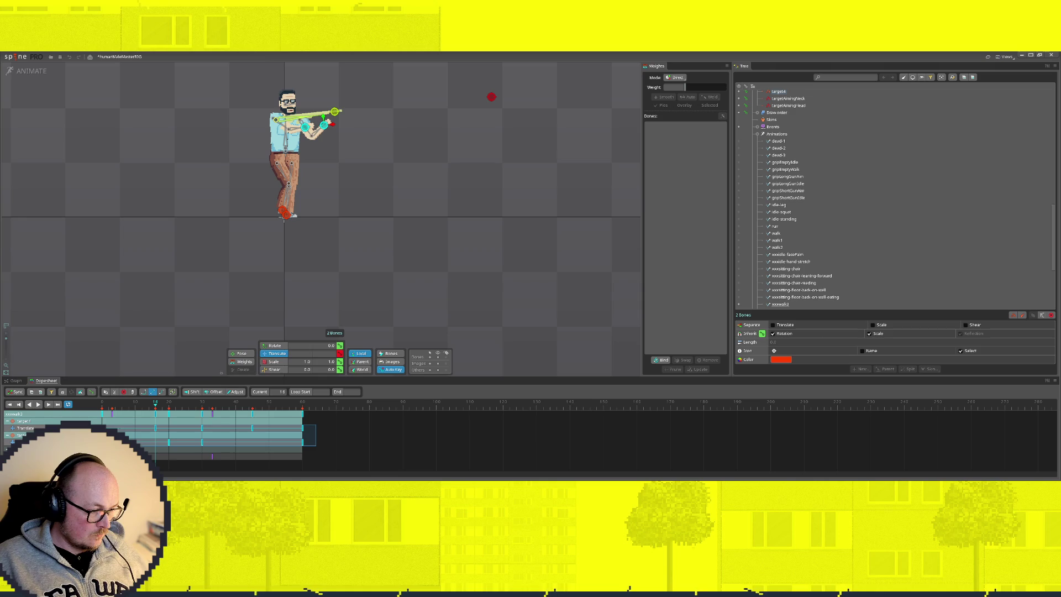
key(ctrl+c)
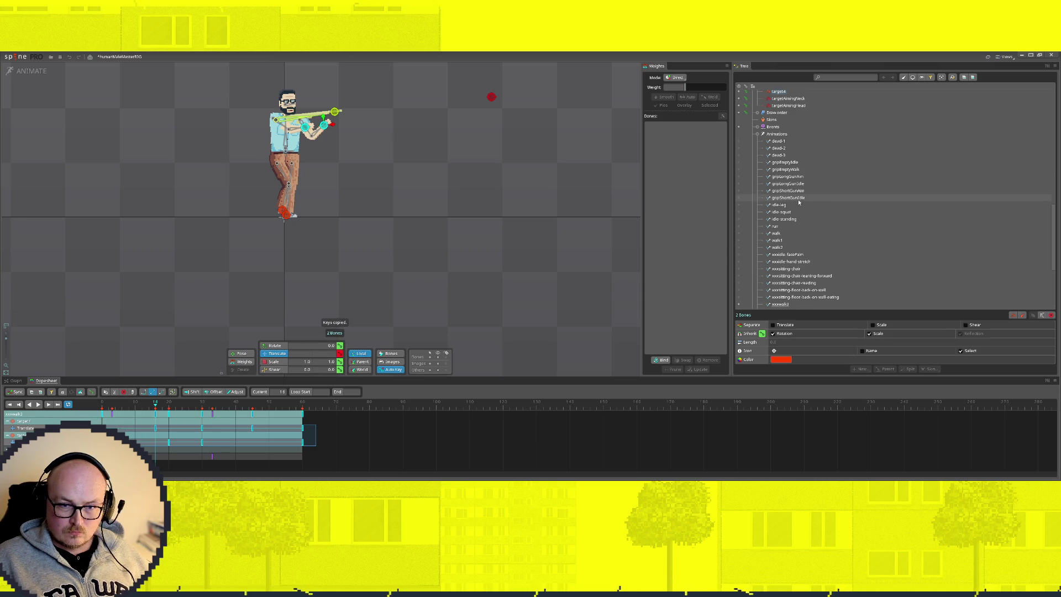
click(778, 171)
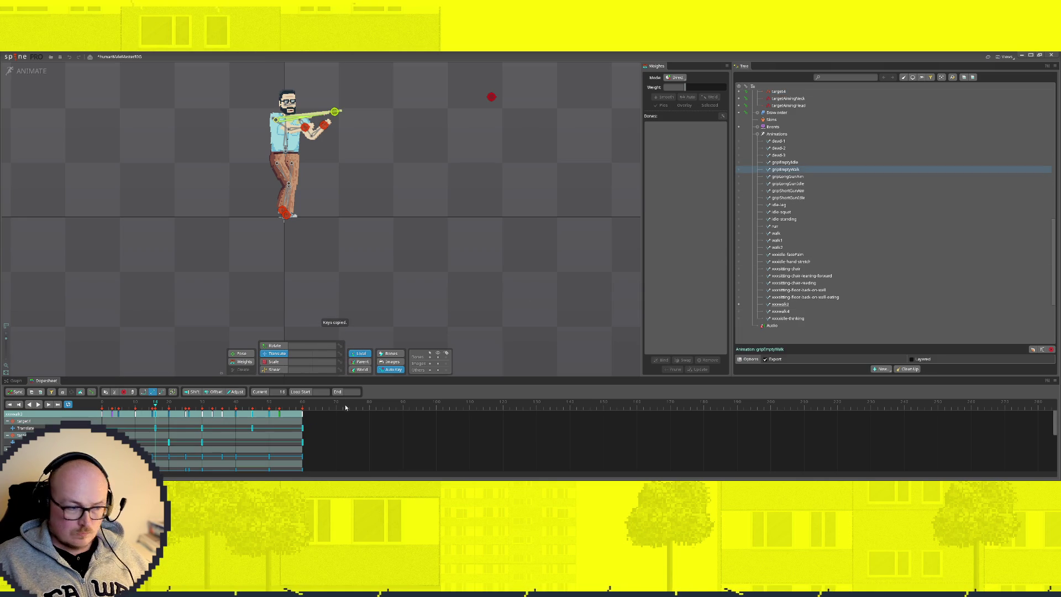
In grpEmptyWalk clear the existing keys and paste the copied target-bone keys at frame 0
click(738, 171)
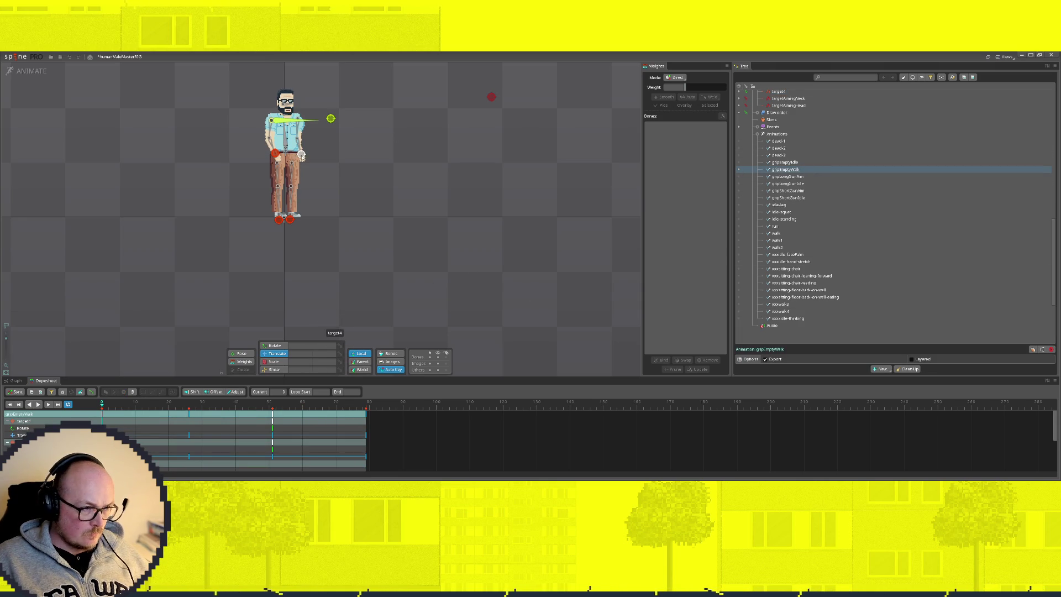
click(442, 436)
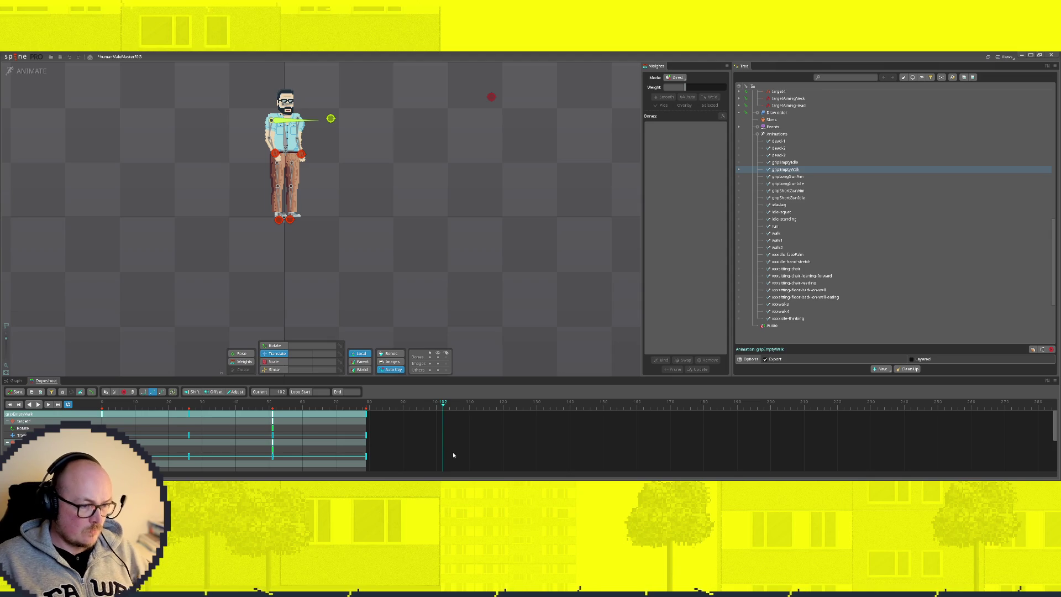
key(Delete)
click(100, 405)
click(320, 119)
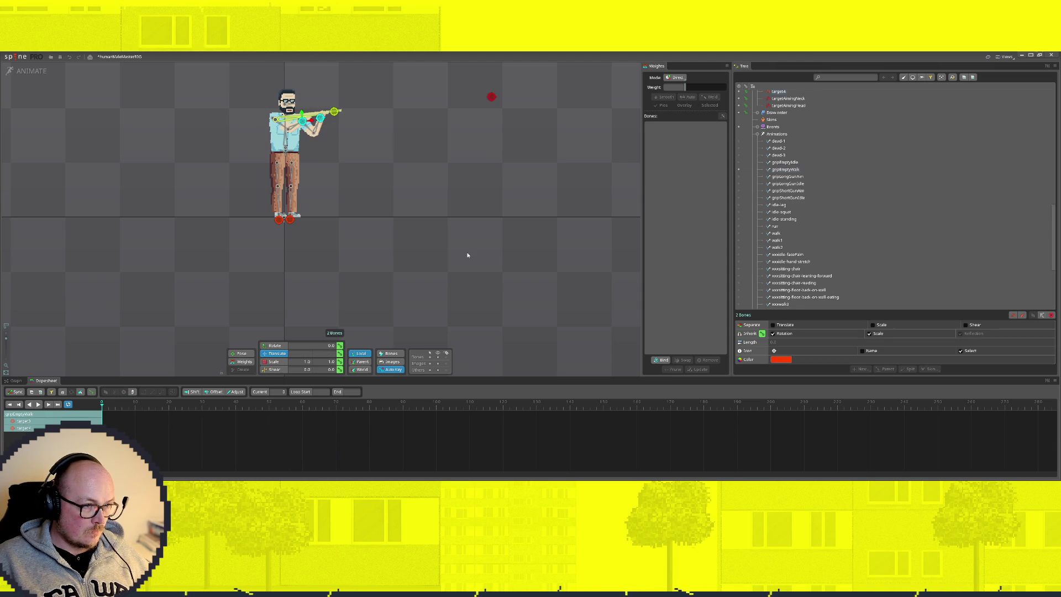
key(ctrl+v)
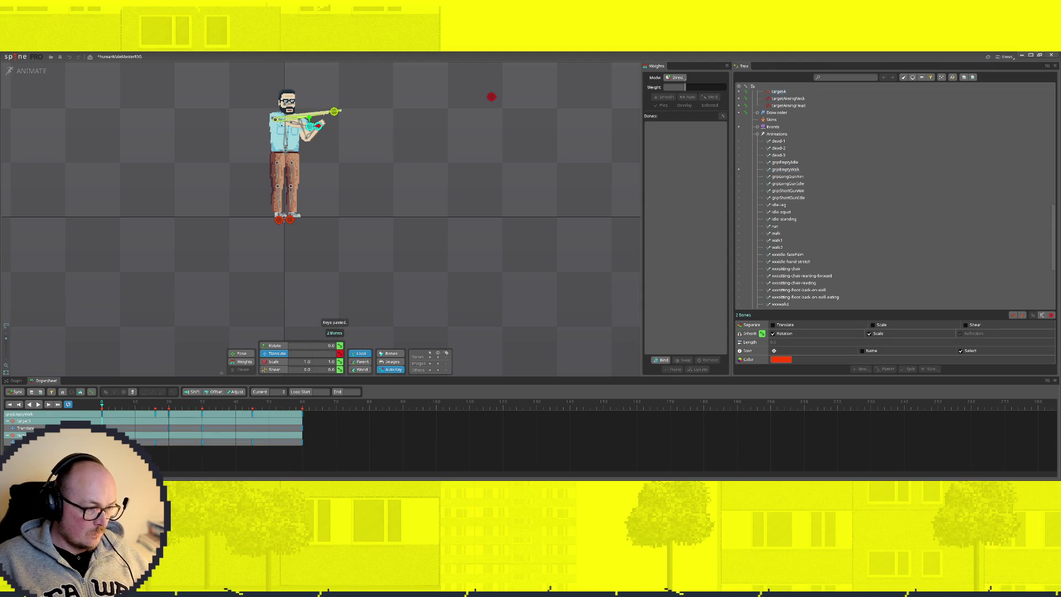
Play grpEmptyWalk to check the pasted keys, stop, and switch to grpEmptyIdle
key(l)
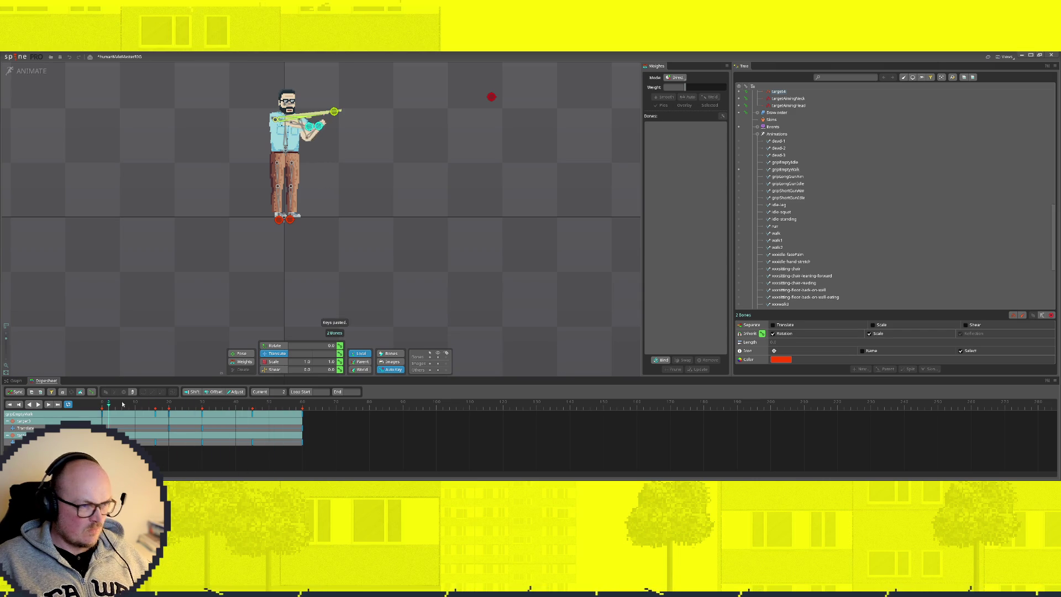
key(k)
scroll(814, 260, up, 3)
scroll(823, 264, up, 2)
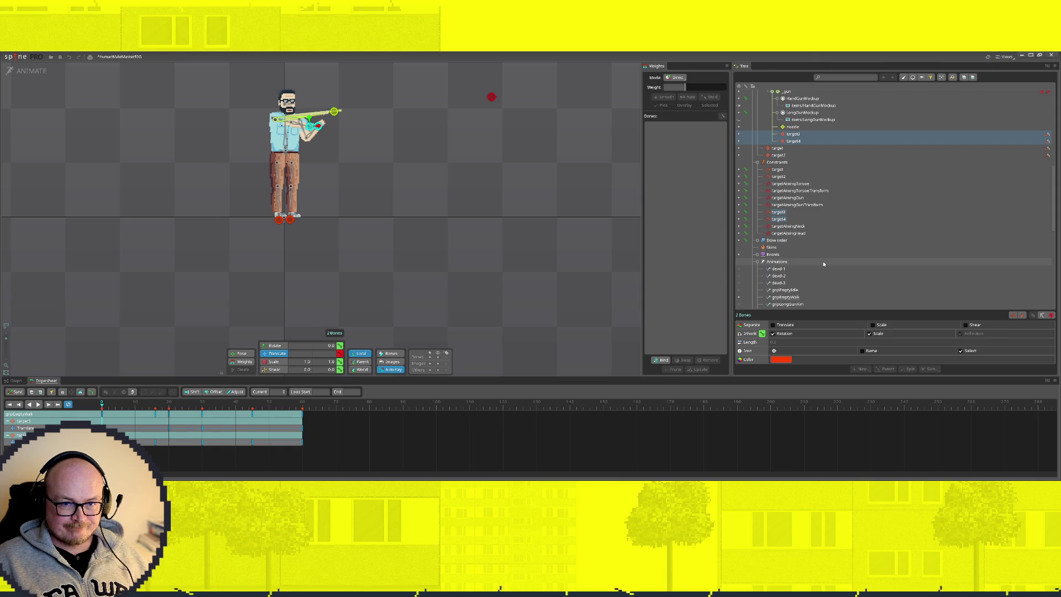
click(740, 290)
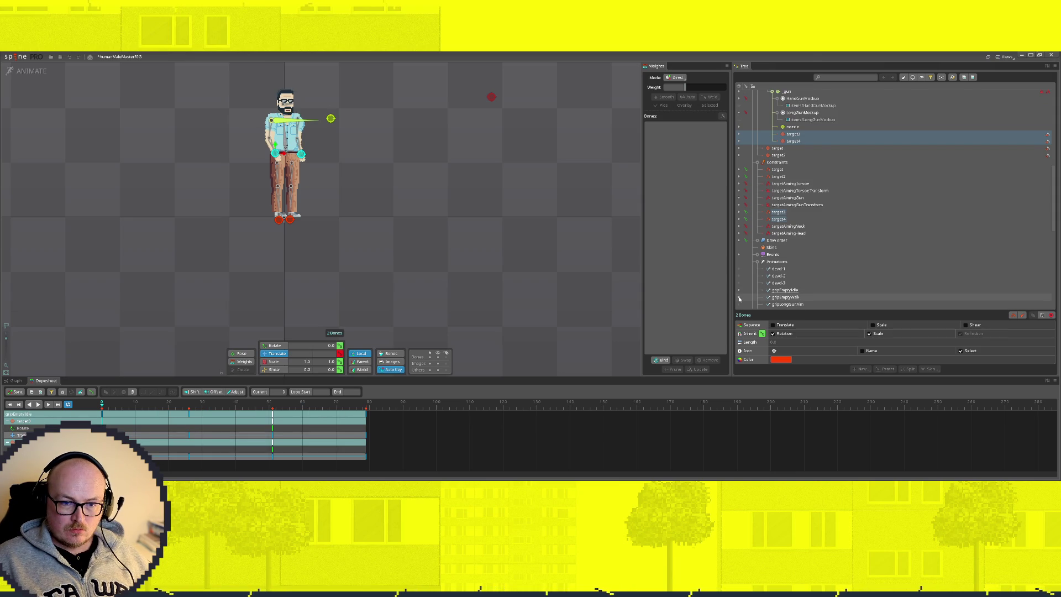
In grpEmptyWalk set the targetAimingTorso and targetAimingGun constraint mixes, undoing one change, and inspect targetAimingHead
click(739, 299)
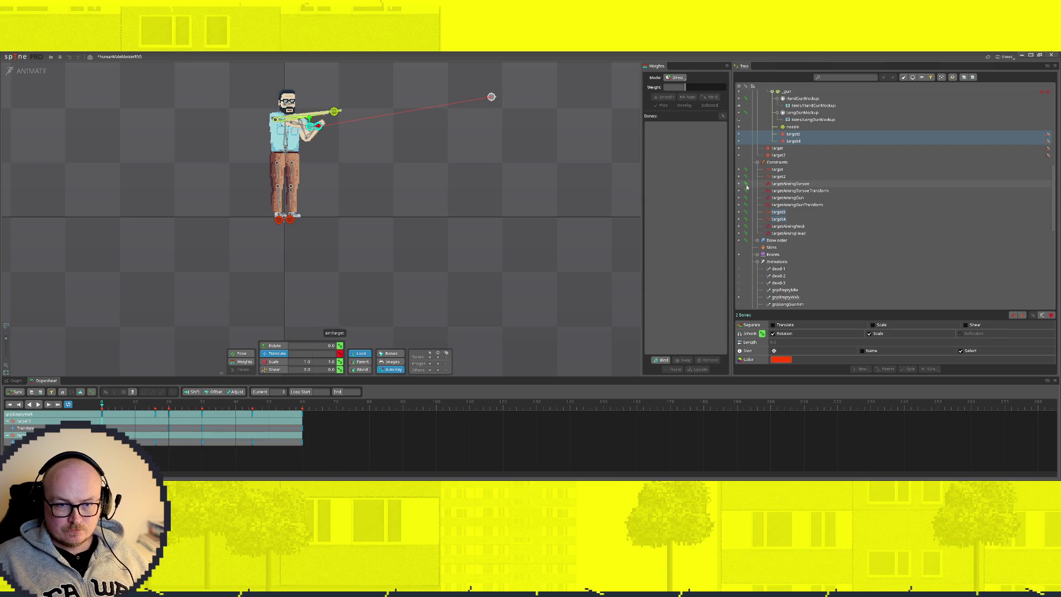
click(791, 183)
click(834, 362)
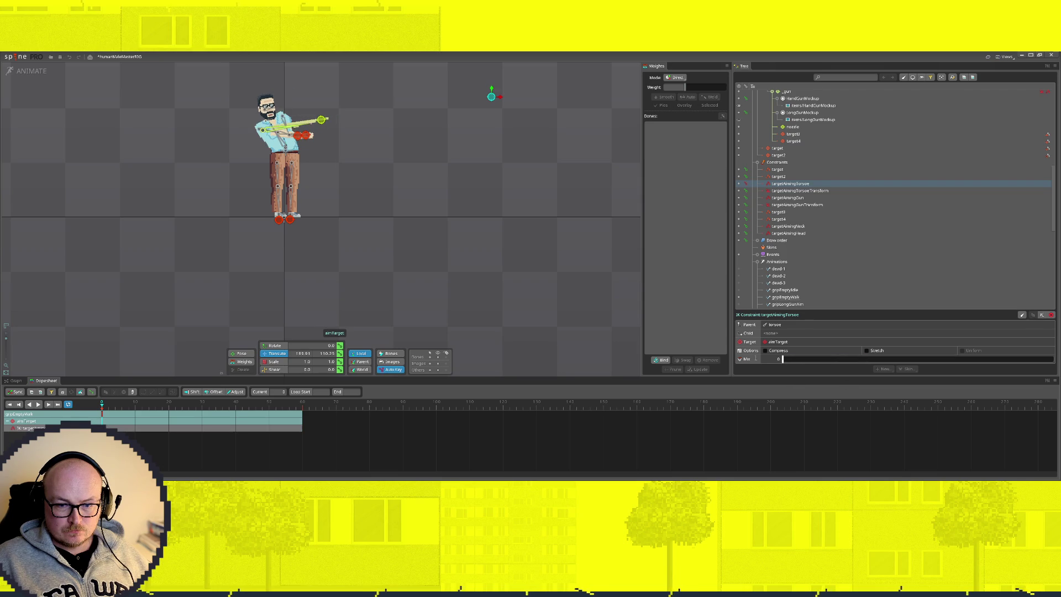
click(829, 191)
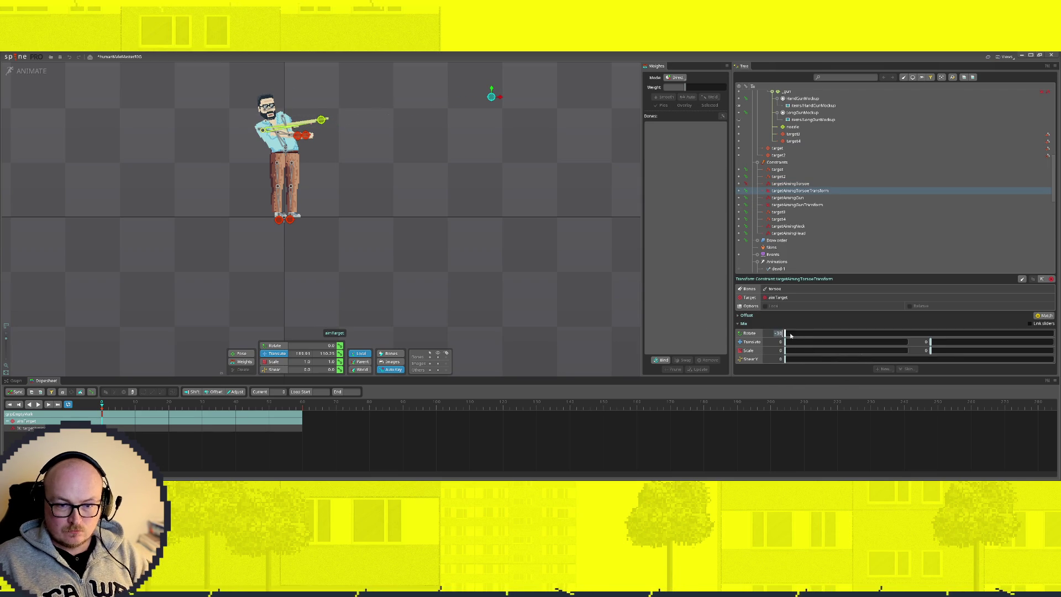
click(798, 198)
mouse_move(808, 358)
mouse_down()
mouse_move(779, 358)
mouse_move(793, 342)
mouse_up()
click(797, 204)
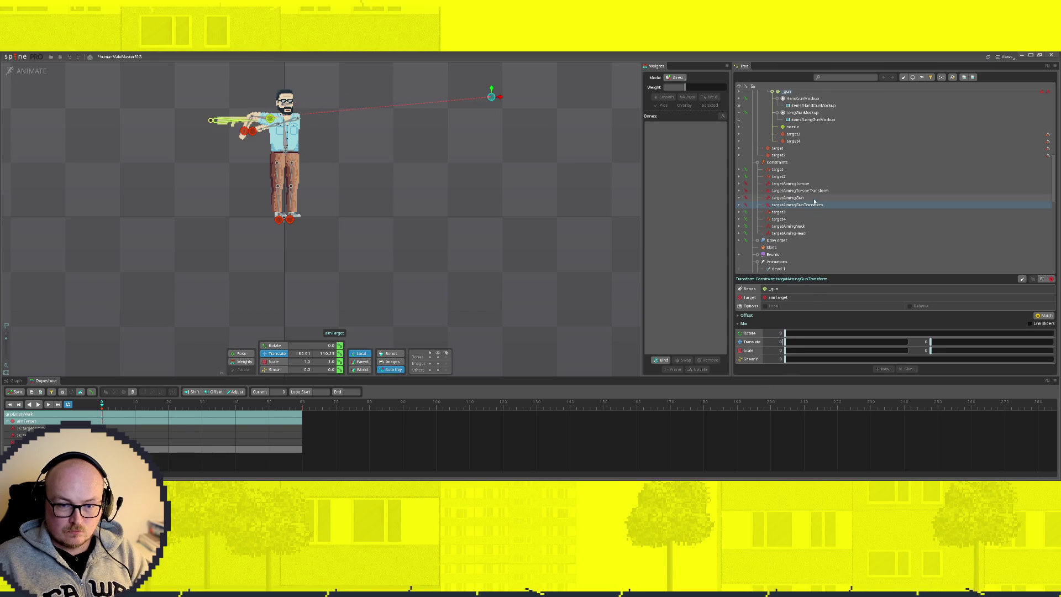
key(ctrl+z)
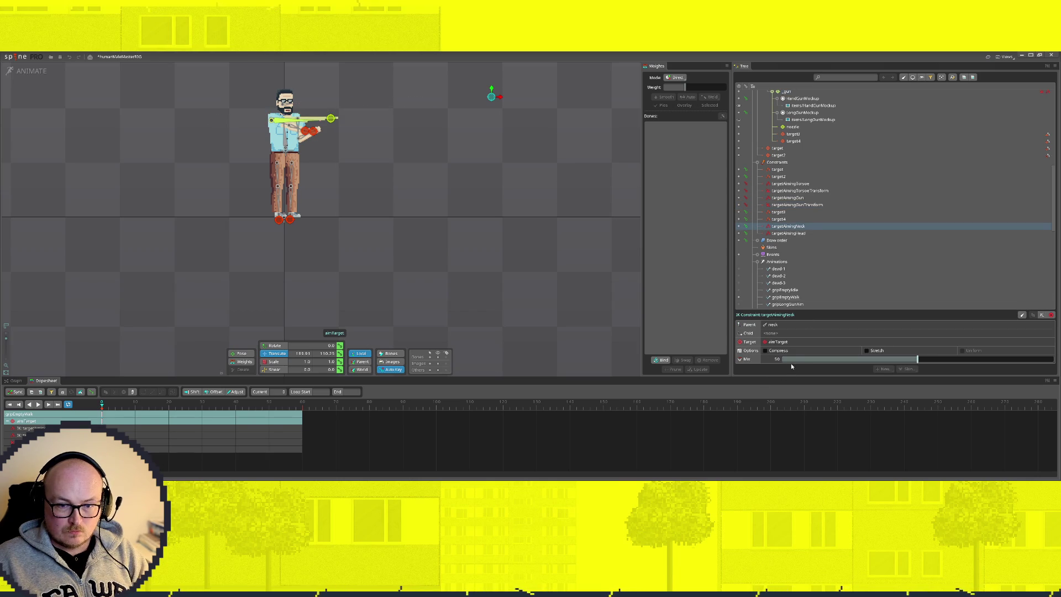
click(788, 233)
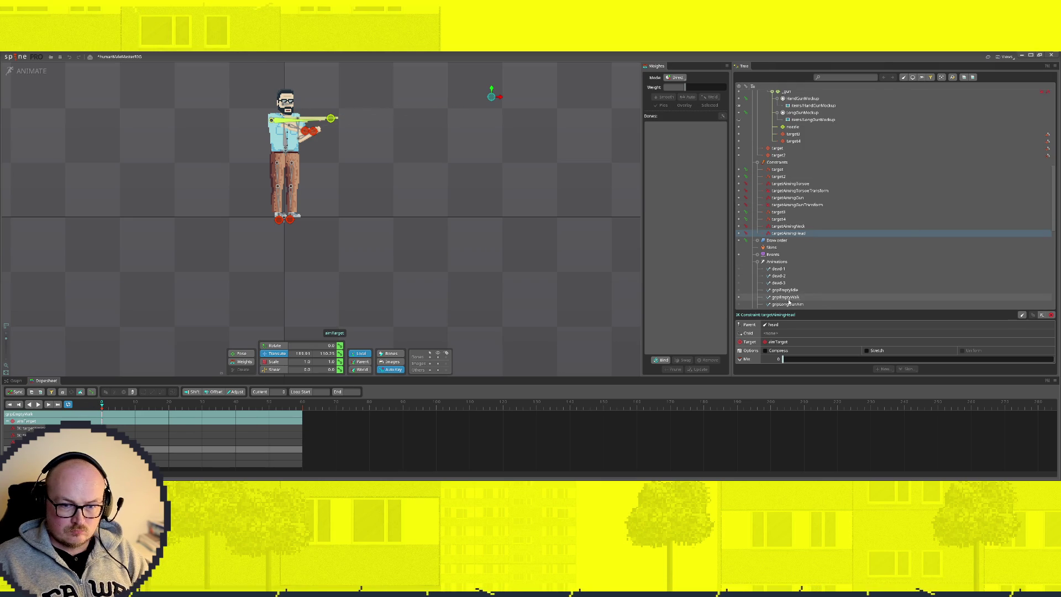
Scrub the first fifty frames to check the pose and select the hand target bone
mouse_move(96, 404)
mouse_down()
mouse_move(270, 415)
mouse_move(84, 407)
mouse_move(215, 403)
mouse_move(49, 392)
mouse_up()
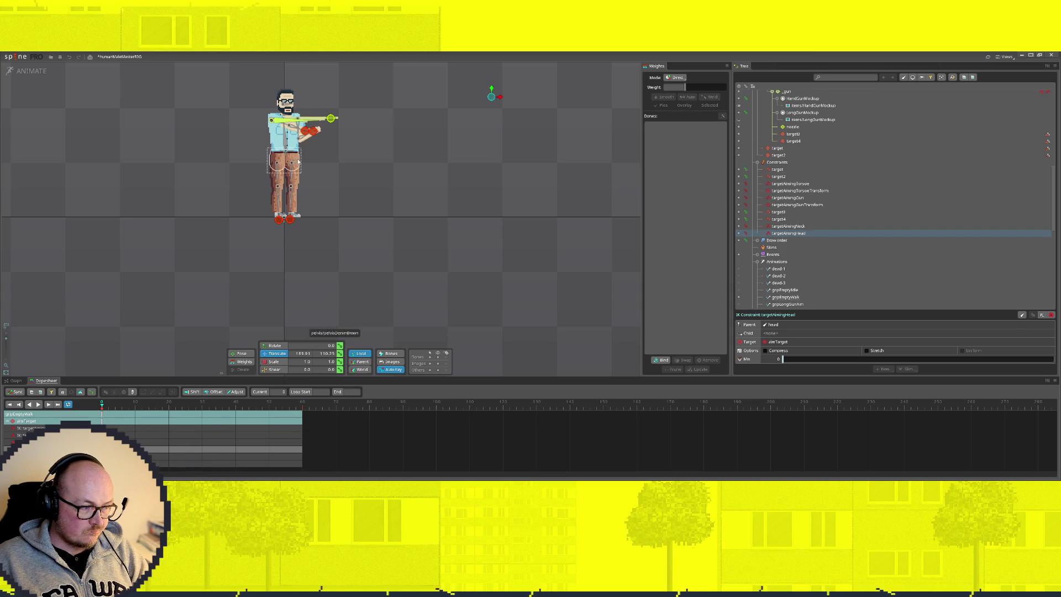
click(314, 128)
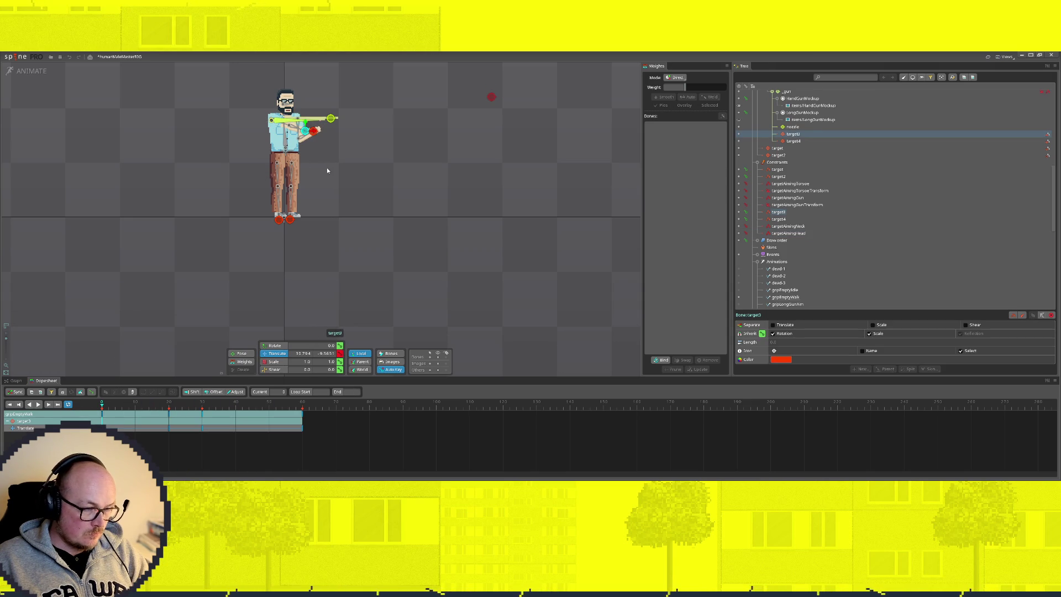
drag(132, 403, 153, 405)
key(space)
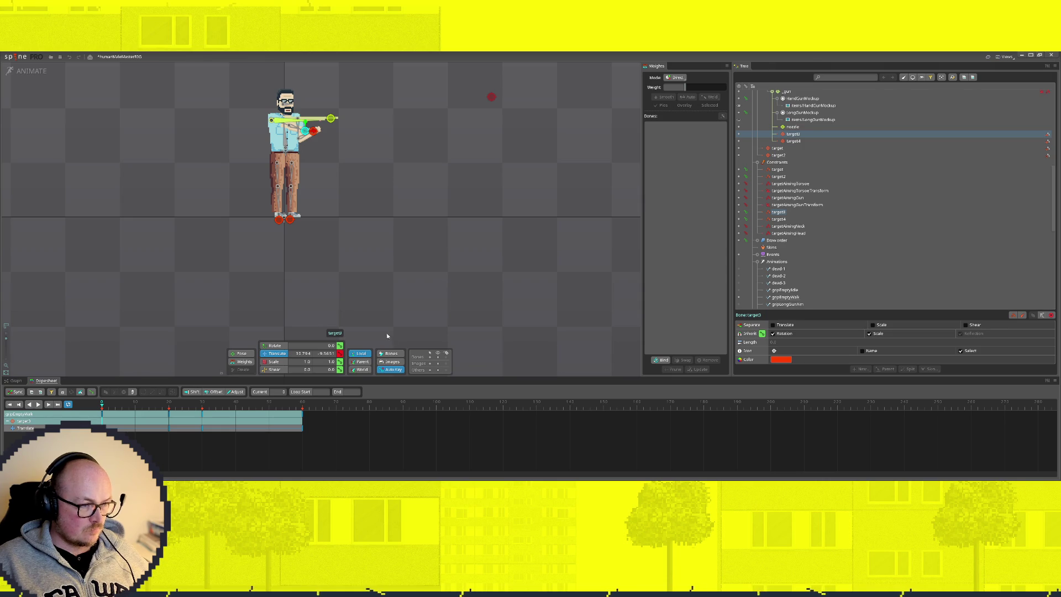
ctrl+click(313, 137)
key(ctrl+a)
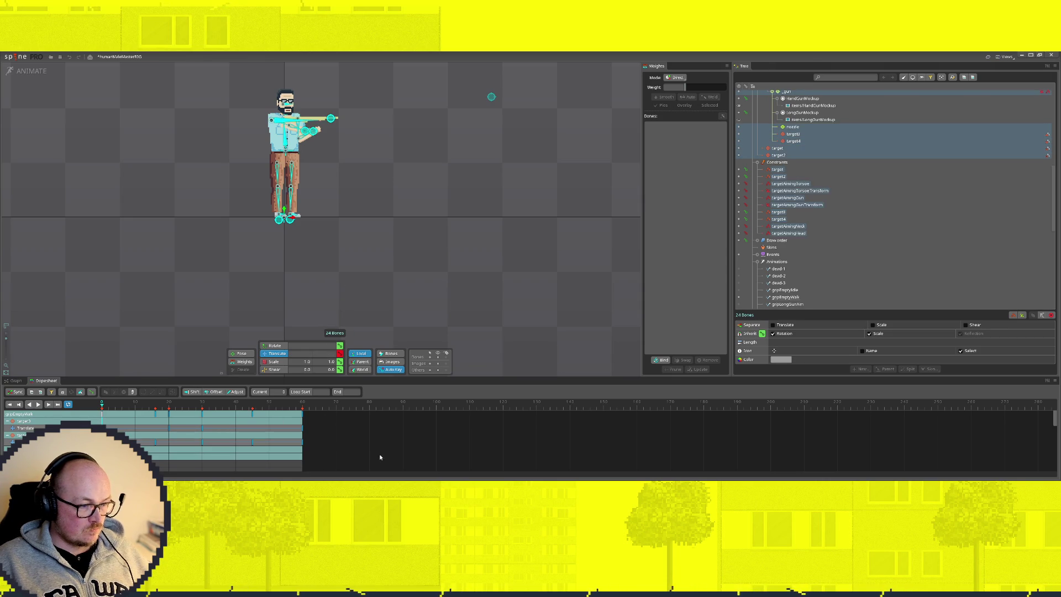
click(402, 145)
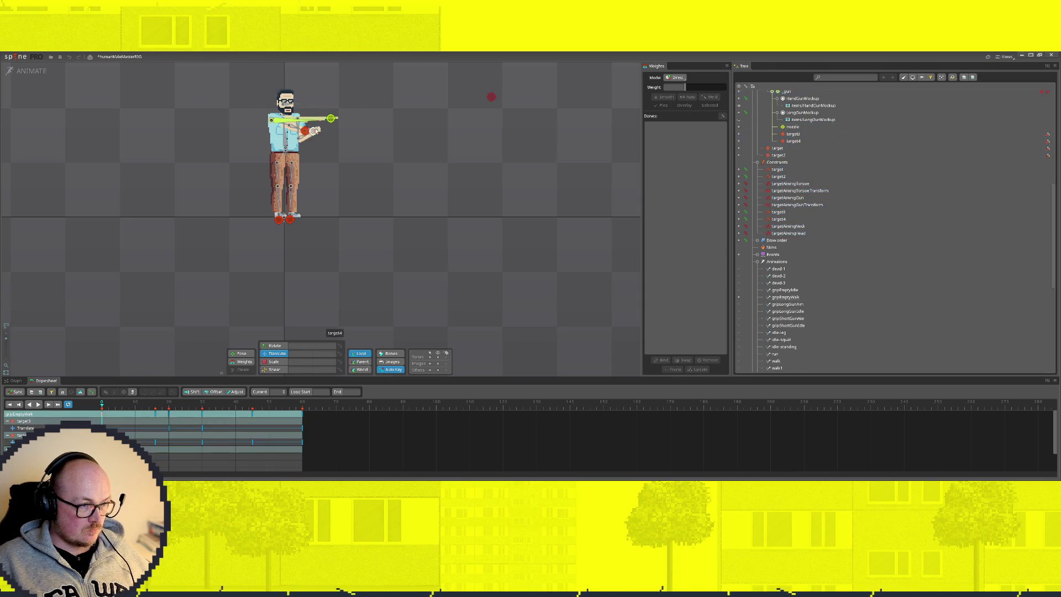
Reposition the target3 hand target down toward the hip around frame 60 and play the walk to check it
click(307, 126)
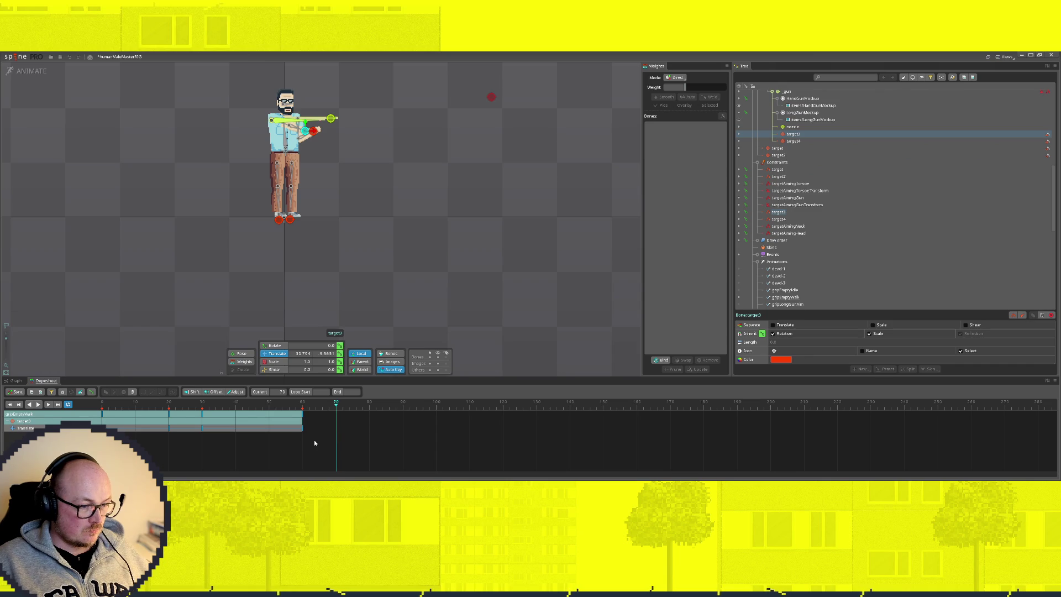
drag(314, 130, 275, 153)
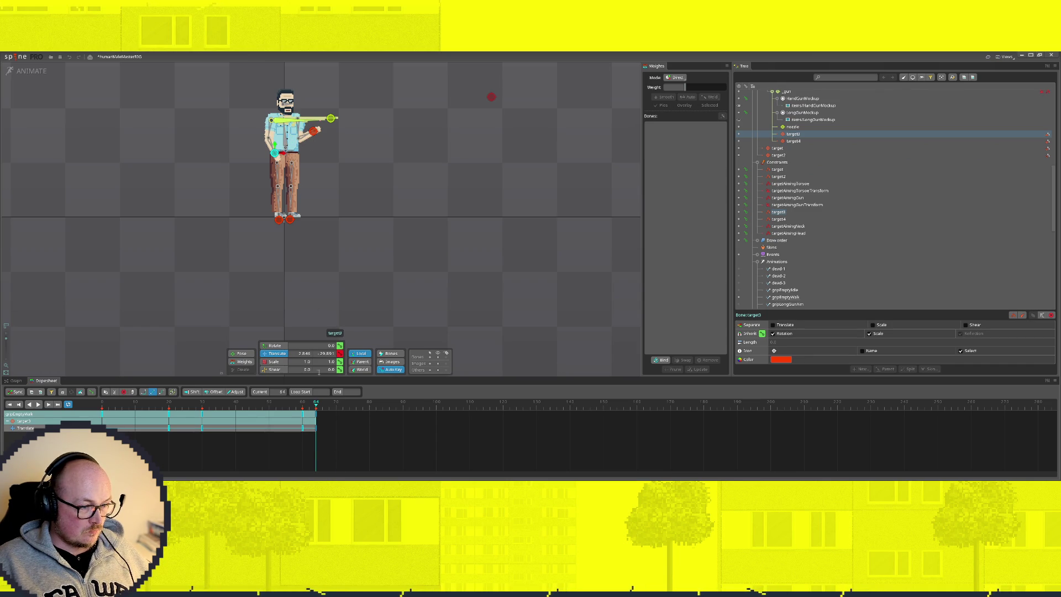
key(ctrl+z)
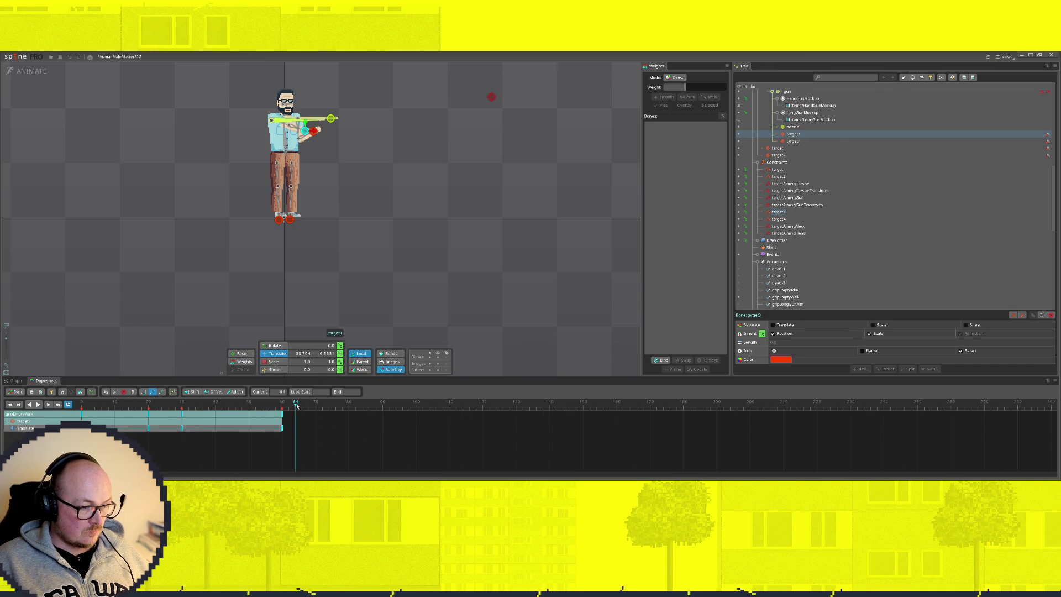
drag(296, 406, 282, 405)
drag(329, 118, 273, 150)
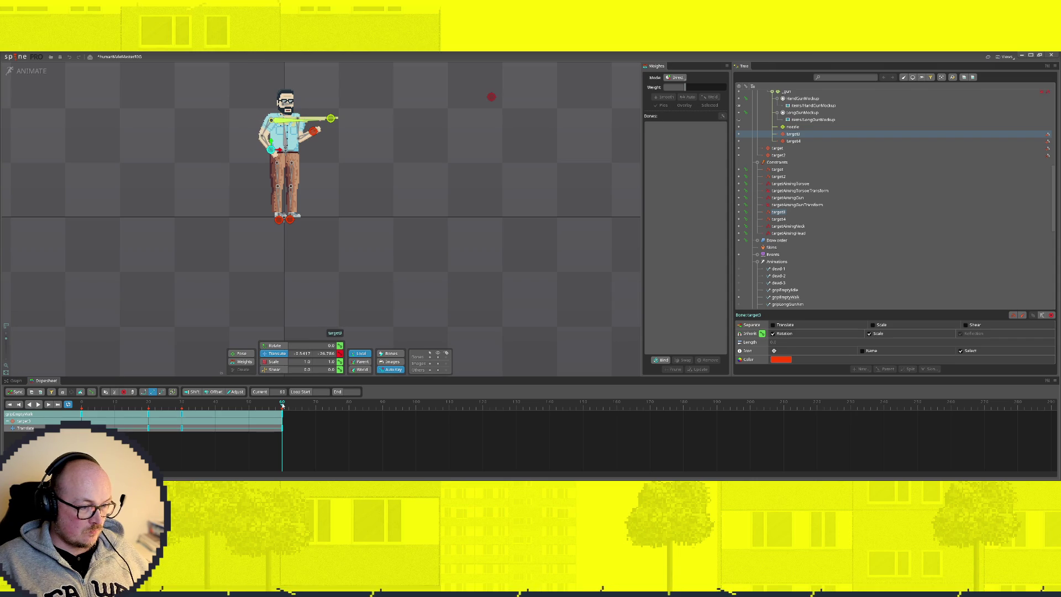
click(38, 404)
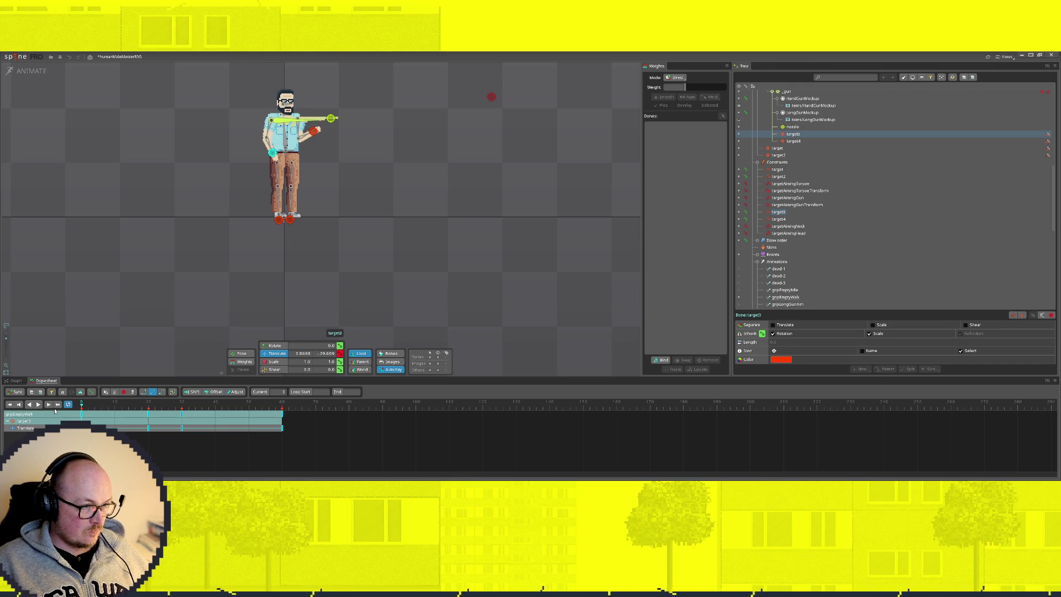
drag(273, 155, 271, 157)
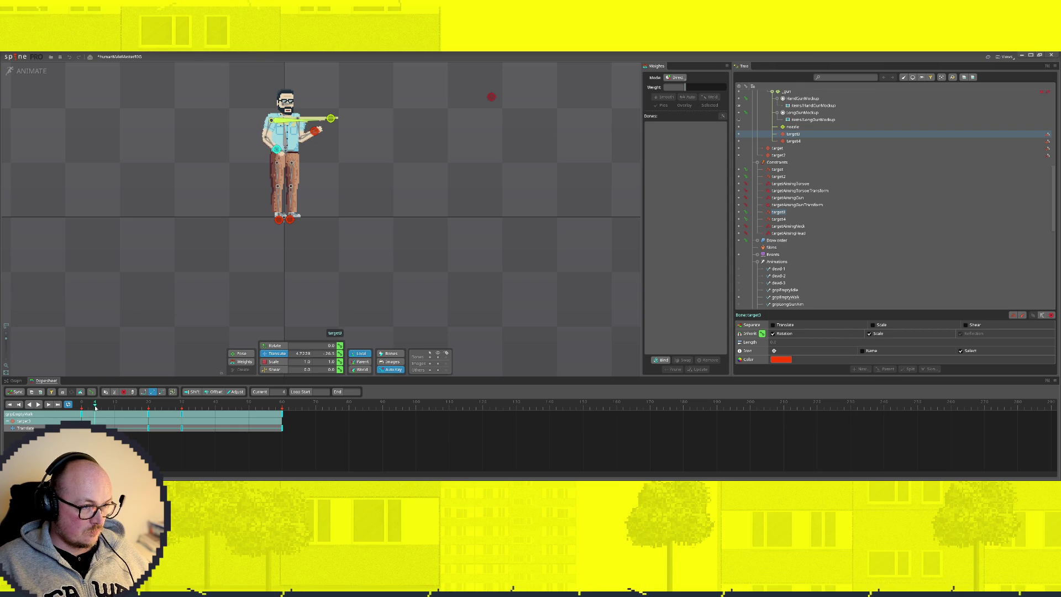
Copy target3's frame-0 key and paste it so the loop start and end poses match, scrubbing the early frames to verify
drag(82, 405, 149, 415)
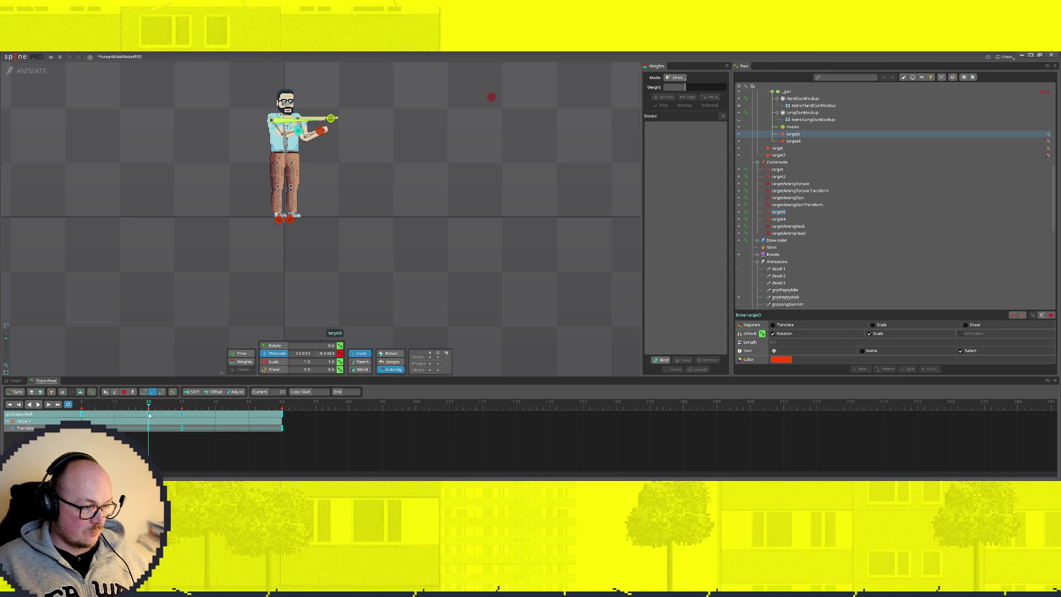
click(183, 439)
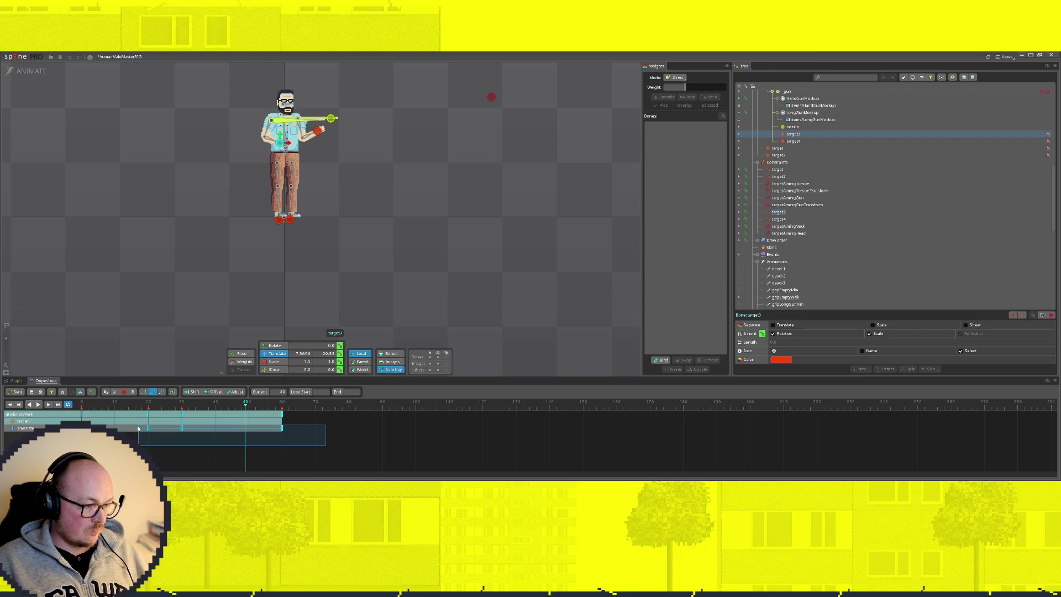
click(245, 403)
click(81, 421)
key(ctrl+c)
key(ctrl+v)
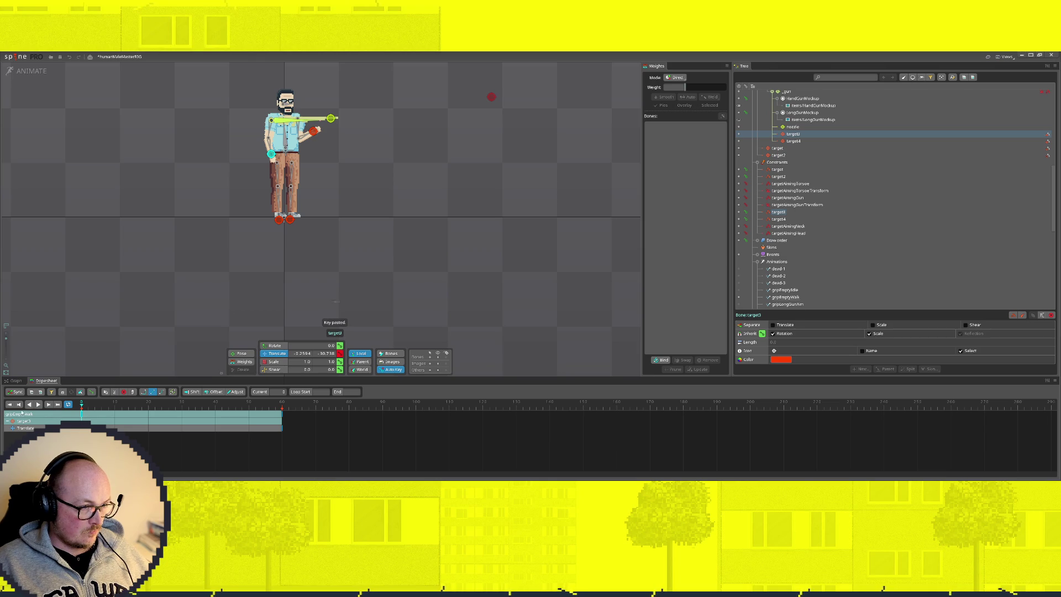
click(126, 403)
click(19, 403)
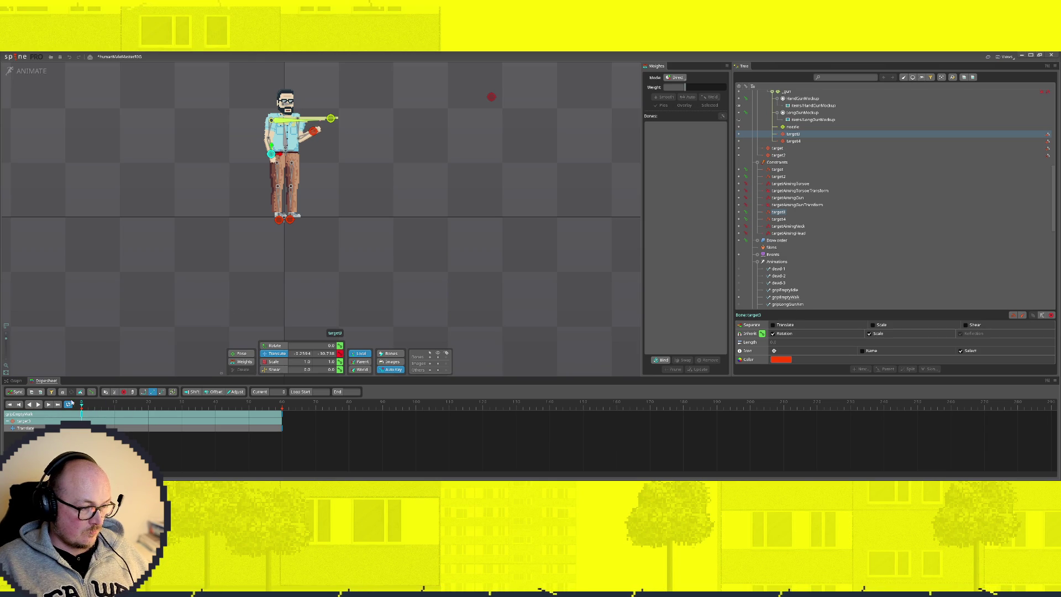
drag(82, 406, 136, 406)
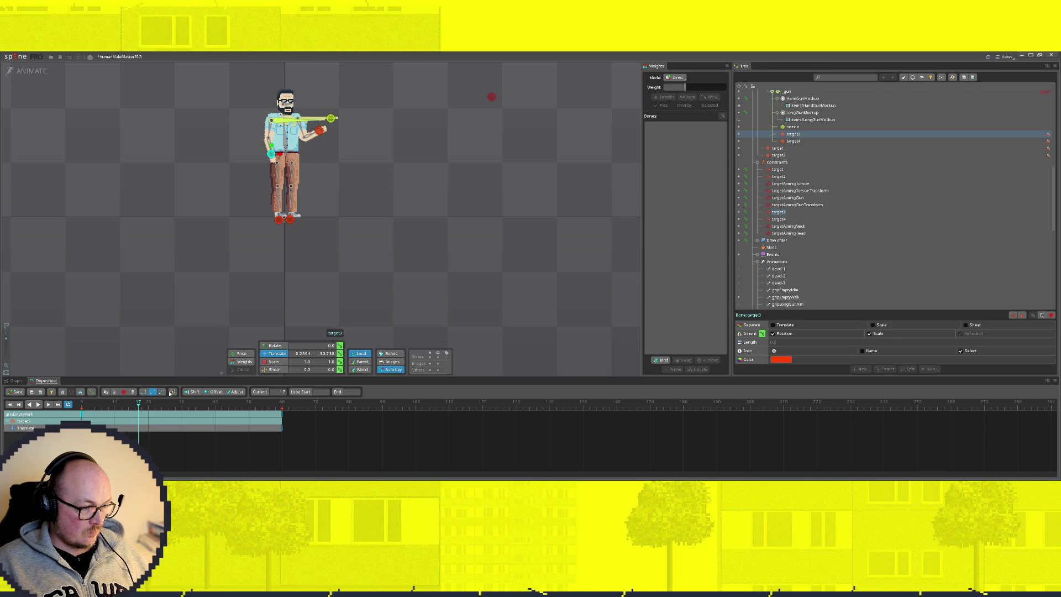
Shift target3 slightly left around frame 16, select target4, and switch to Setup mode for the preview
key(Down)
drag(140, 407, 136, 407)
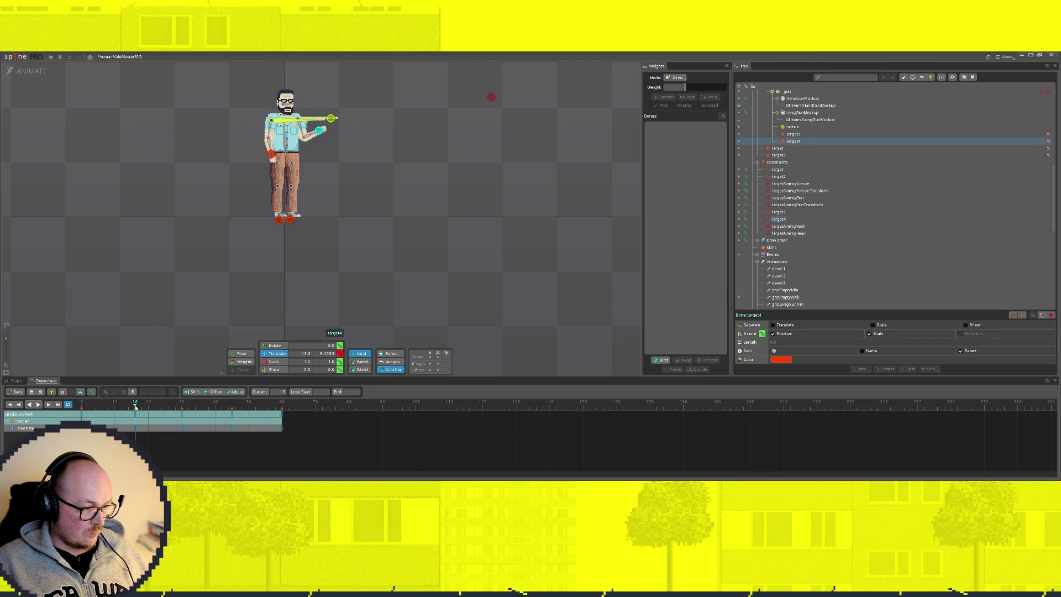
key(Up)
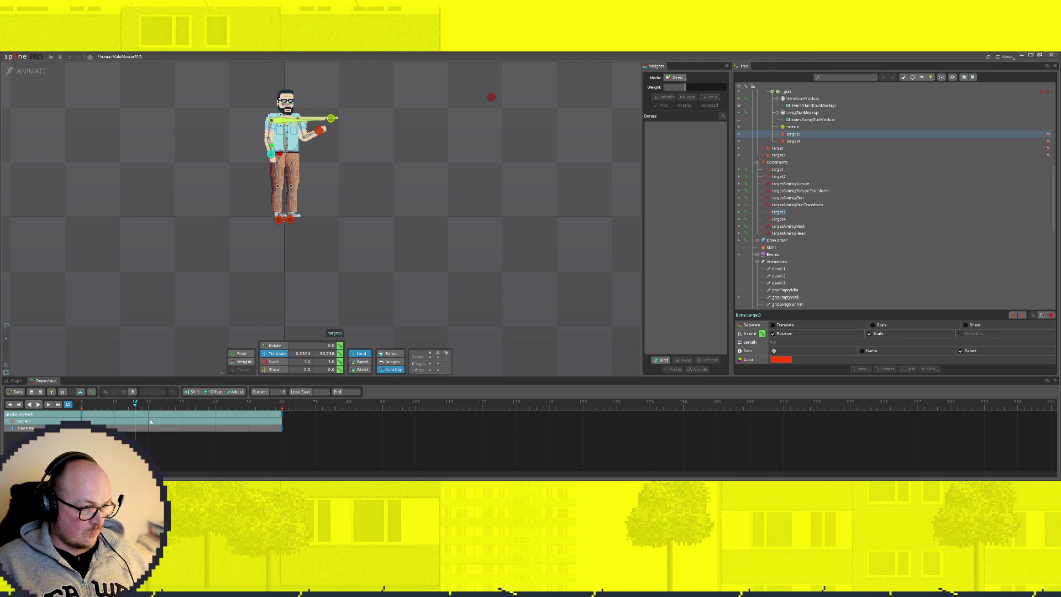
drag(281, 154, 276, 155)
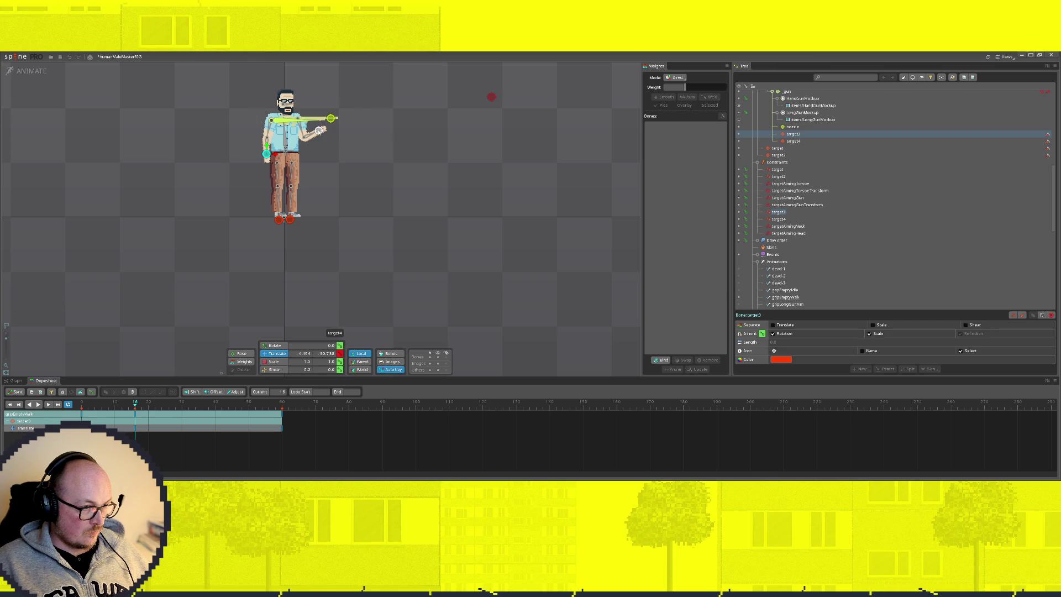
key(Down)
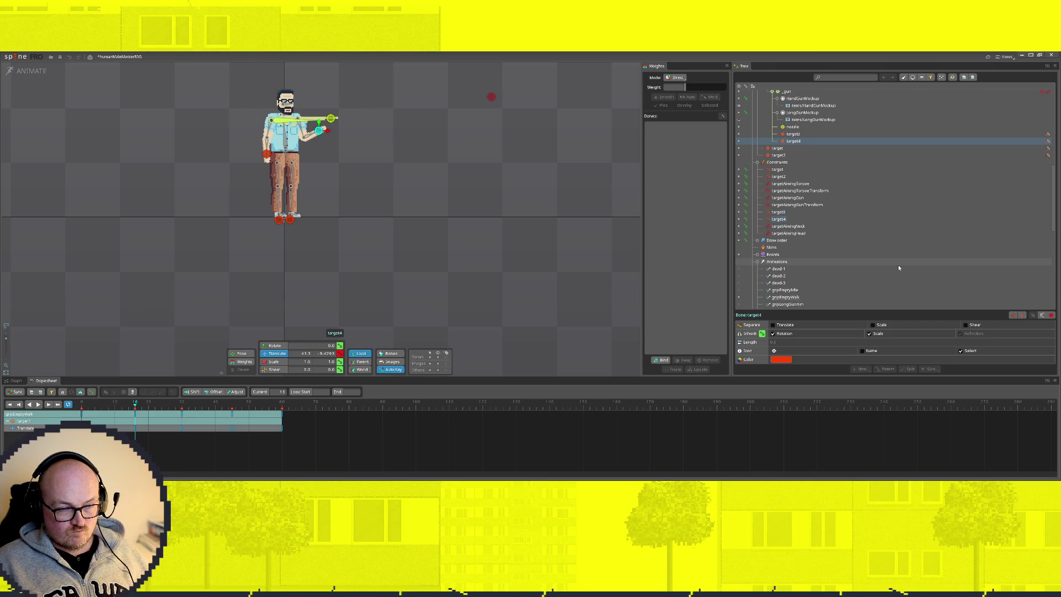
click(32, 72)
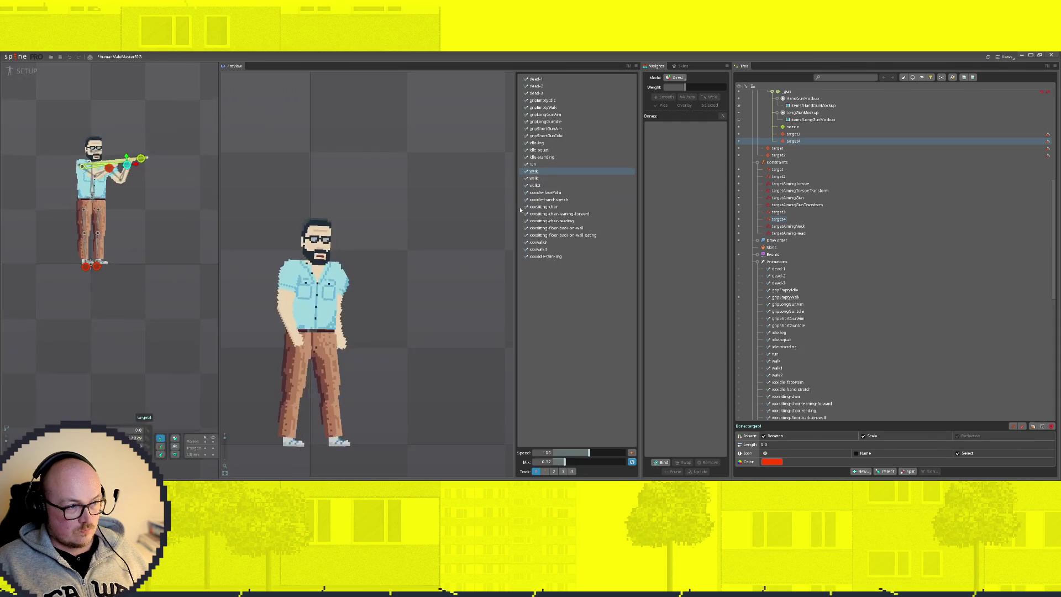
click(544, 471)
click(545, 107)
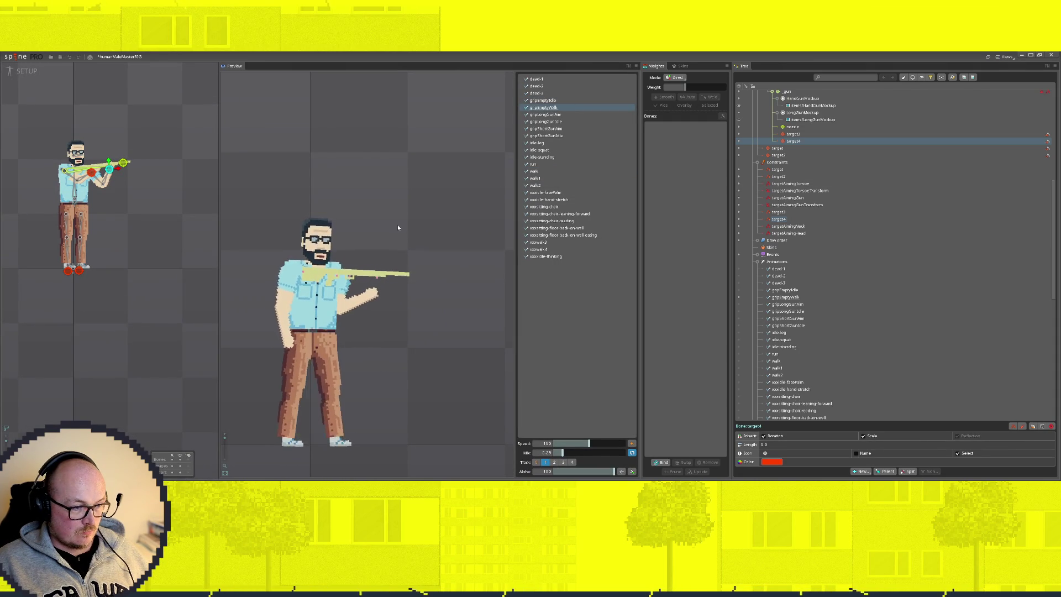
key(ctrl+Tab)
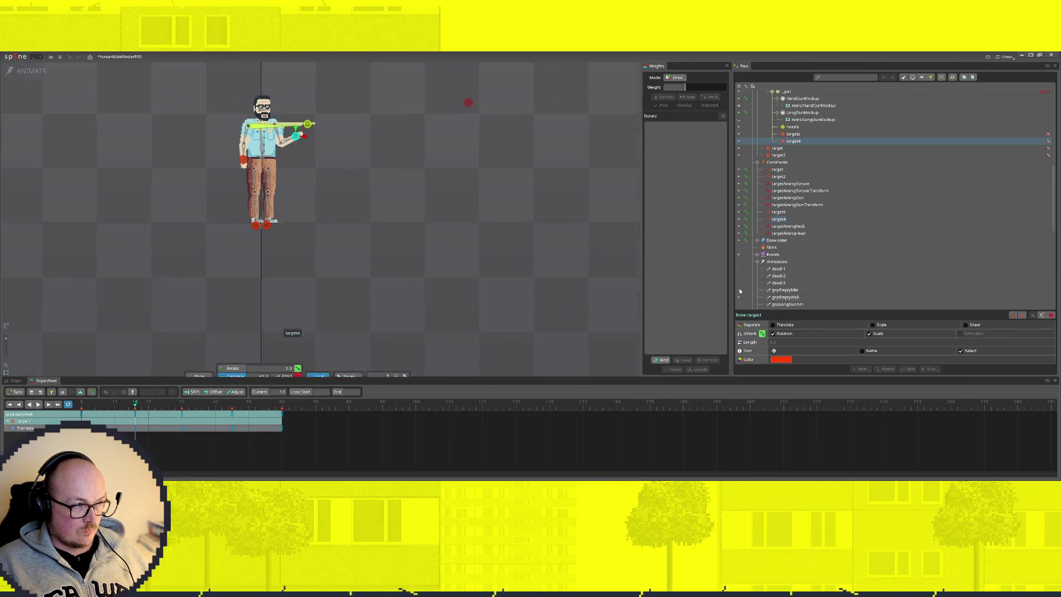
scroll(817, 275, down, 5)
scroll(819, 268, down, 2)
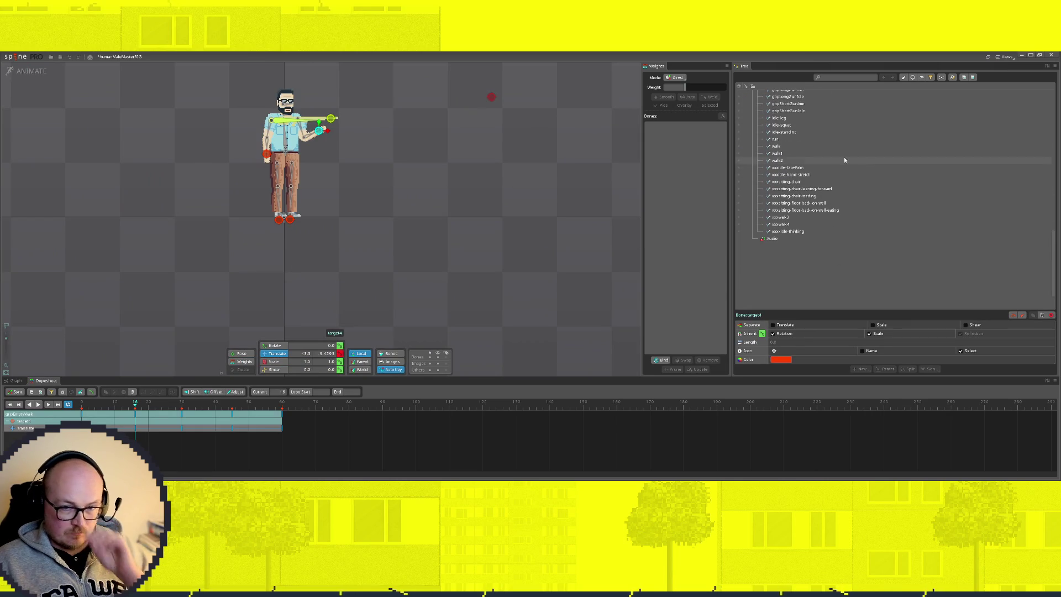
click(776, 146)
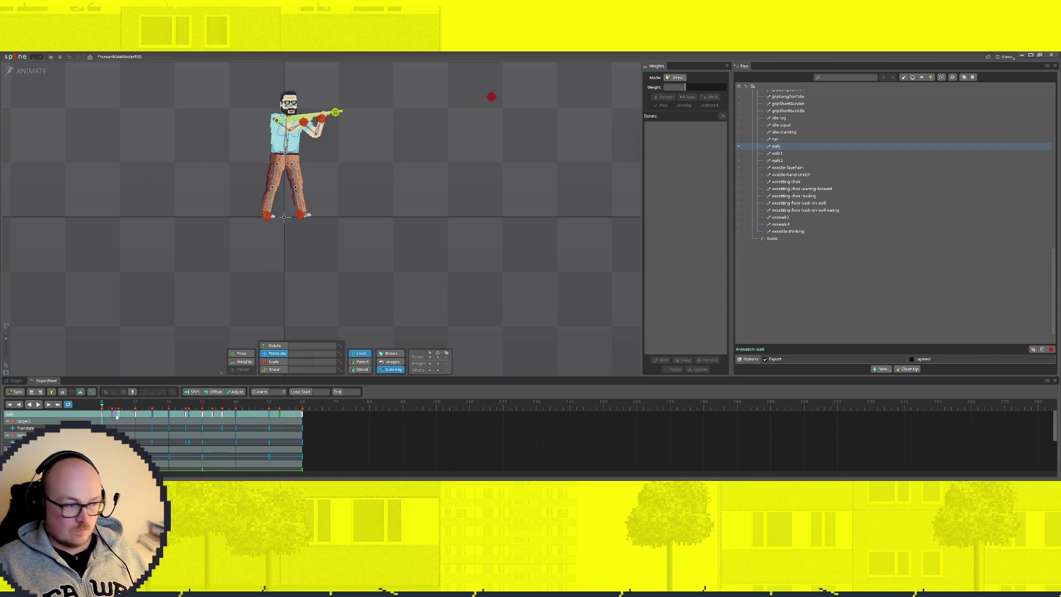
mouse_move(103, 405)
mouse_down()
mouse_move(208, 404)
mouse_move(102, 405)
mouse_up()
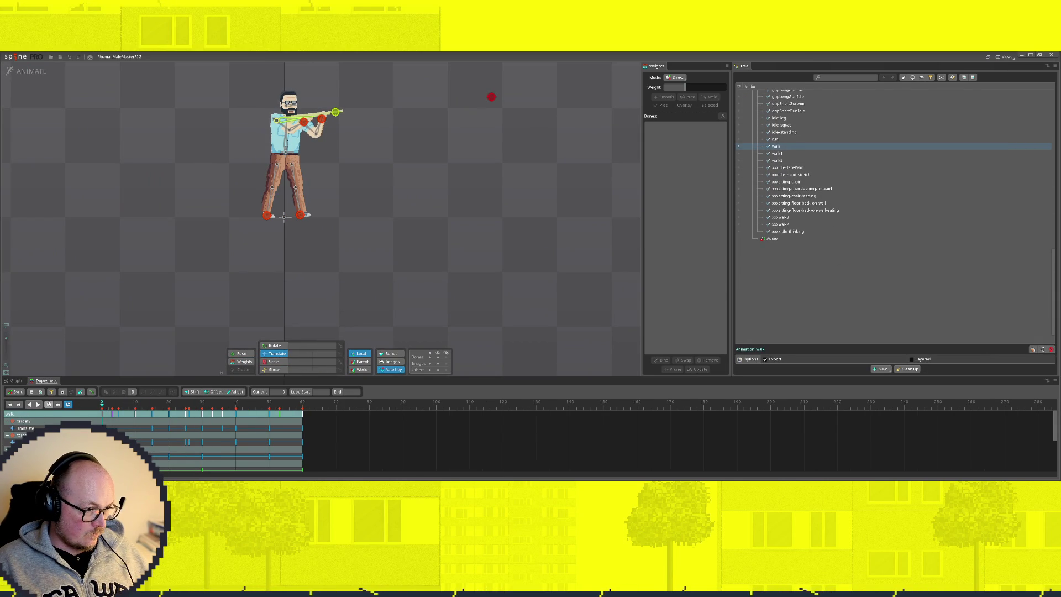
mouse_move(103, 405)
mouse_down()
mouse_move(279, 403)
mouse_move(102, 405)
mouse_up()
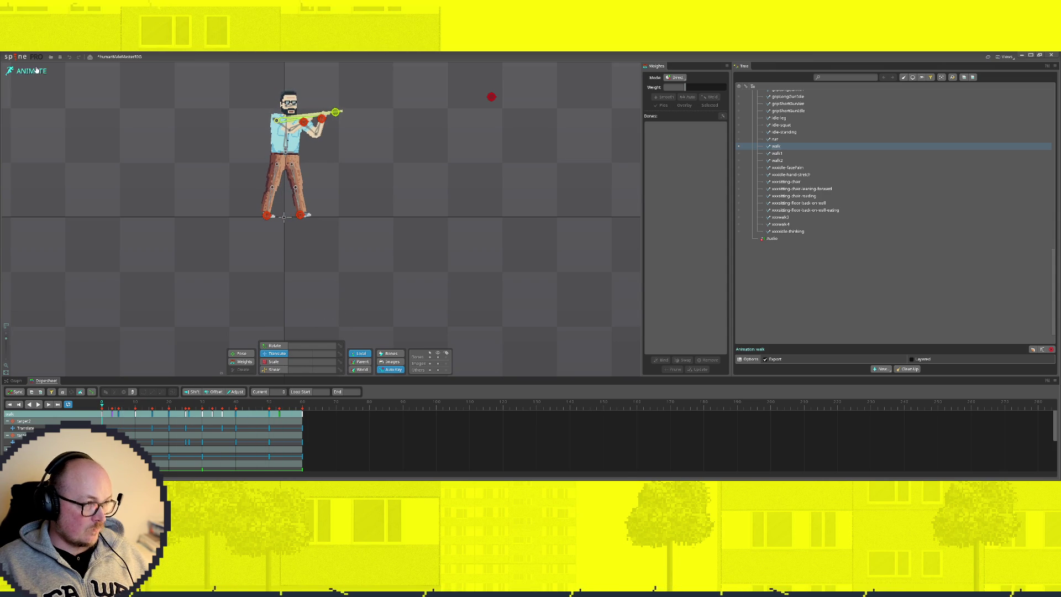
click(31, 71)
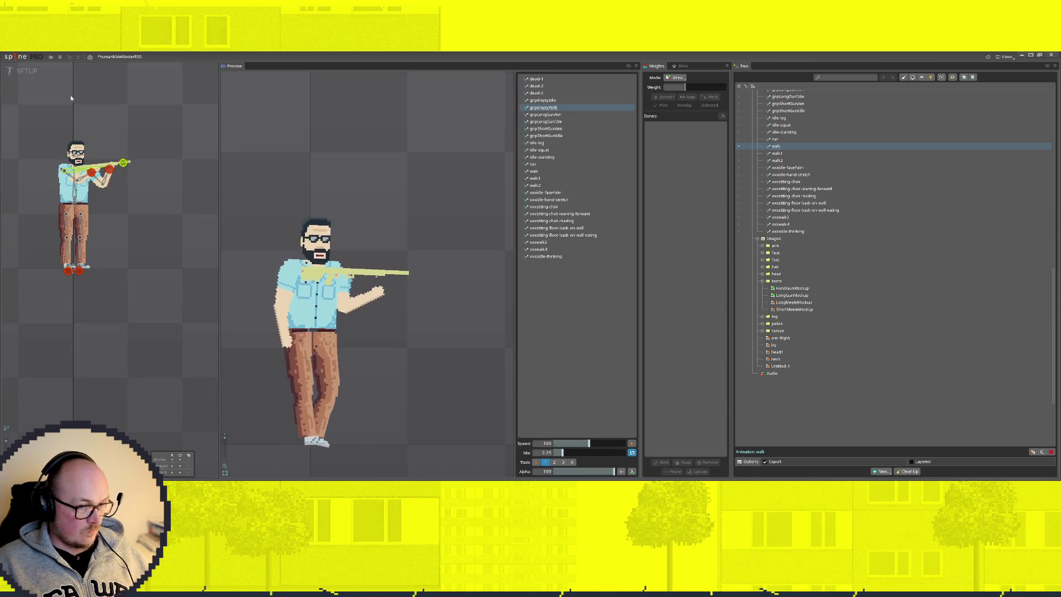
click(31, 70)
scroll(784, 203, up, 1)
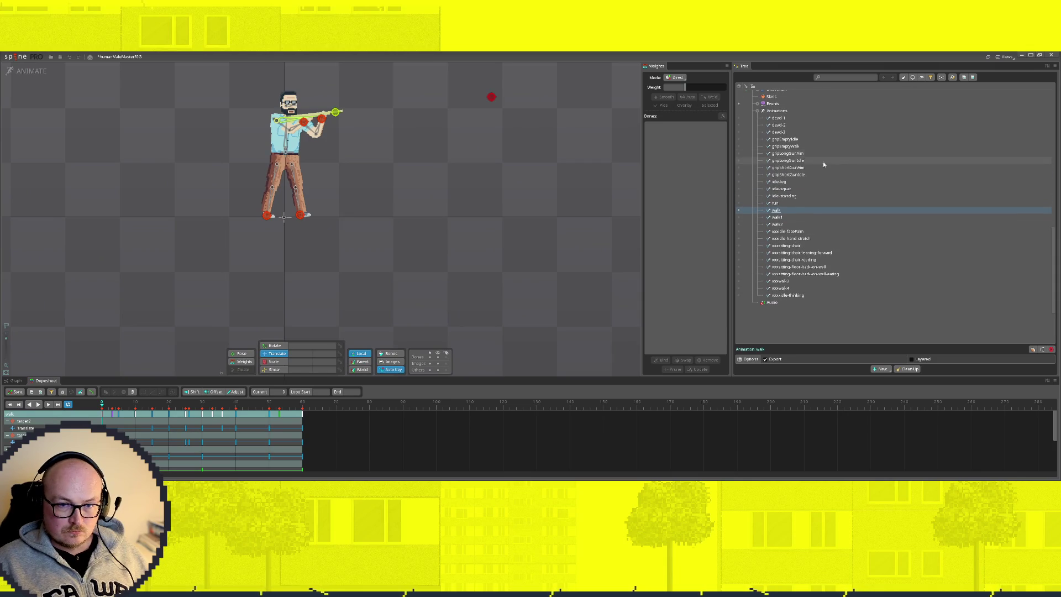
click(782, 146)
click(738, 146)
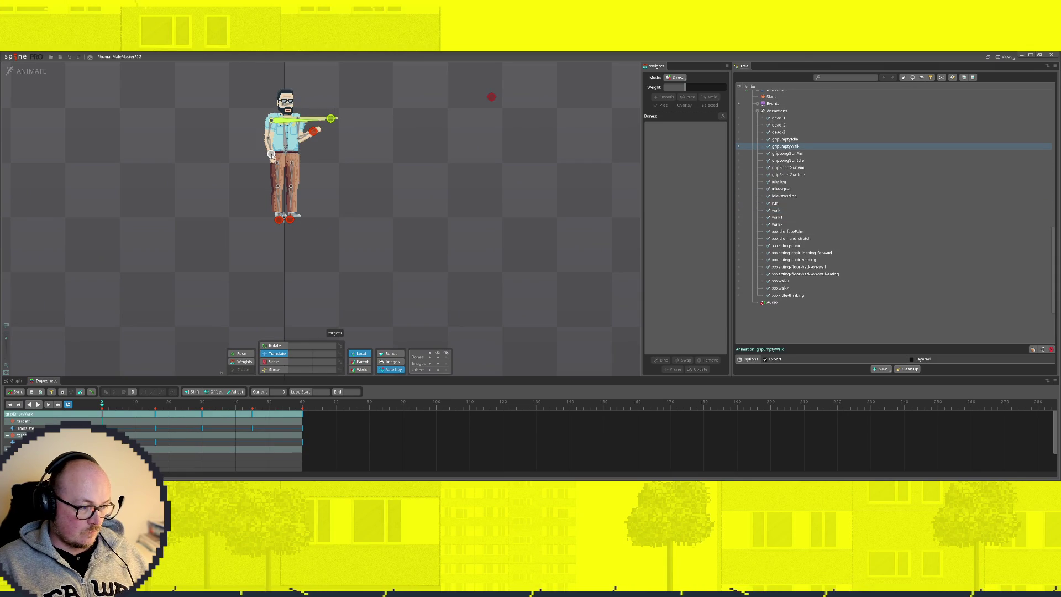
click(272, 153)
drag(283, 154, 284, 155)
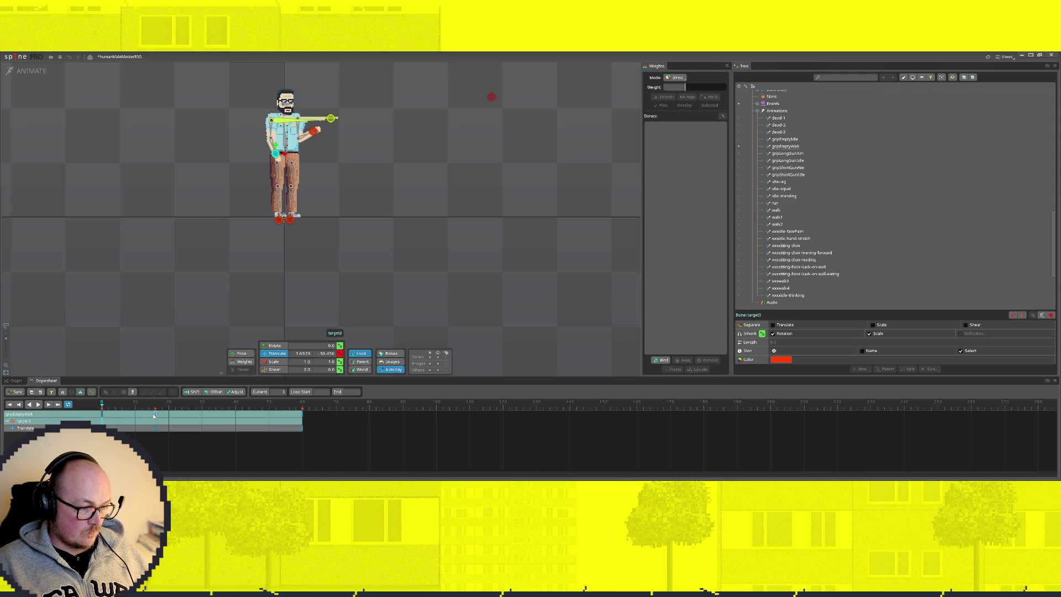
drag(154, 414, 223, 438)
key(ctrl+c)
click(303, 430)
key(ctrl+v)
scroll(872, 206, down, 5)
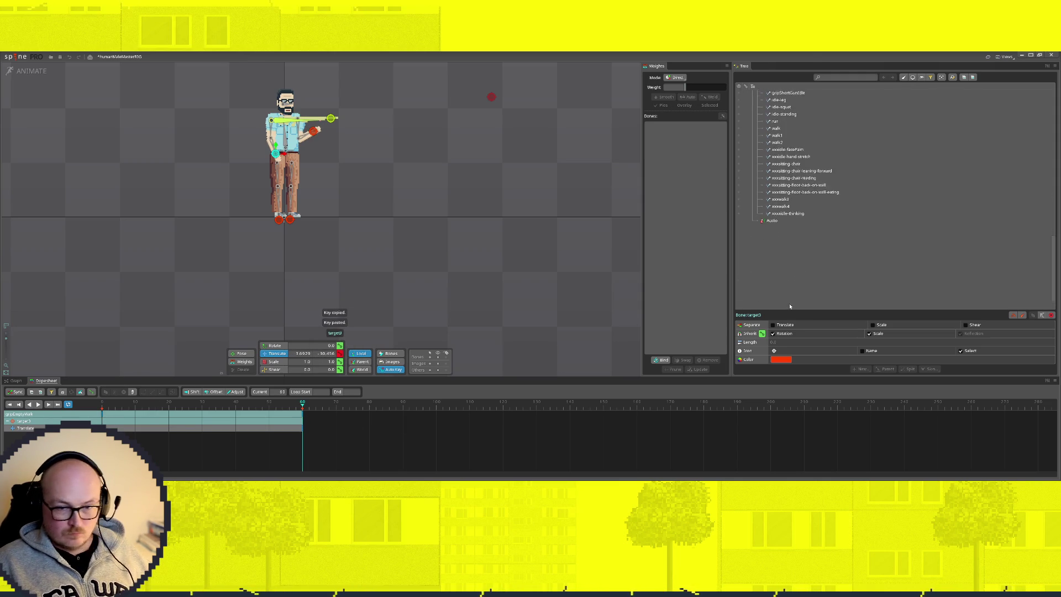
scroll(797, 286, up, 3)
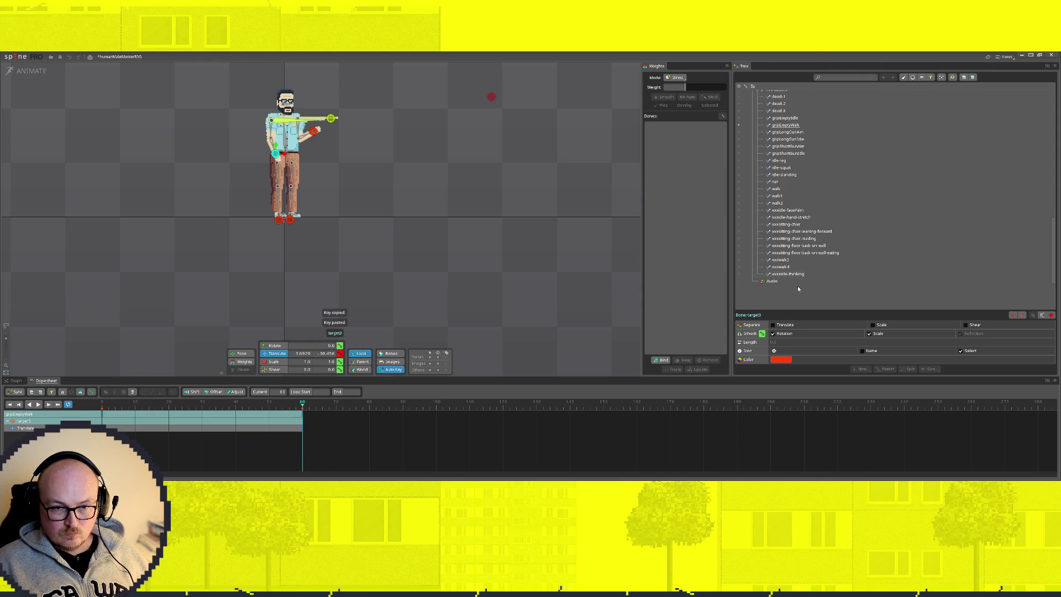
click(737, 189)
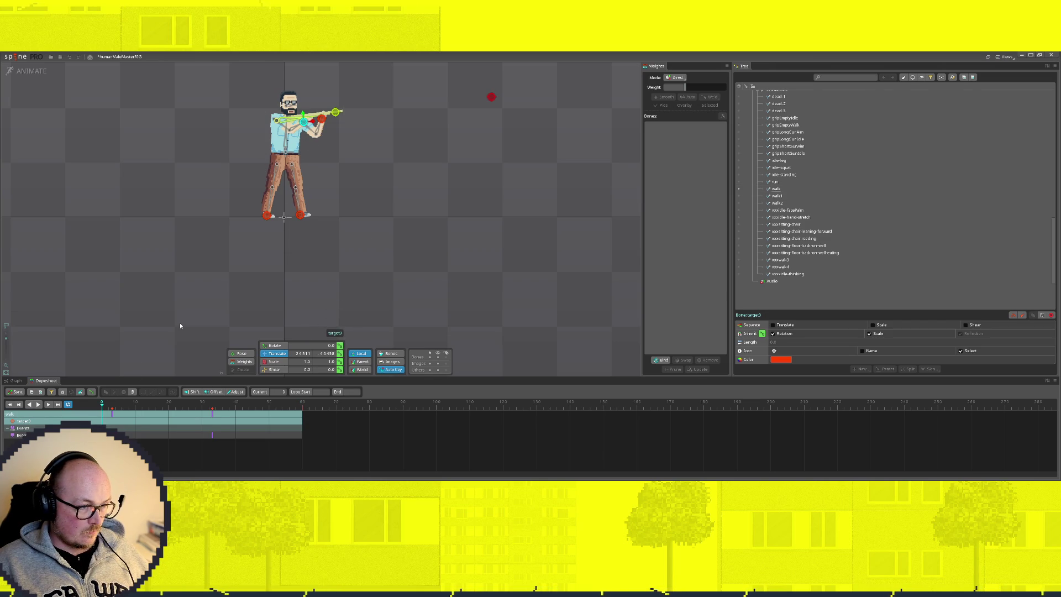
click(267, 215)
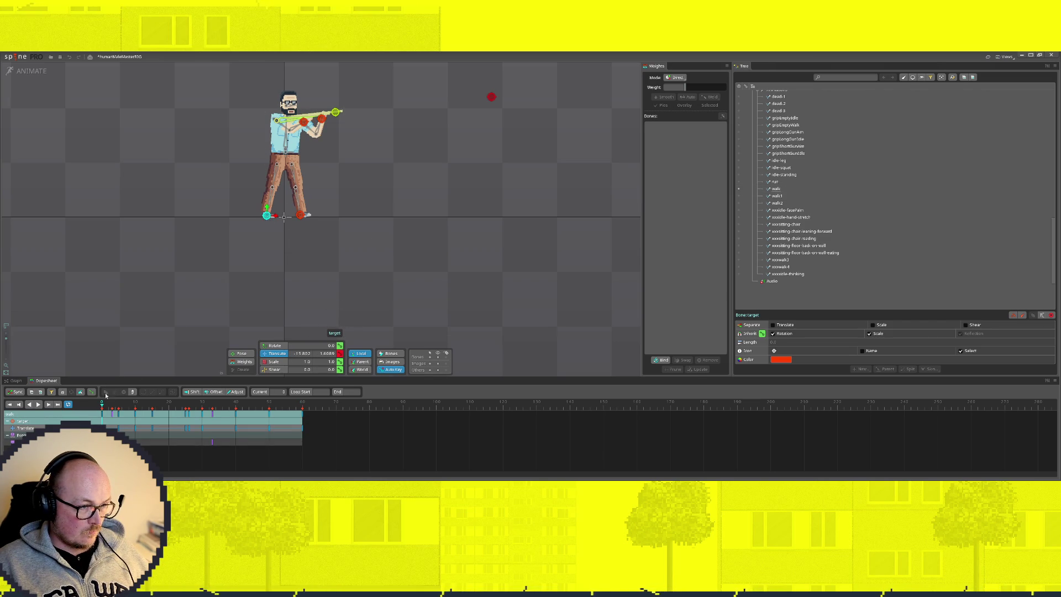
drag(99, 406, 77, 405)
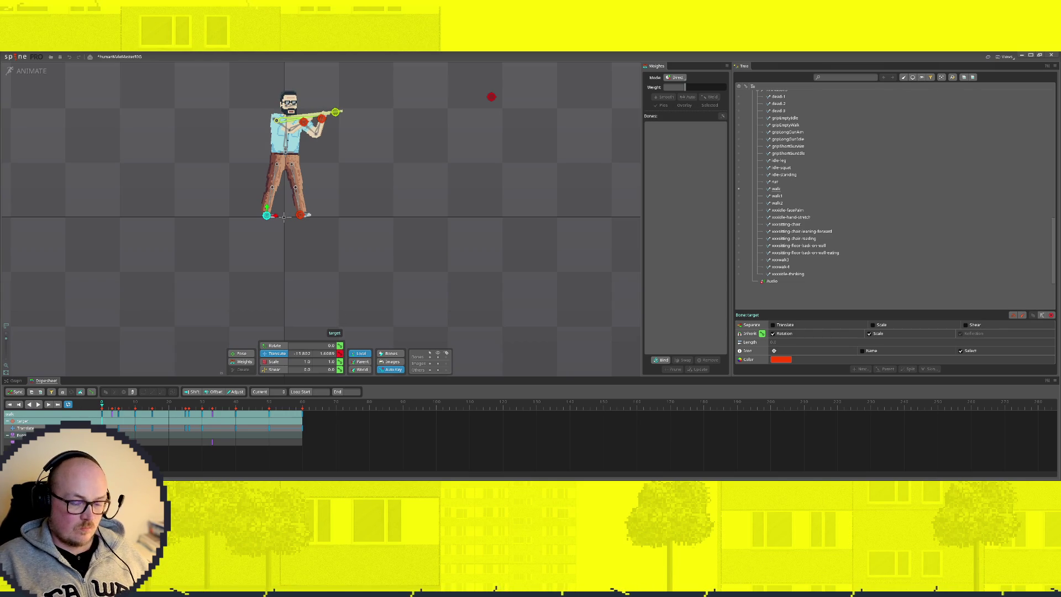
mouse_move(102, 406)
mouse_down()
mouse_move(201, 412)
mouse_move(48, 421)
mouse_up()
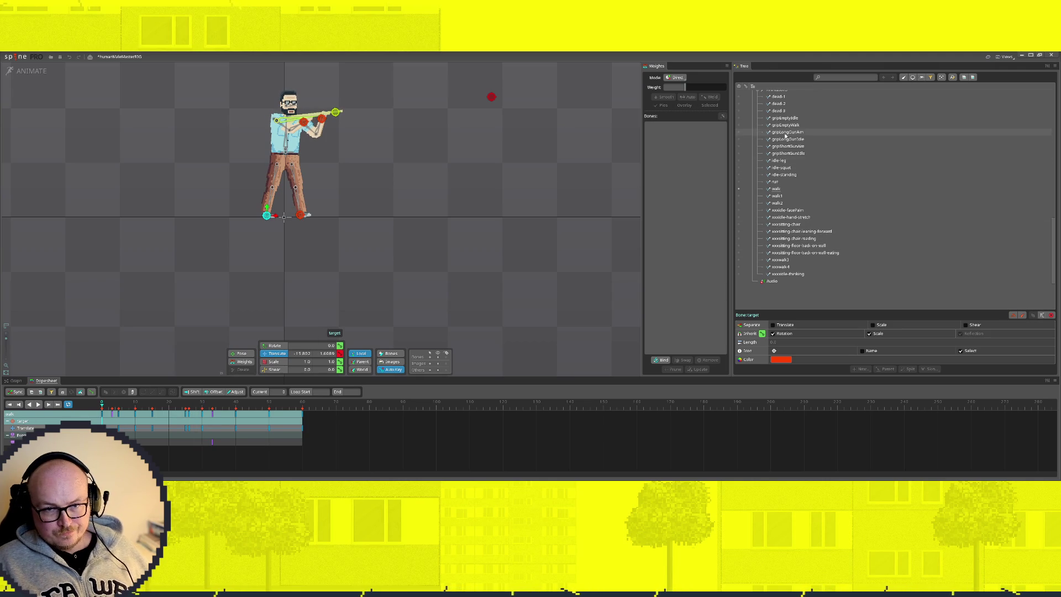
click(739, 127)
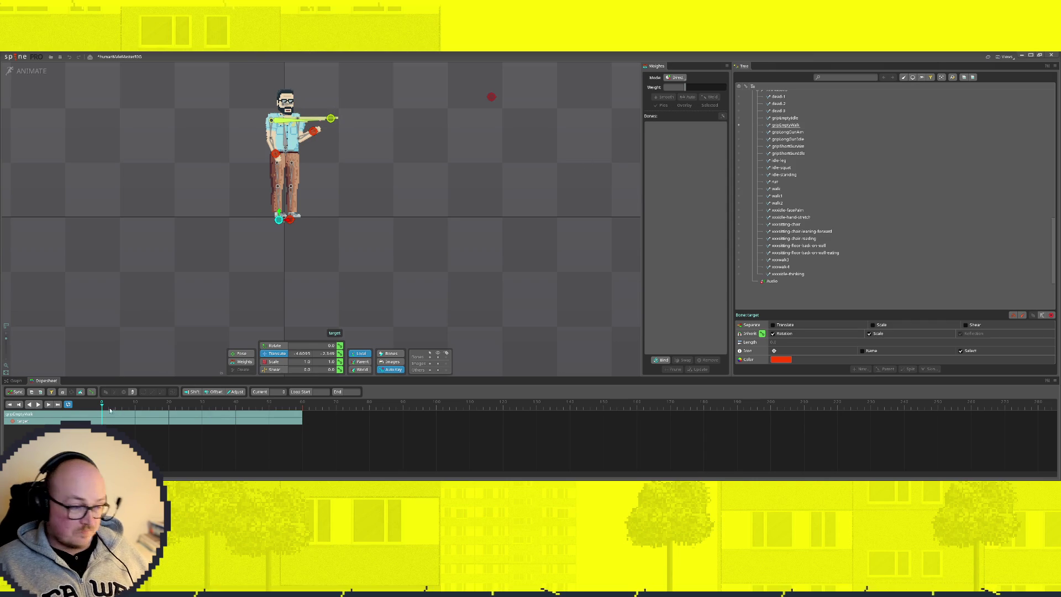
Repose target3 left at frame 15 and lower the right-hand target4 into a new key at a later frame
click(277, 151)
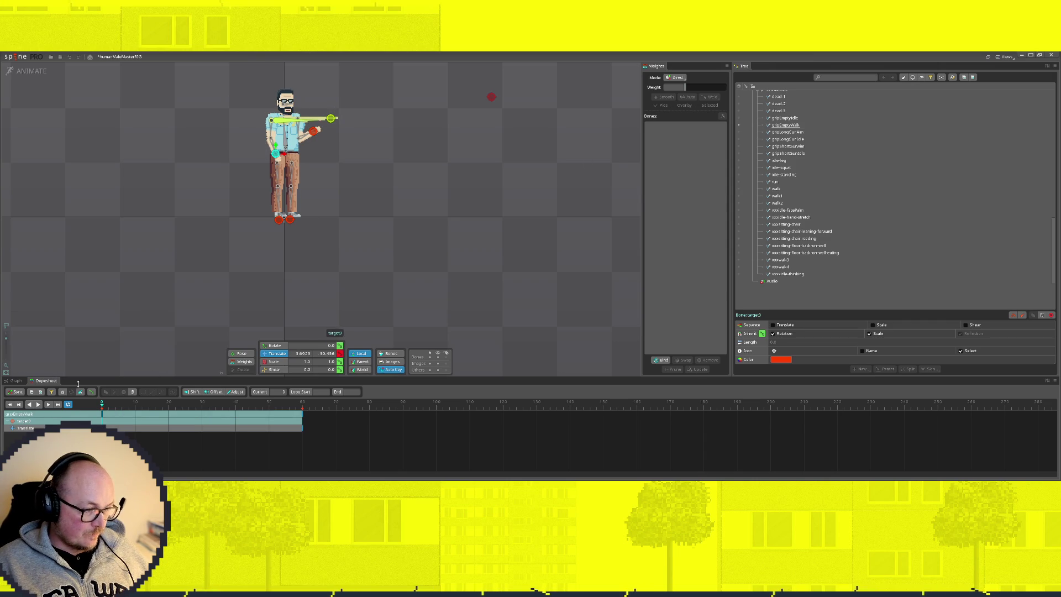
drag(102, 406, 166, 407)
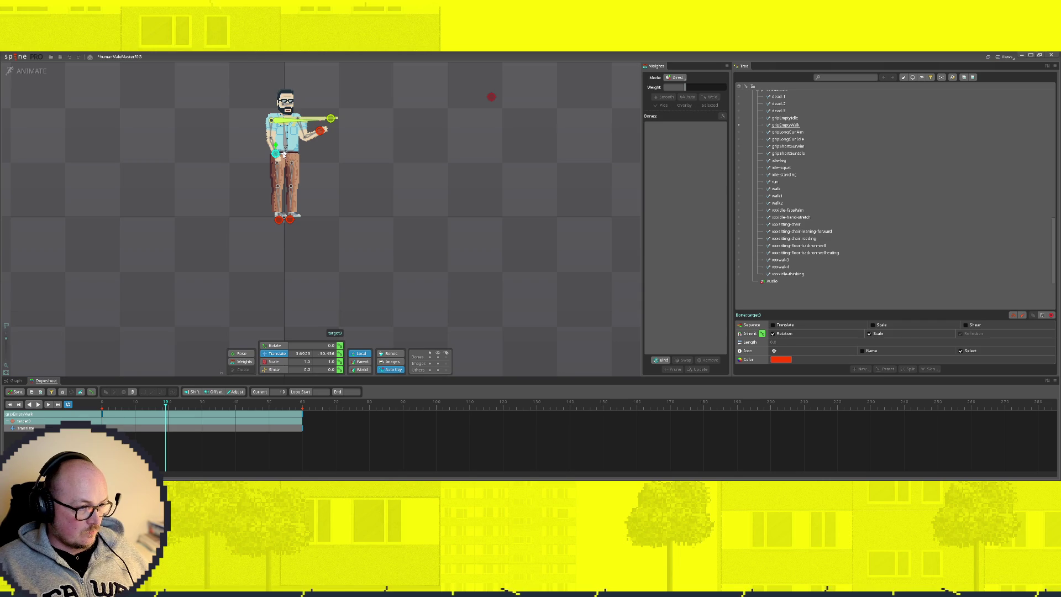
drag(287, 155, 278, 156)
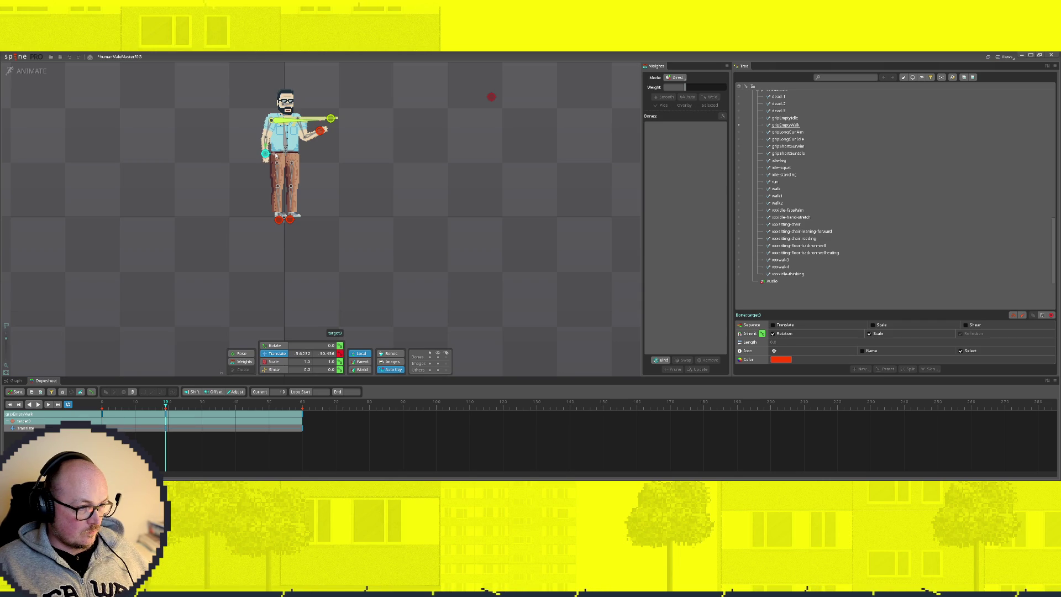
drag(166, 412, 205, 410)
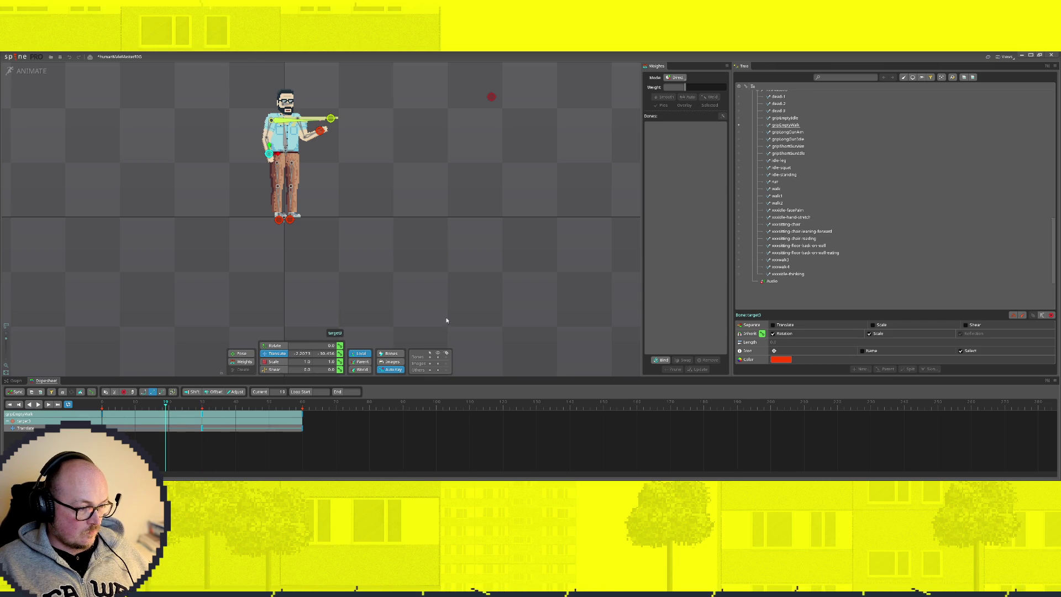
click(320, 133)
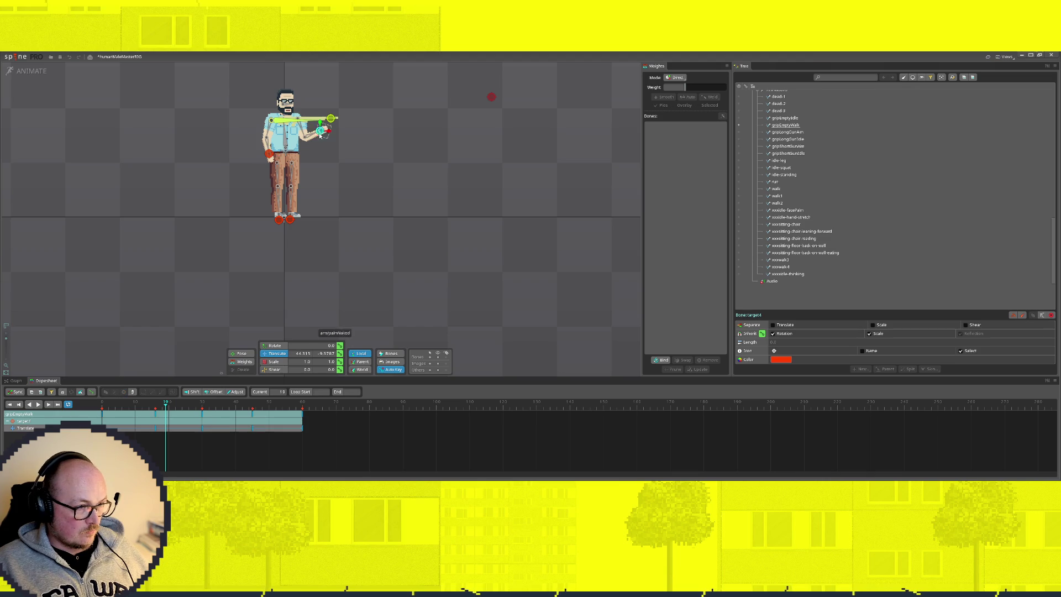
drag(320, 132, 310, 155)
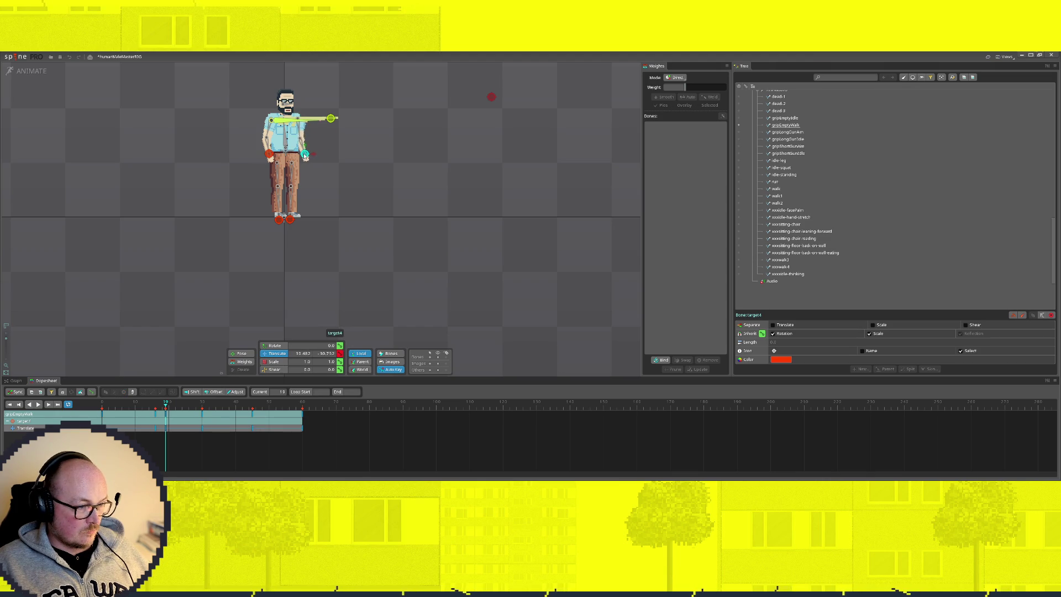
Delete the hand keys after frame 0 and paste the frame-0 key at frame 34, the loop end
mouse_move(166, 416)
mouse_down()
mouse_move(73, 418)
mouse_move(398, 424)
mouse_up()
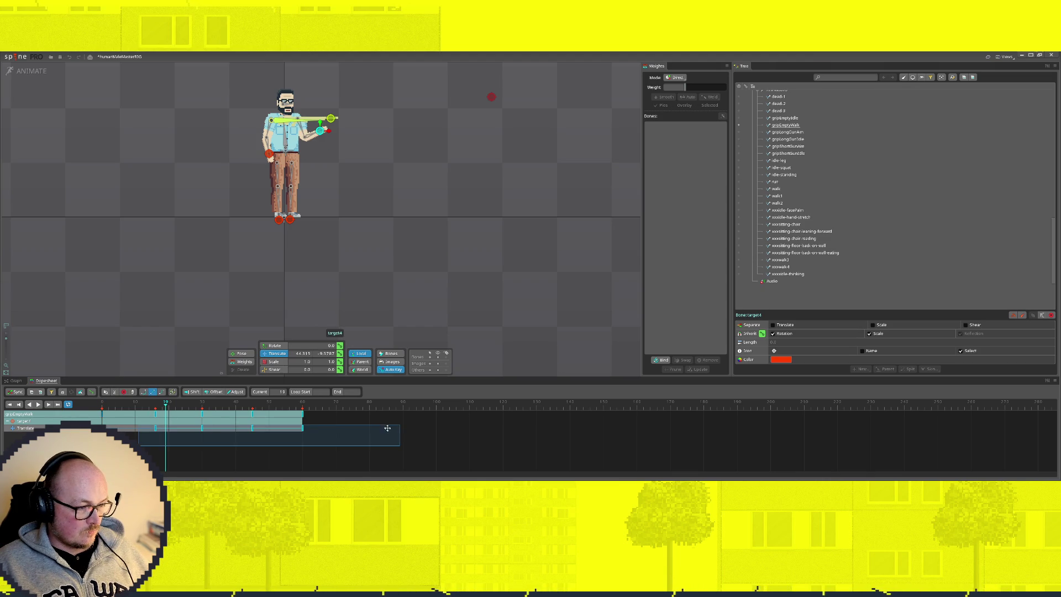
key(Delete)
click(100, 417)
key(ctrl+c)
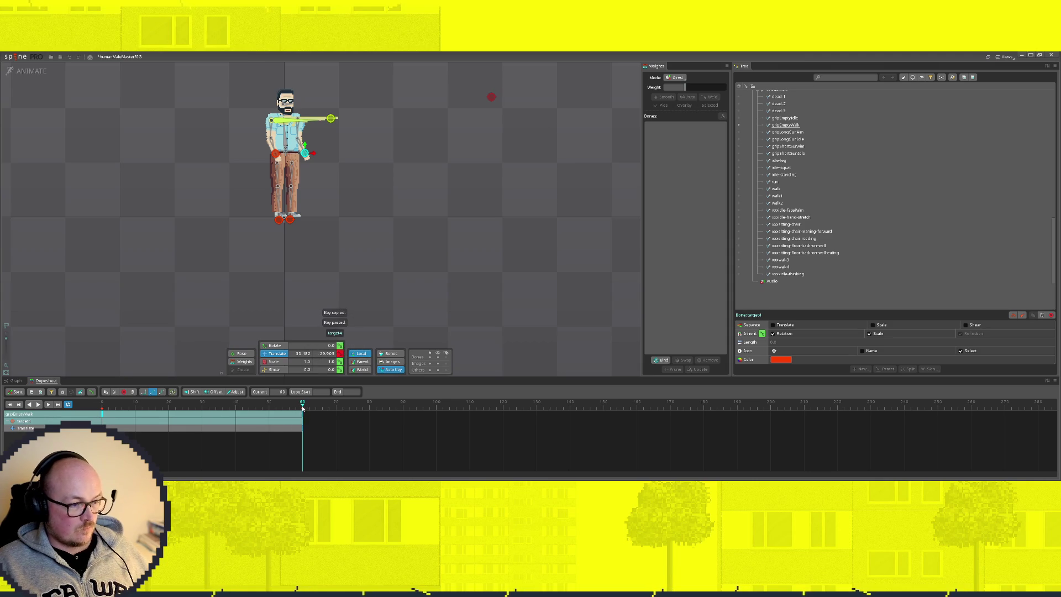
click(217, 404)
key(ctrl+v)
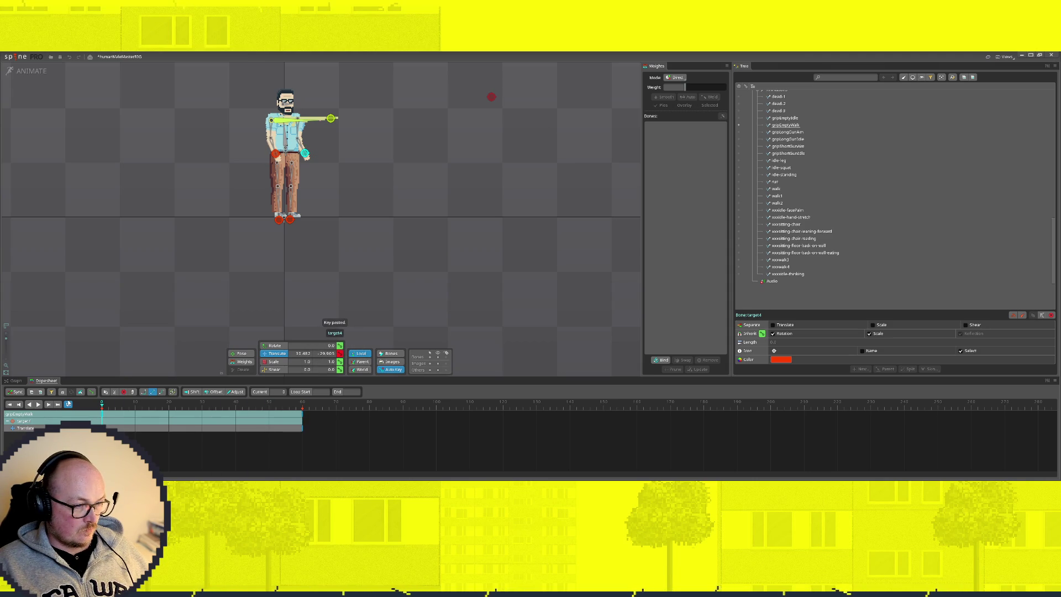
Move target4 left, paste that key at mid-loop, nudge it right at frame 30, and switch to Setup for the preview
drag(314, 157, 304, 156)
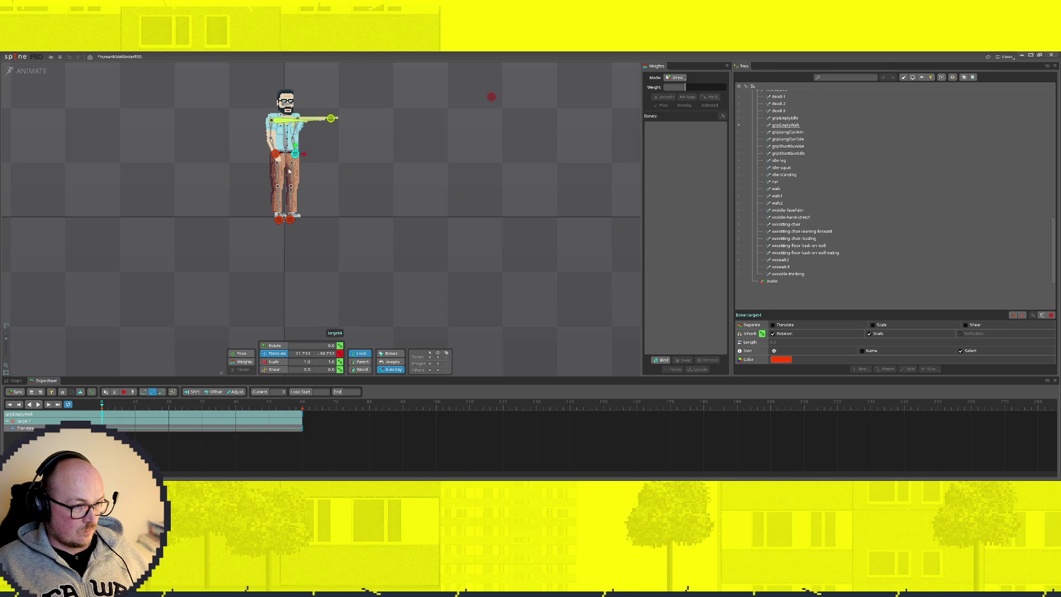
key(ctrl+c)
click(304, 404)
key(ctrl+v)
click(201, 406)
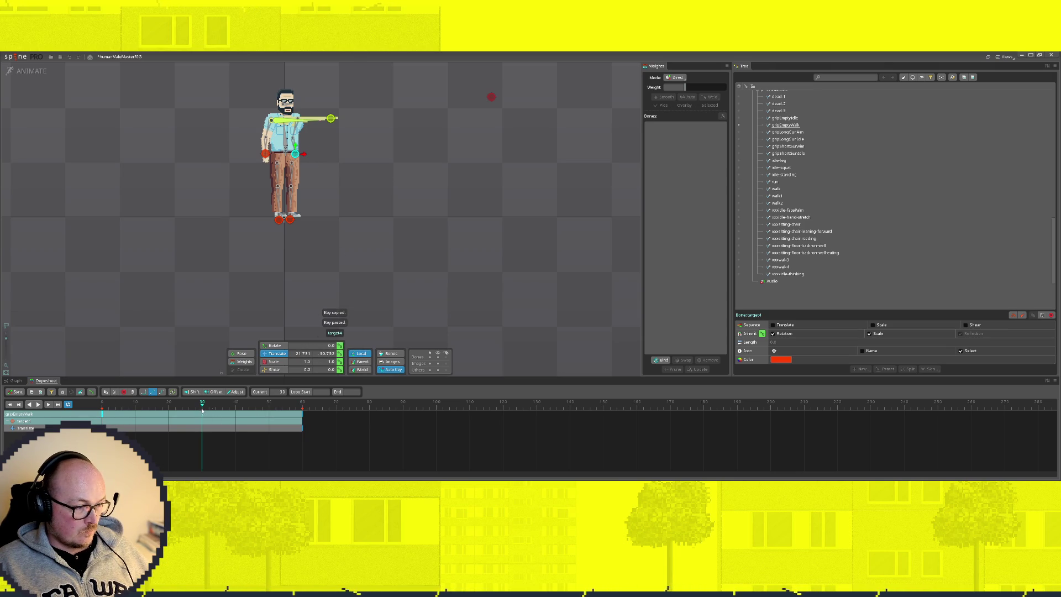
drag(303, 156, 313, 156)
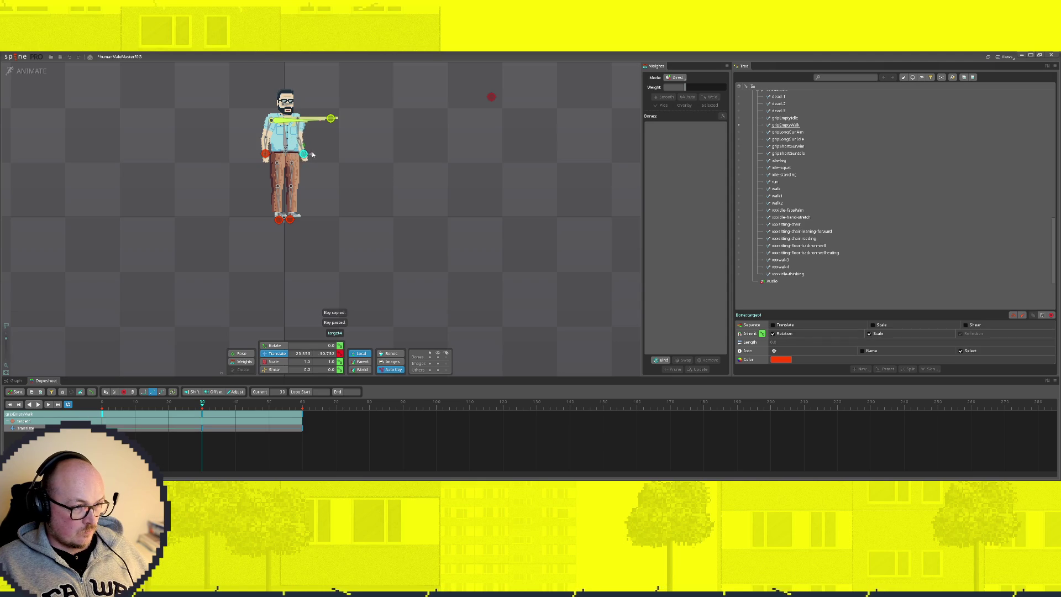
key(Tab)
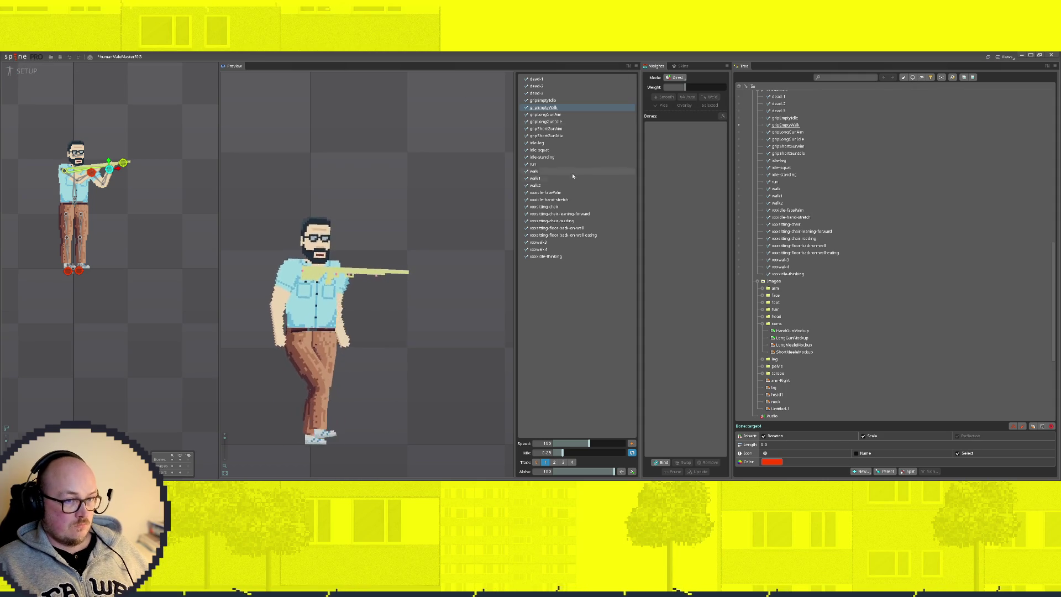
Play walk, walk1 and the next walk animation in the Preview panel
click(534, 171)
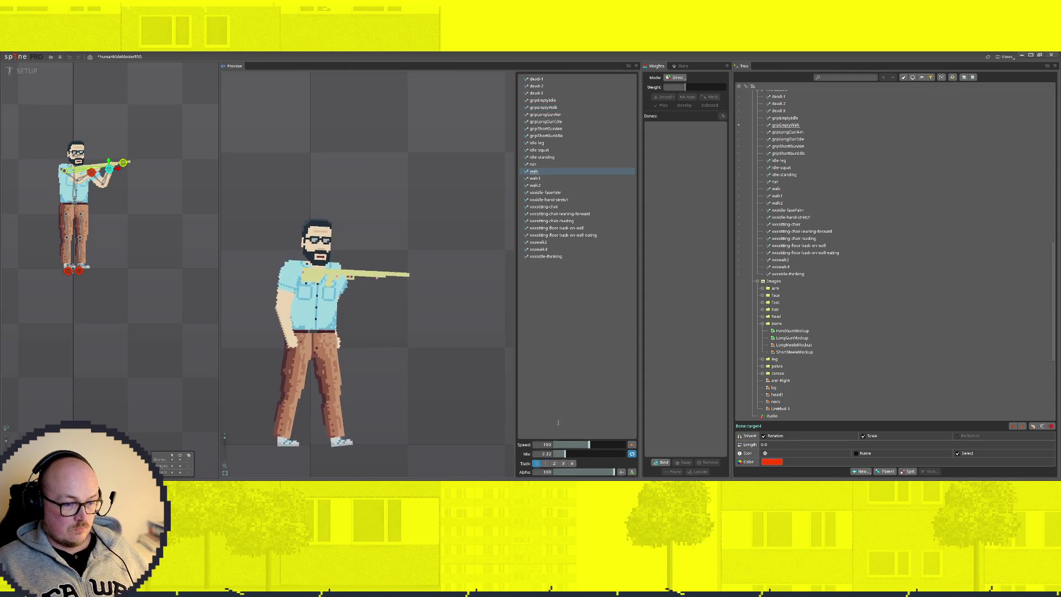
click(536, 178)
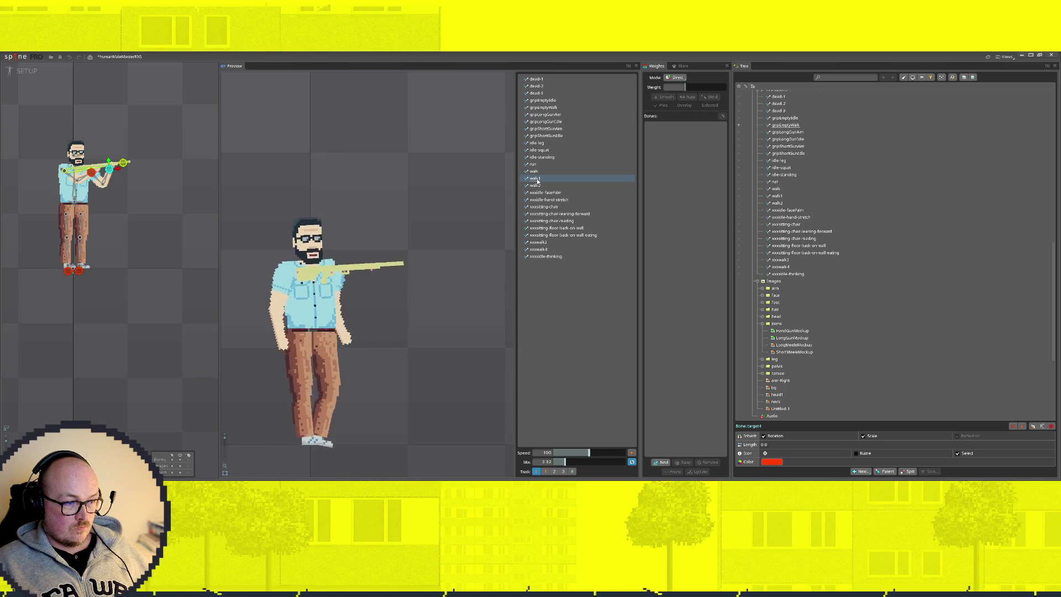
click(536, 185)
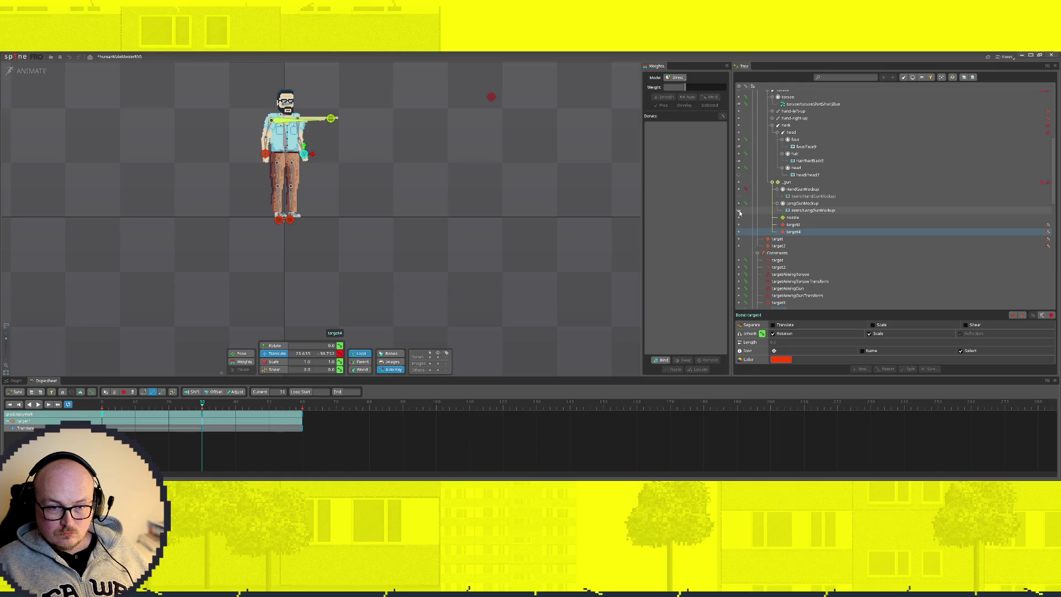
scroll(248, 440, down, 2)
Hide the LongGunMockup attachment at frame 18, play the empty-hand walk, and select gripEmptyWalk's properties
drag(141, 405, 30, 404)
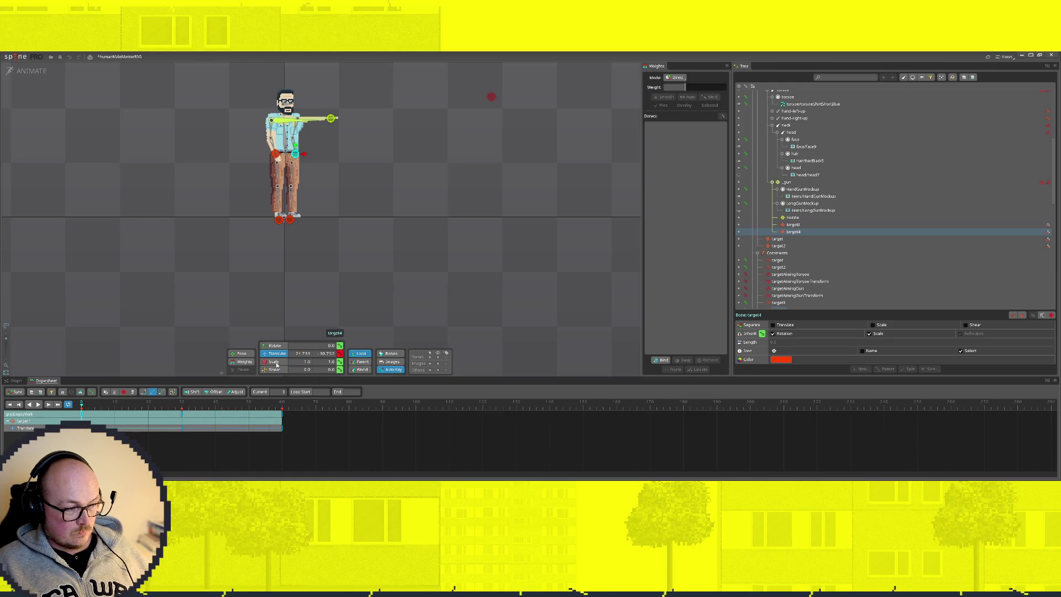
click(738, 209)
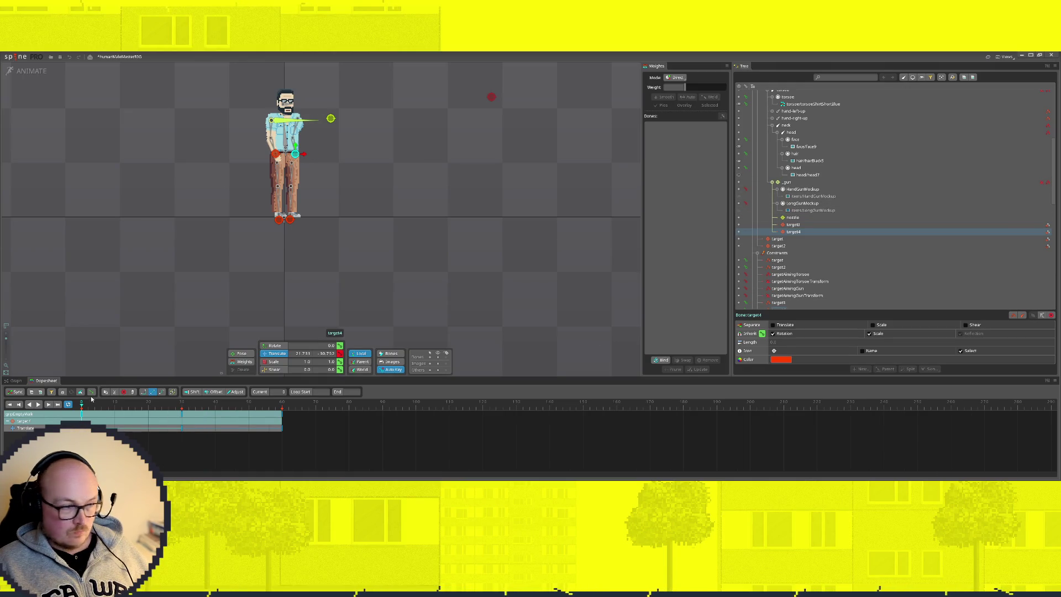
click(37, 404)
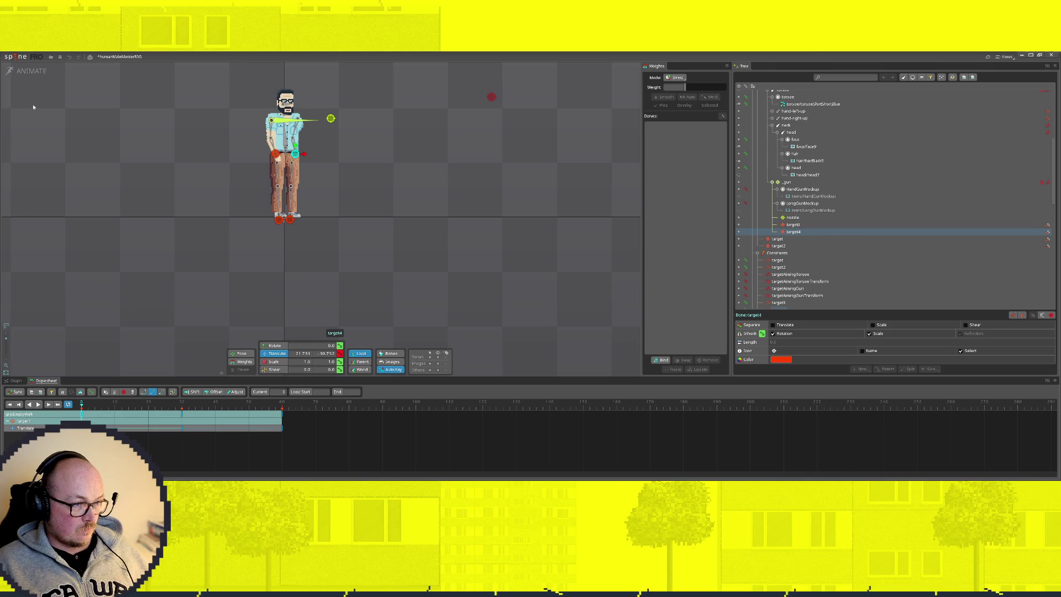
scroll(919, 221, down, 2)
scroll(881, 225, down, 2)
scroll(886, 230, down, 2)
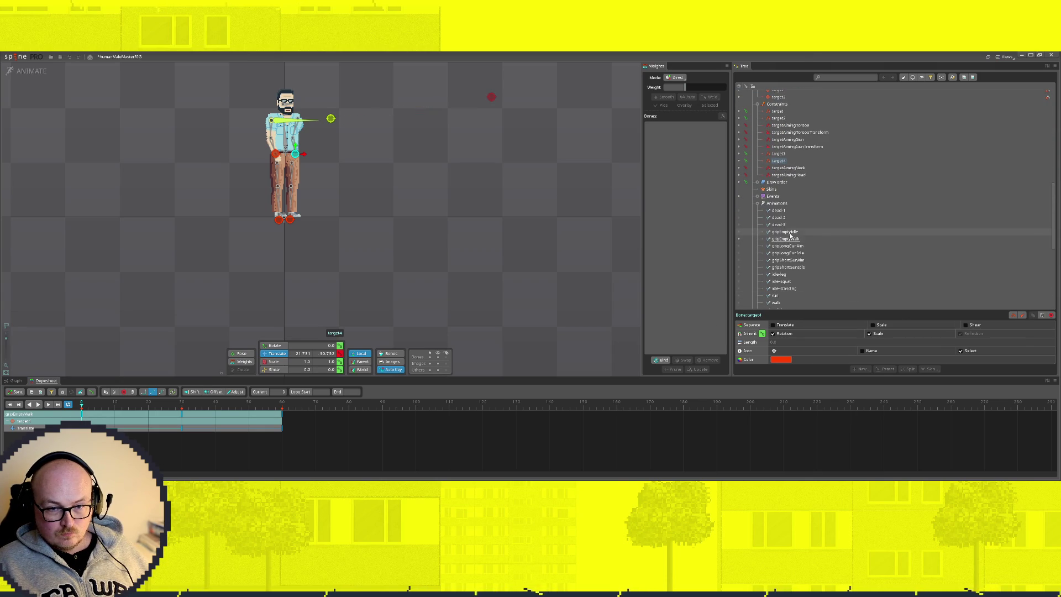
click(790, 238)
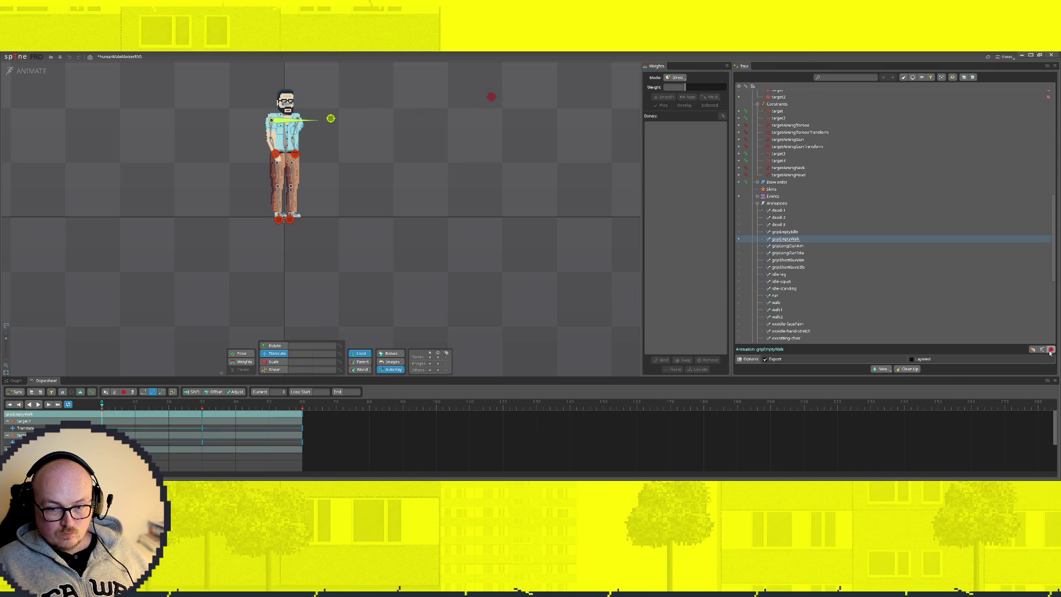
click(1032, 351)
double_click(793, 246)
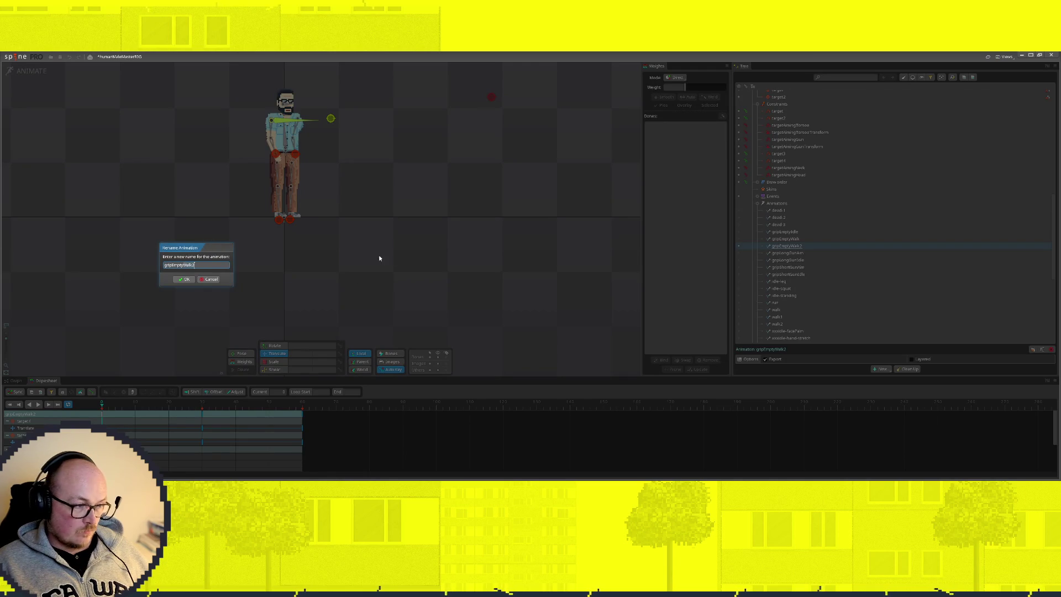
text(gripEmptyRun)
key(Return)
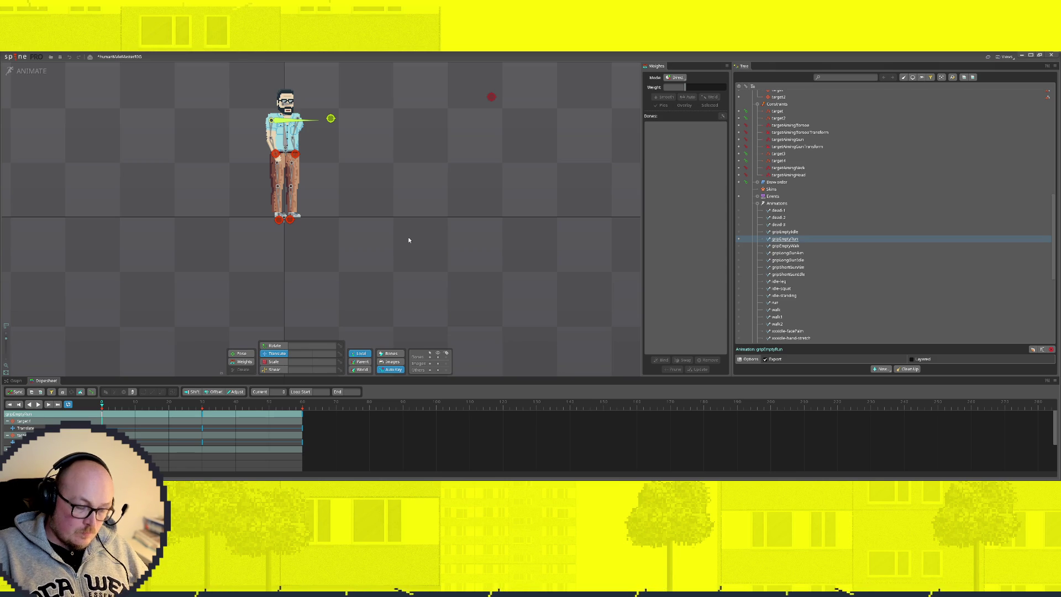
click(456, 99)
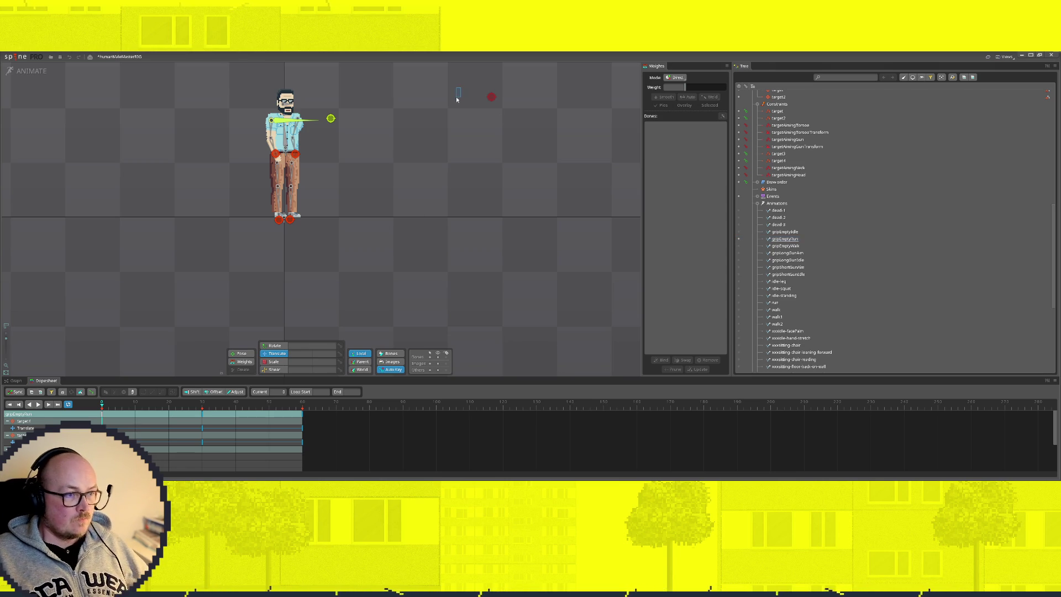
drag(457, 173, 419, 249)
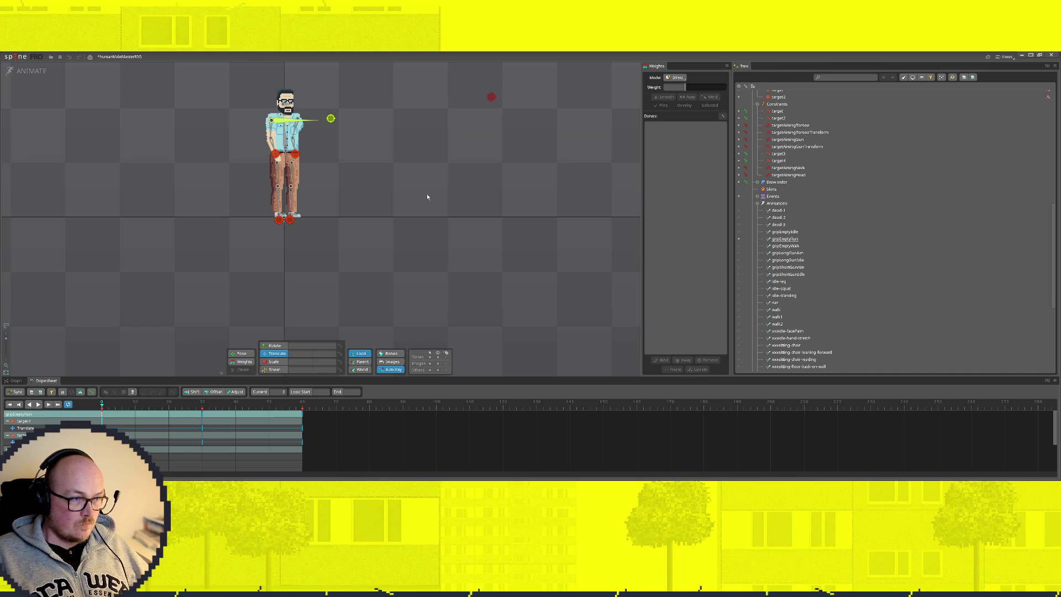
drag(416, 194, 389, 261)
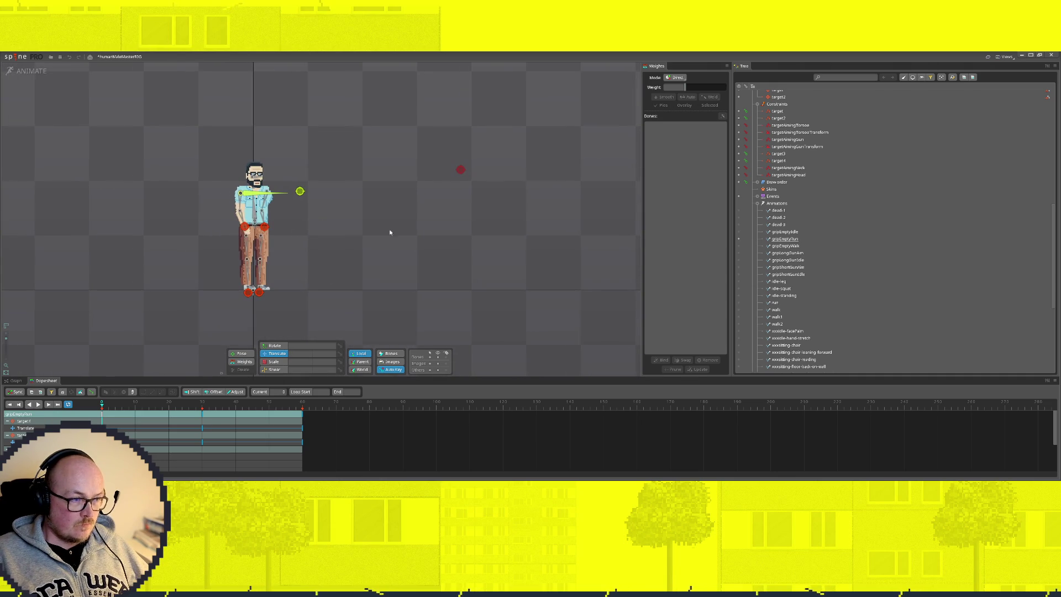
scroll(889, 264, down, 3)
Review the run animation's poses by scrubbing, briefly toggling the setup preview
click(738, 239)
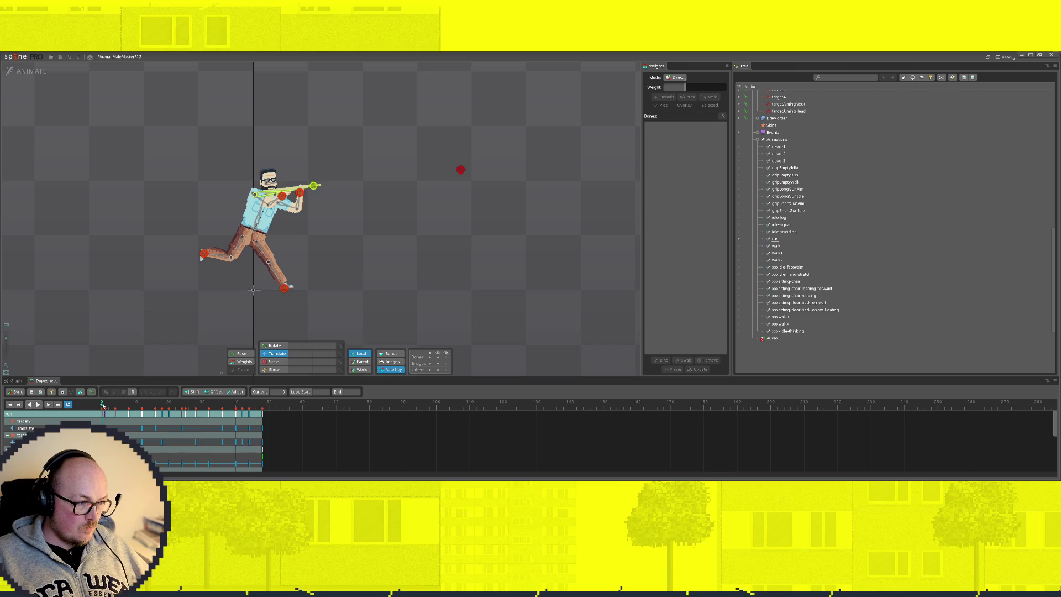
drag(102, 405, 263, 410)
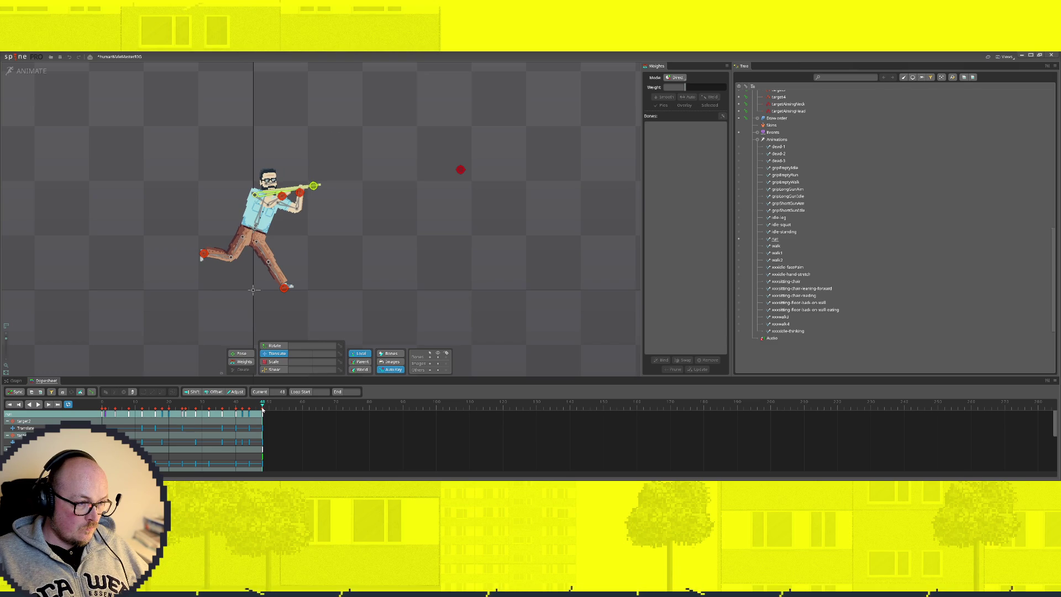
click(17, 69)
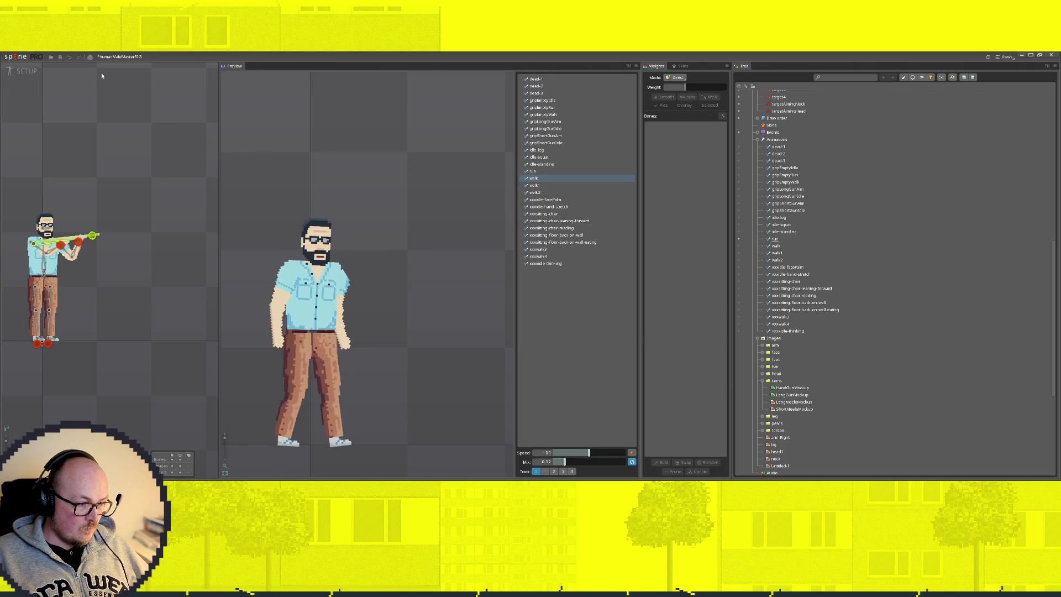
click(16, 69)
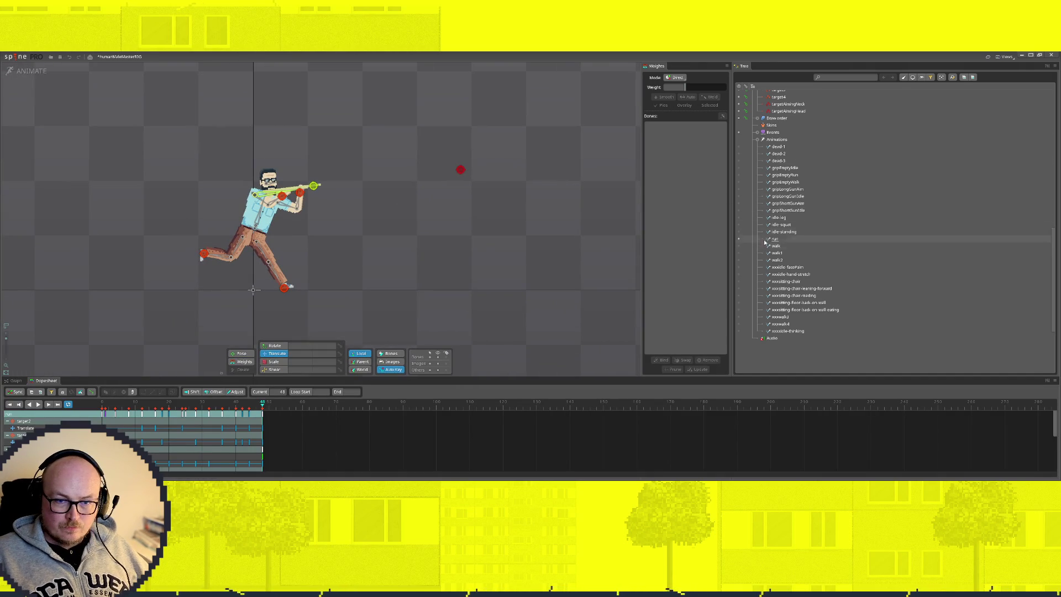
Shorten gripEmptyRun by moving its final keys from frame 60 to frame 48
click(738, 175)
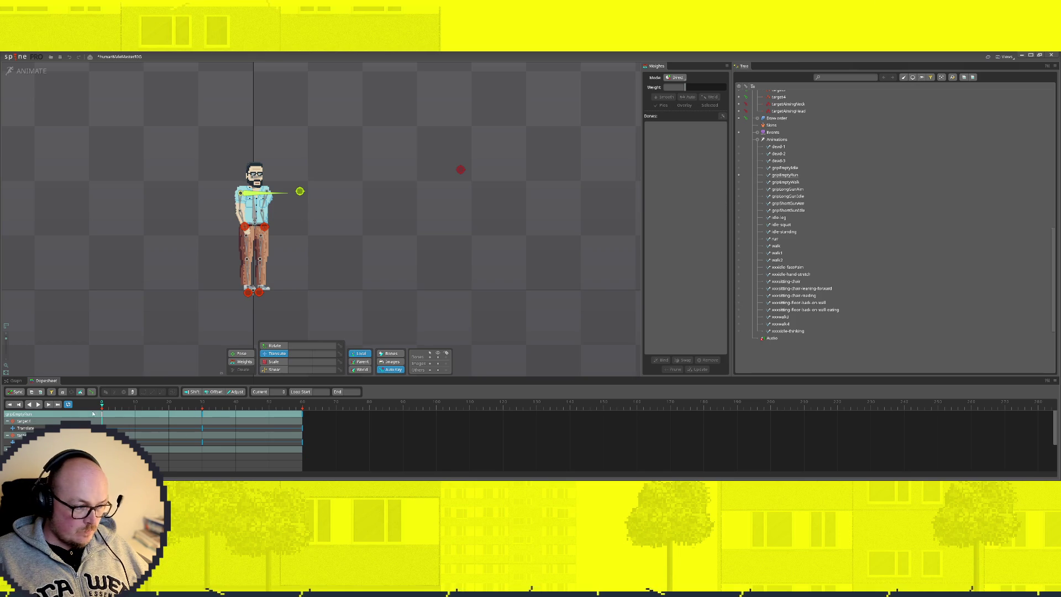
drag(106, 407, 301, 403)
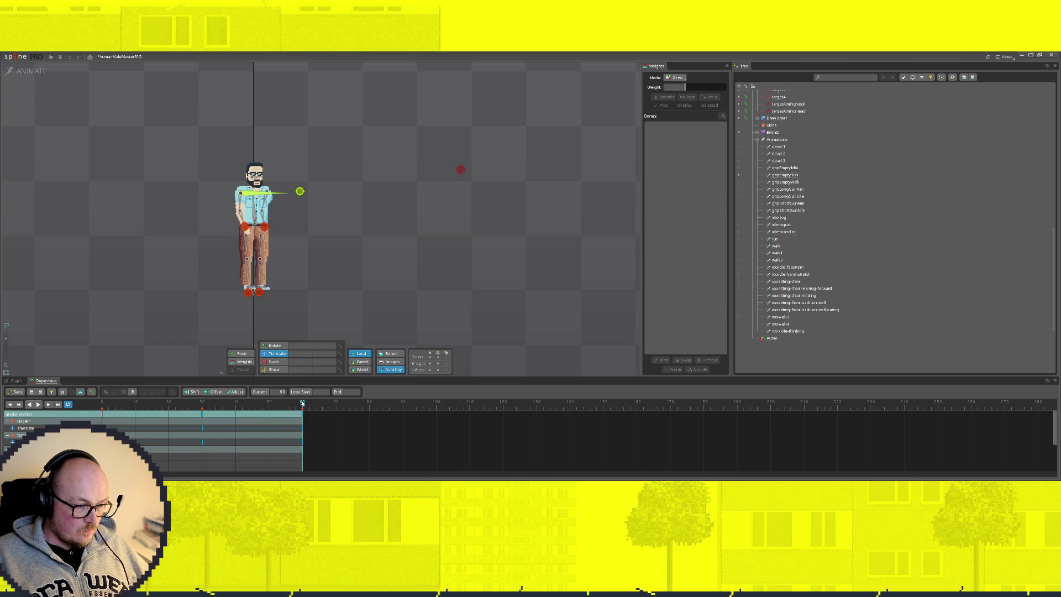
click(266, 241)
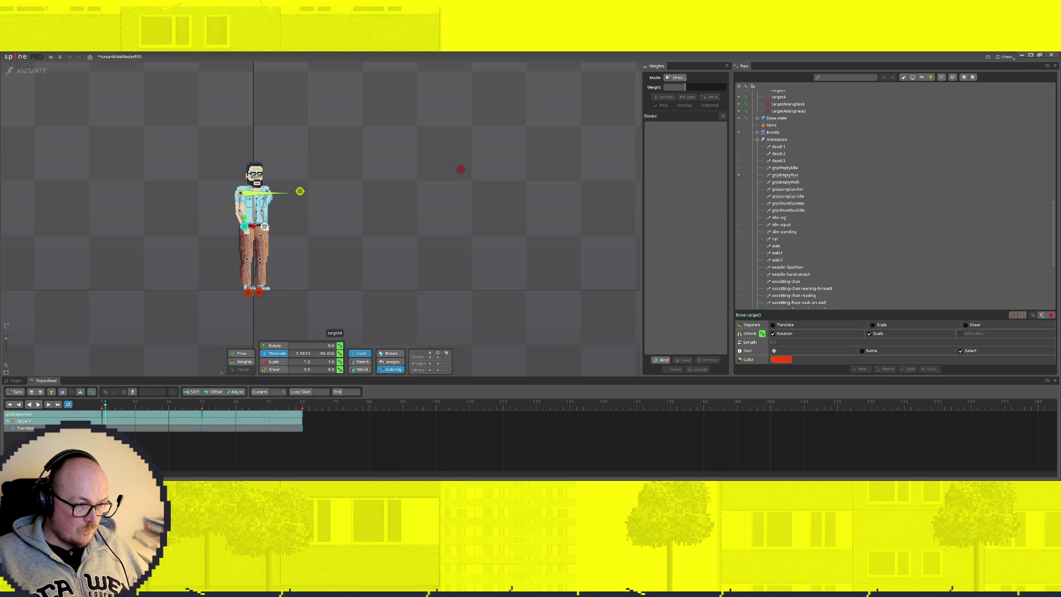
drag(302, 413, 262, 414)
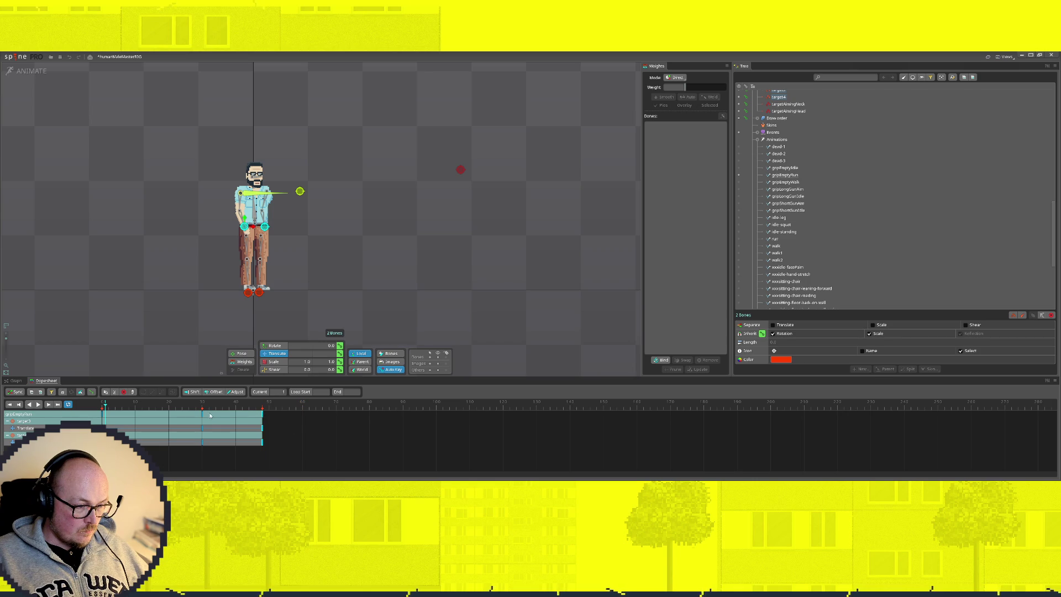
drag(203, 414, 183, 417)
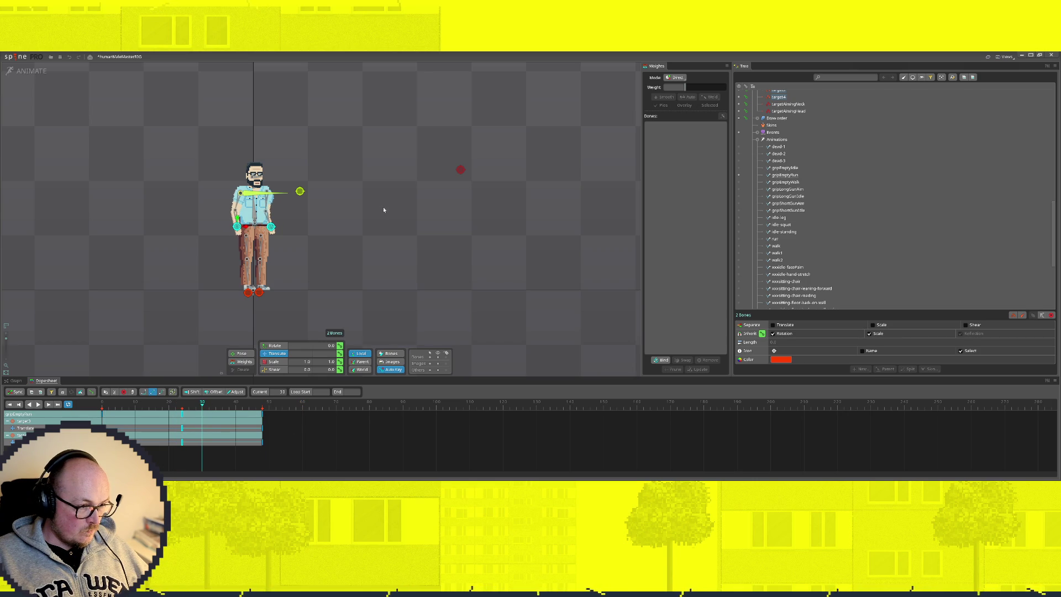
key(Home)
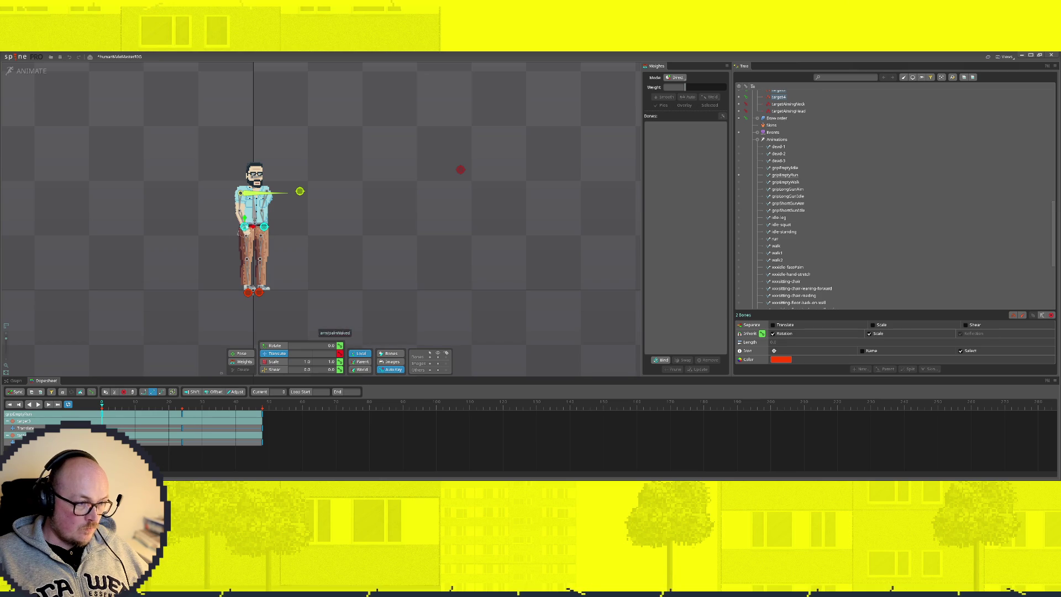
Move target3 right at frame 0 and copy its key to frame 48
click(179, 230)
click(245, 229)
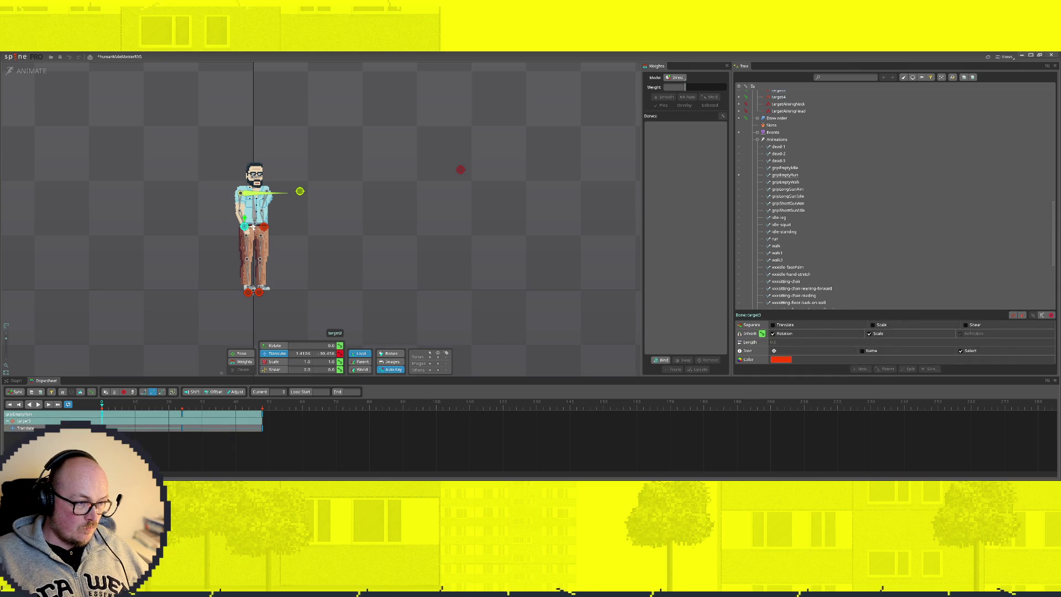
drag(255, 229, 257, 224)
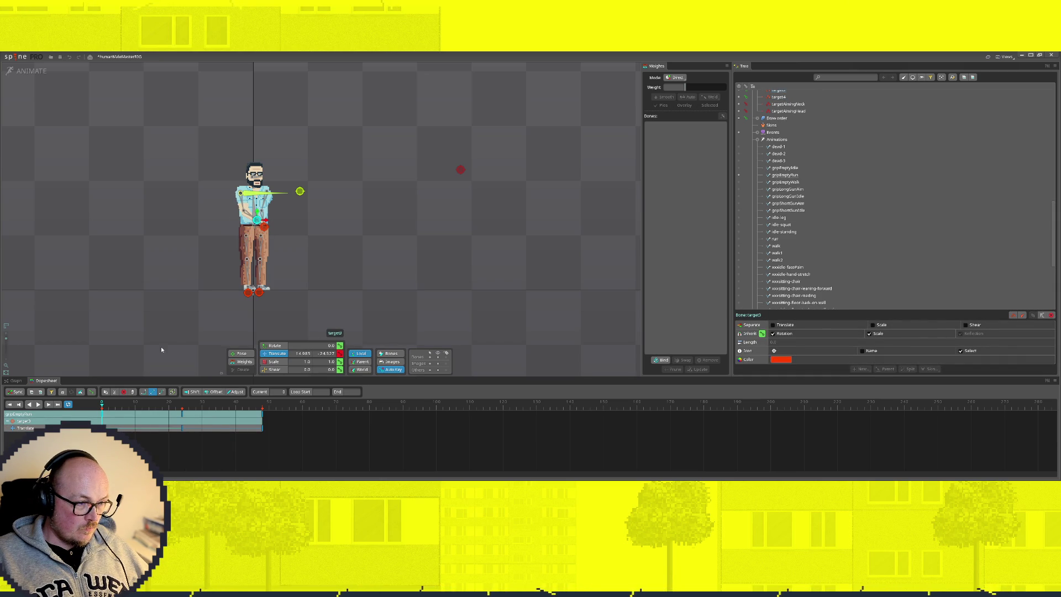
click(263, 418)
key(ctrl+c)
key(ctrl+v)
Move target4 toward the body, match its frame 0 and 48 keys, and adjust it at frame 24
click(266, 228)
drag(270, 226, 256, 224)
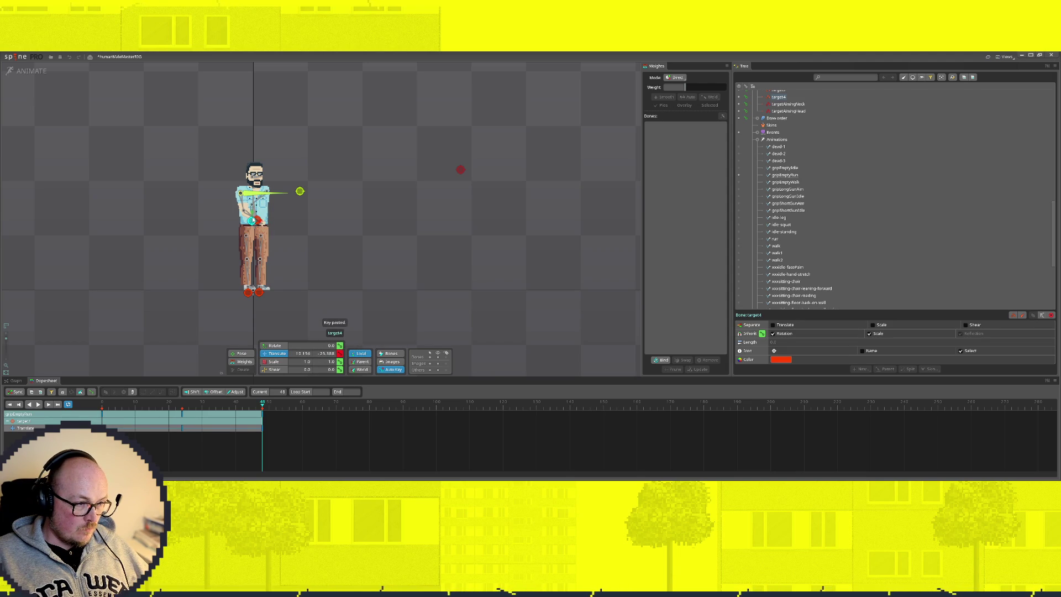
click(263, 415)
key(ctrl+c)
click(102, 407)
key(ctrl+v)
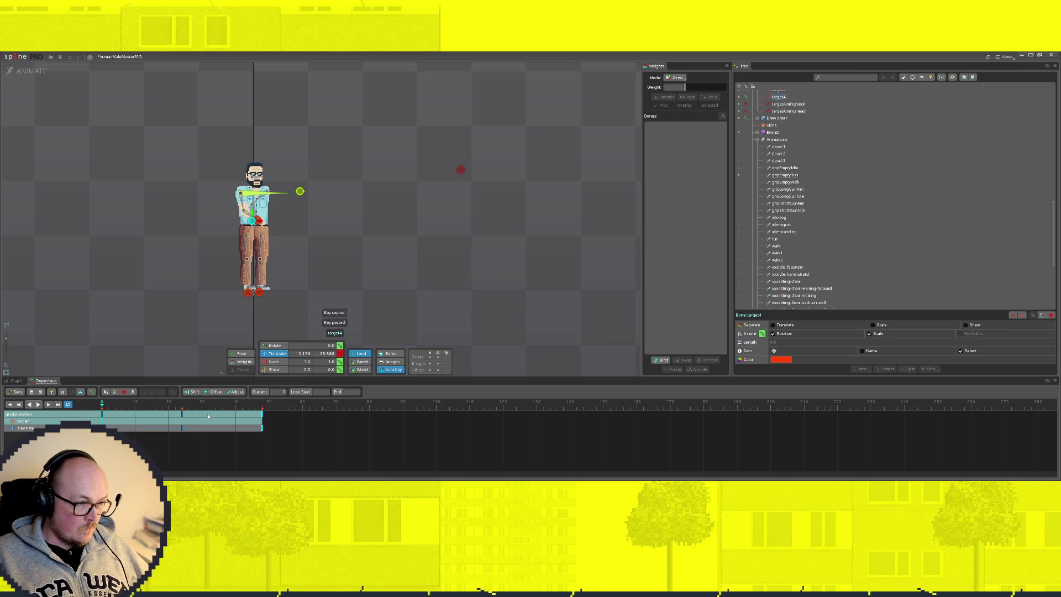
click(179, 410)
mouse_move(279, 229)
mouse_down()
mouse_move(287, 220)
mouse_move(224, 222)
mouse_up()
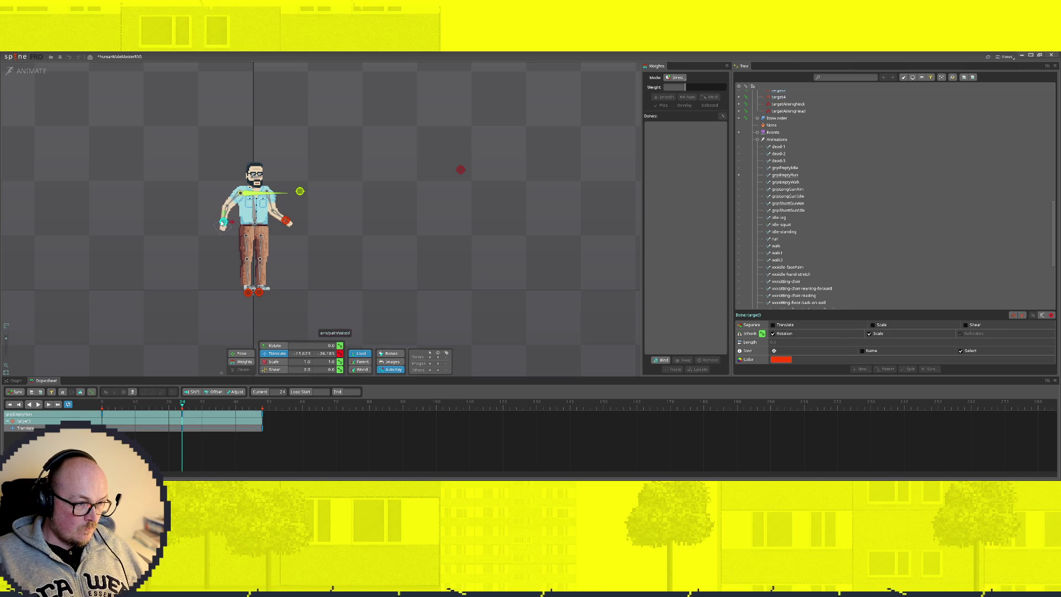
click(29, 70)
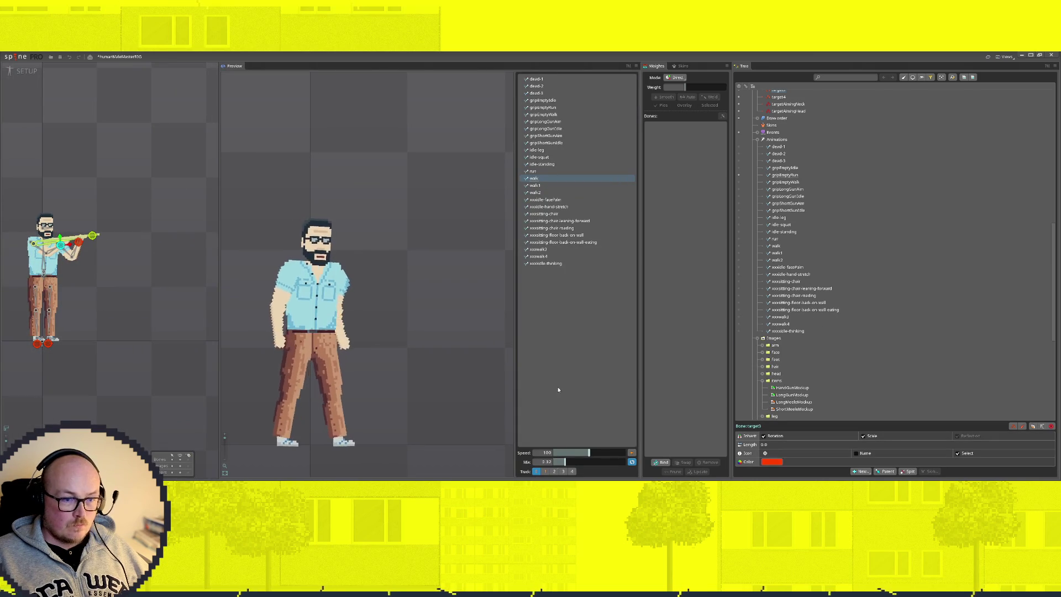
Preview run and gripEmptyRun on the first track, zooming out and lowering playback speed
click(533, 171)
click(544, 471)
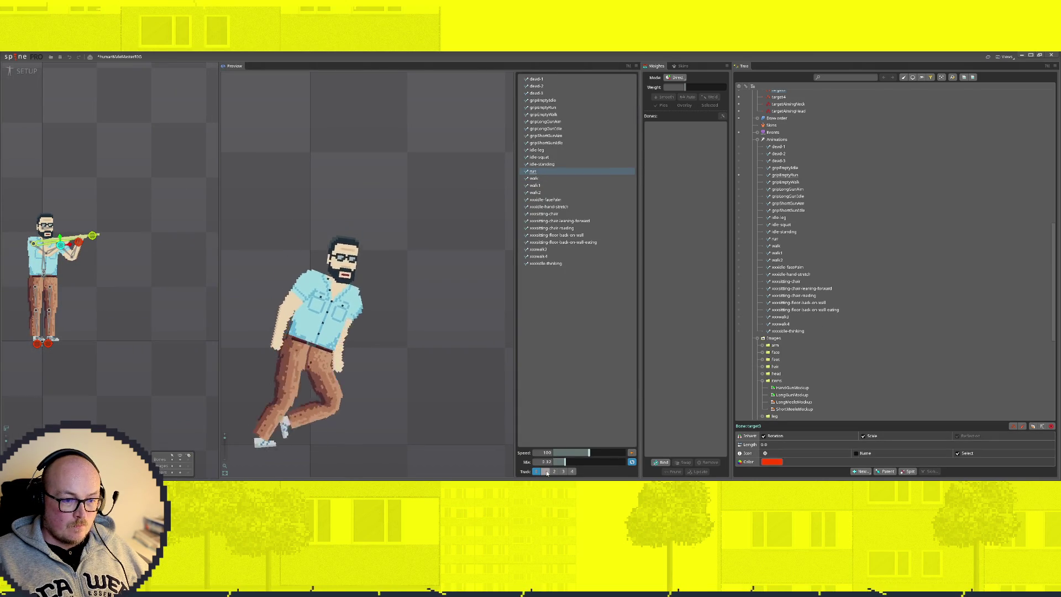
click(543, 107)
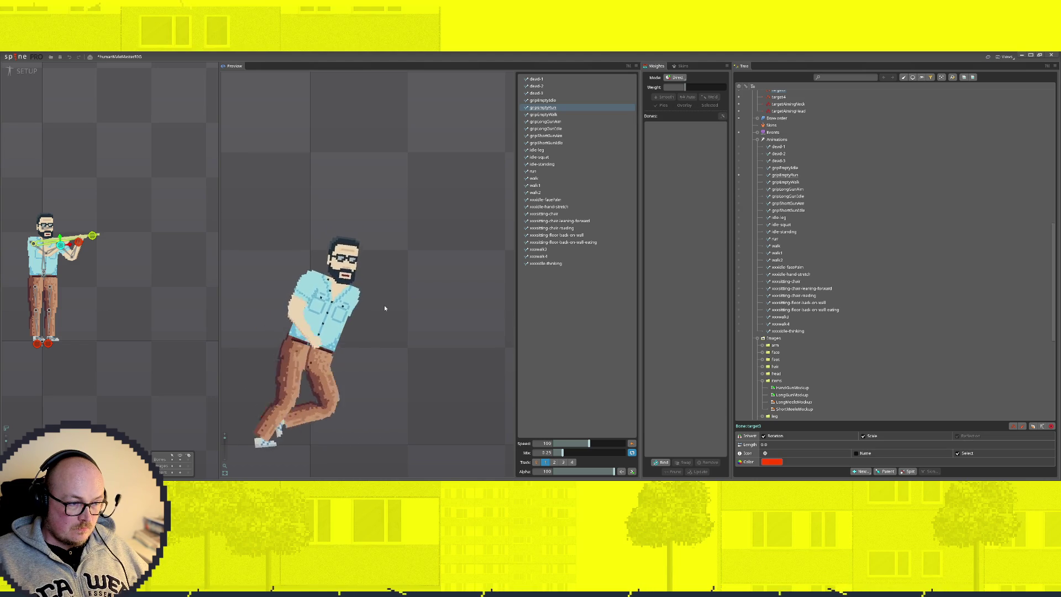
scroll(383, 309, down, 2)
drag(589, 443, 622, 443)
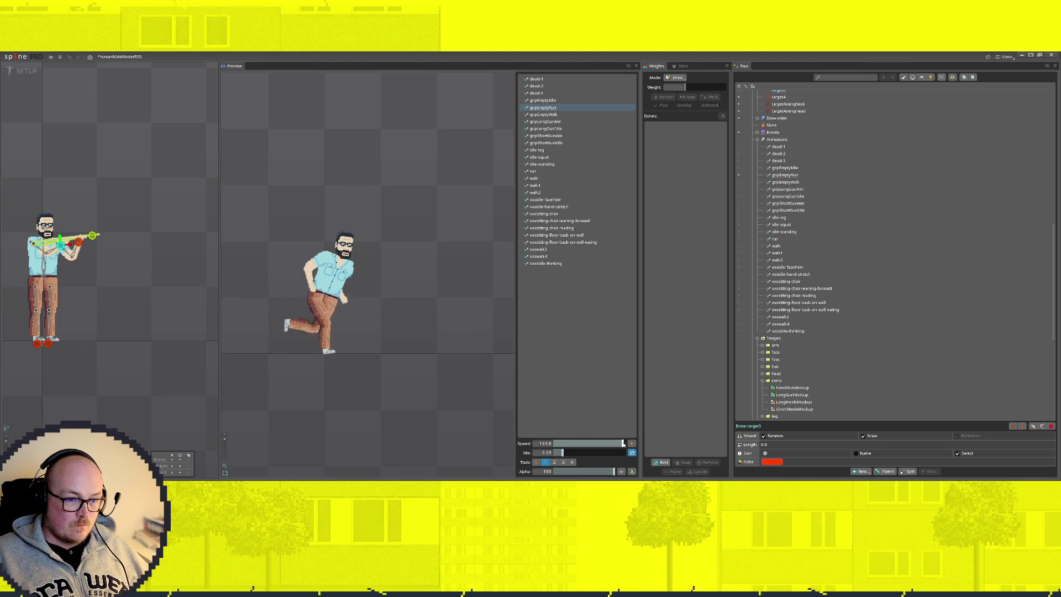
drag(622, 444, 609, 444)
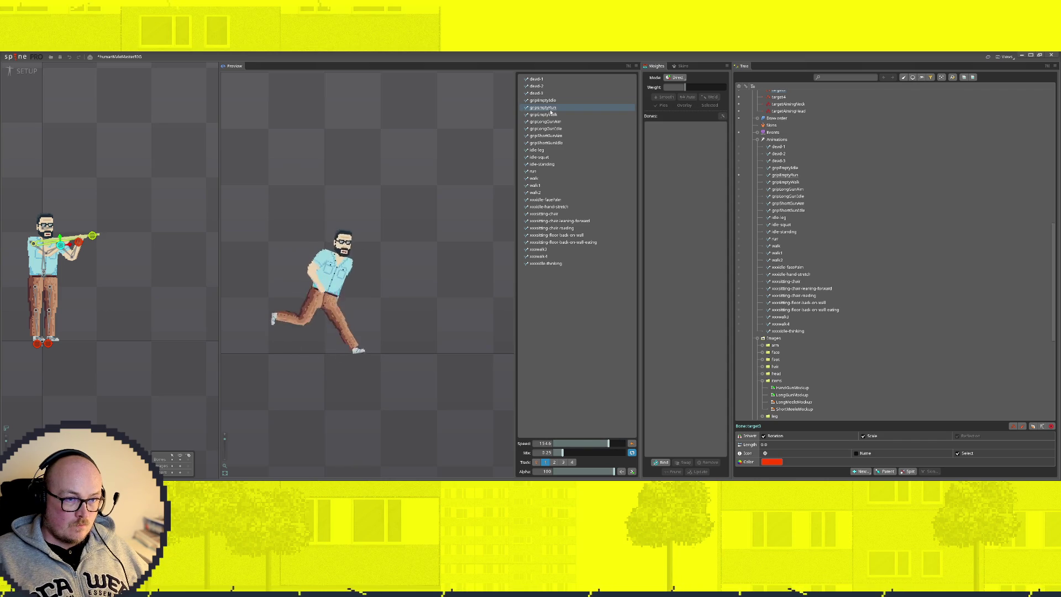
Cycle the preview through the long- and short-gun aim and idle animations and the unarmed run
click(545, 123)
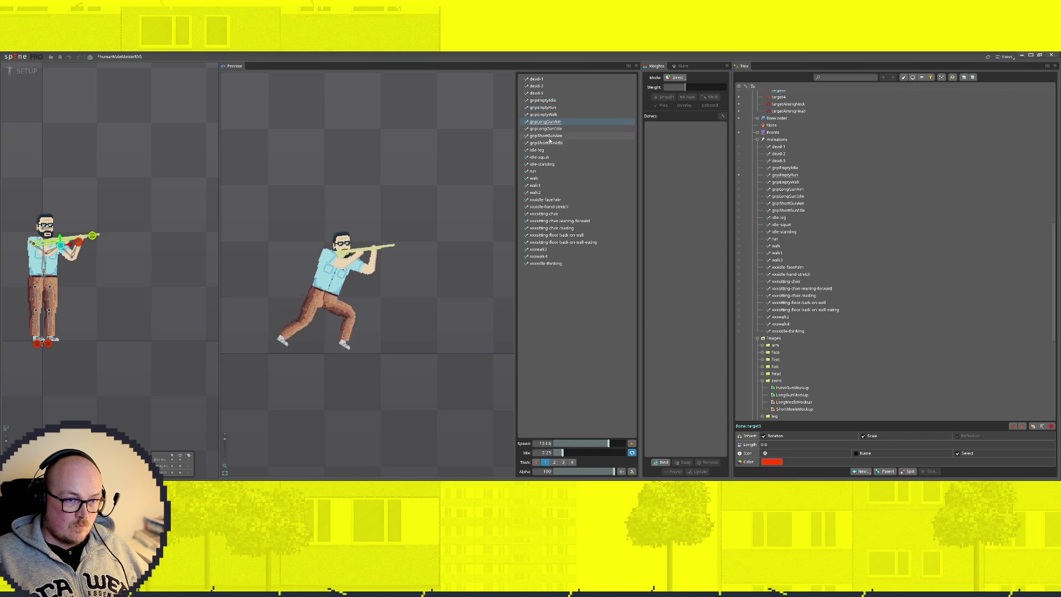
click(547, 136)
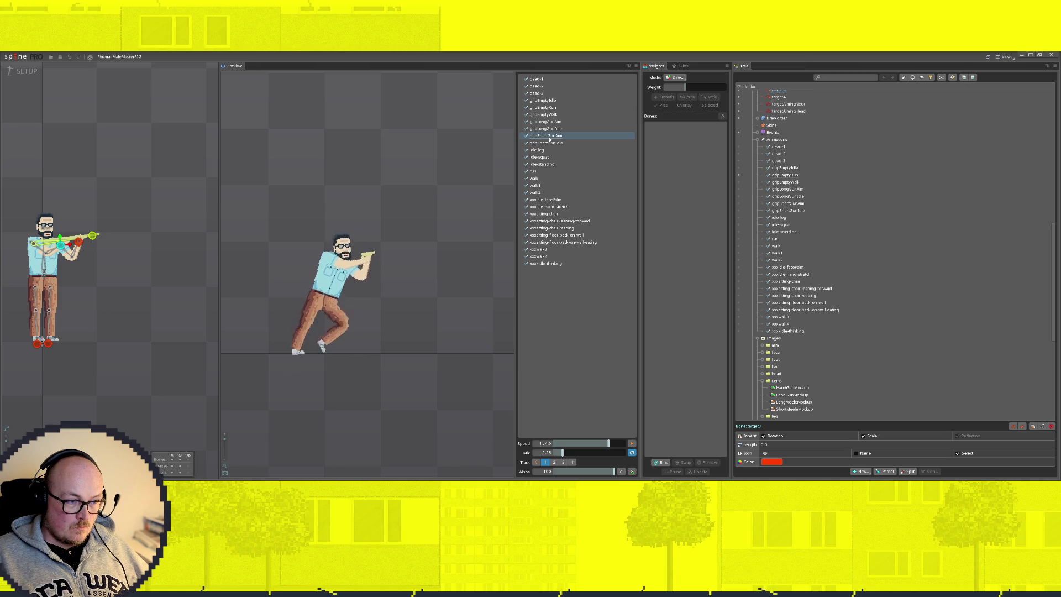
click(551, 142)
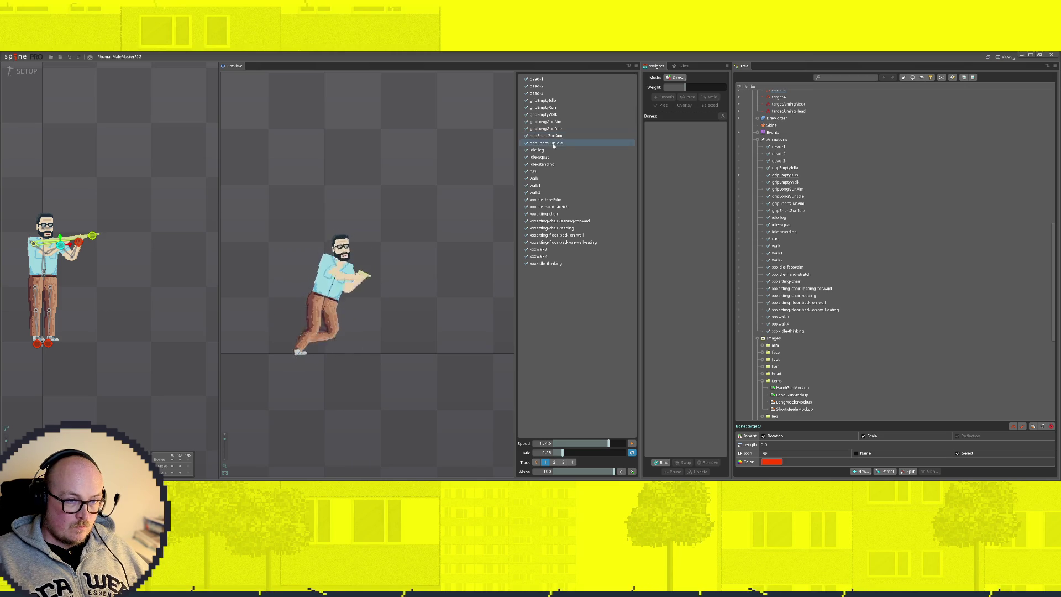
click(553, 129)
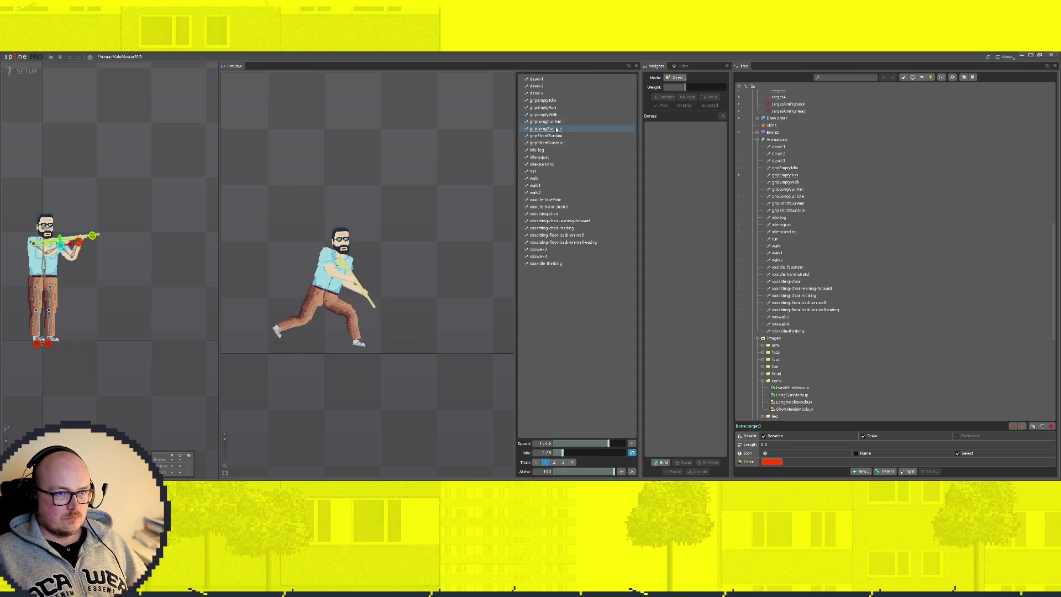
click(550, 108)
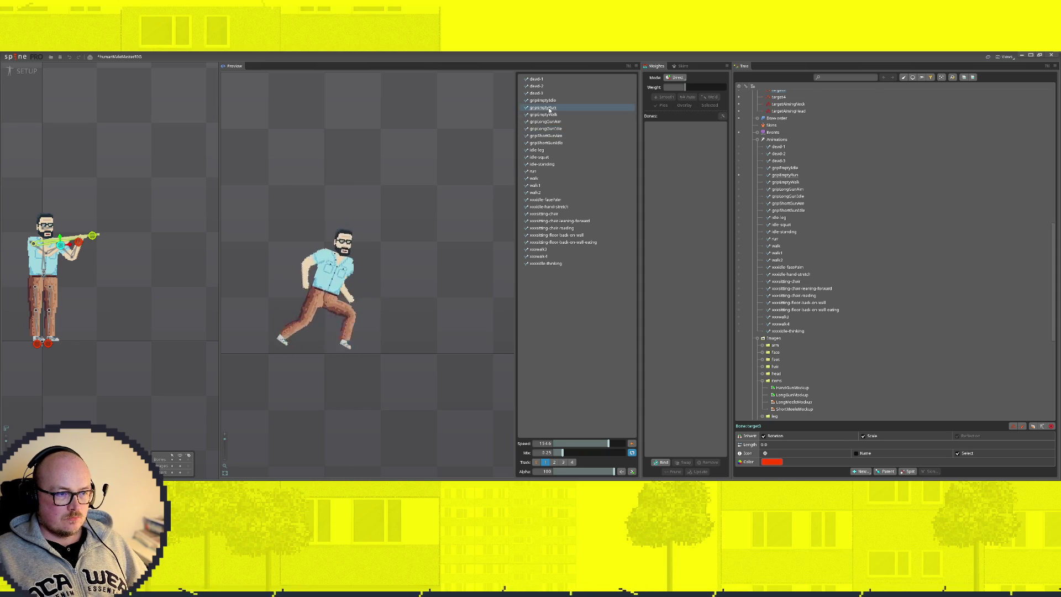
click(555, 121)
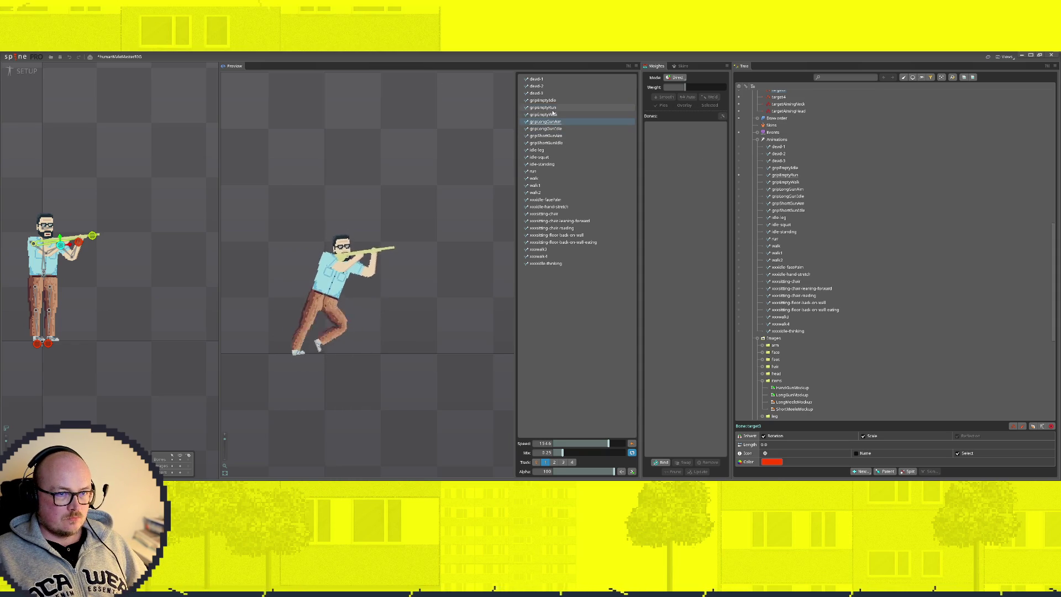
click(543, 109)
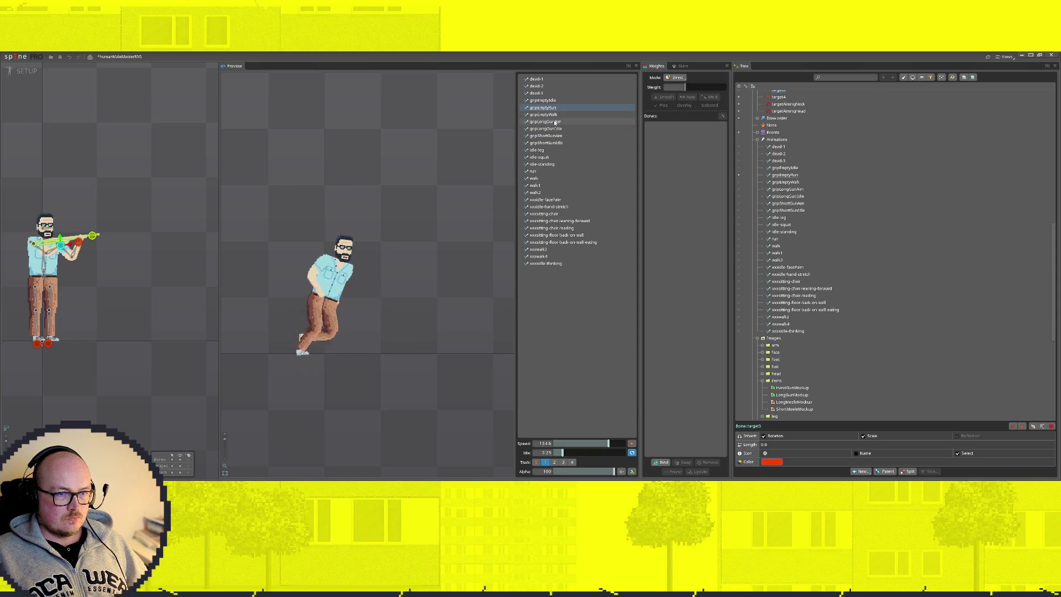
click(551, 122)
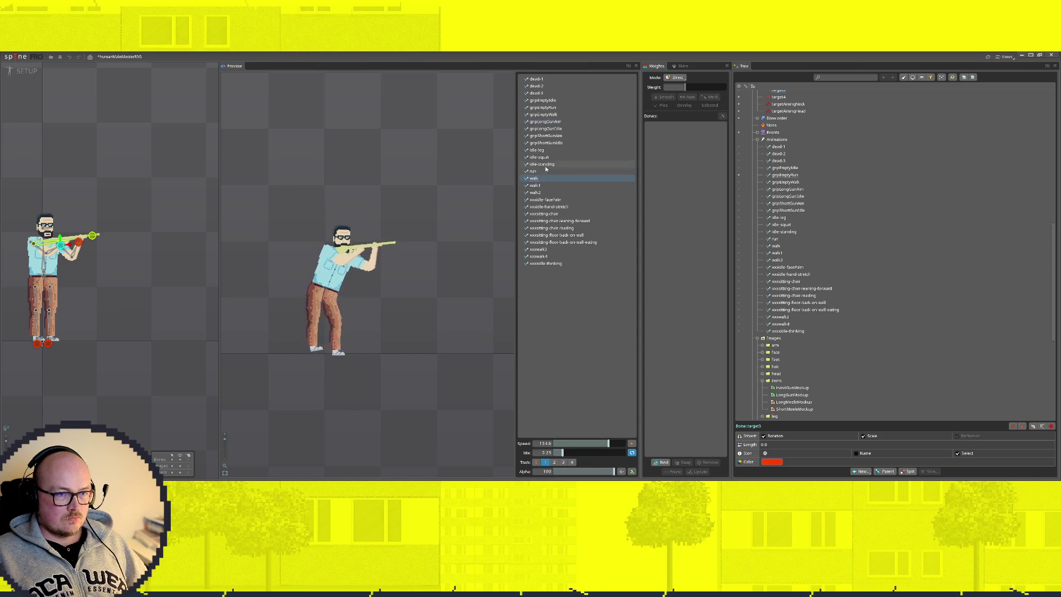
Preview gripEmptyWalk, gripLongGunWalk, walk and walk2 in turn
click(554, 115)
click(548, 121)
click(536, 179)
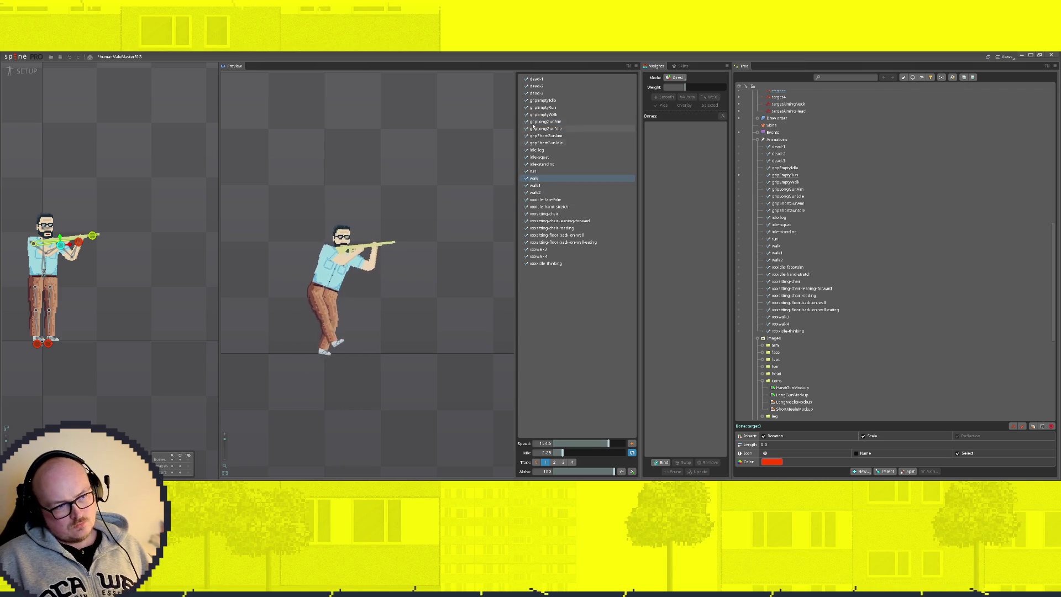
click(535, 186)
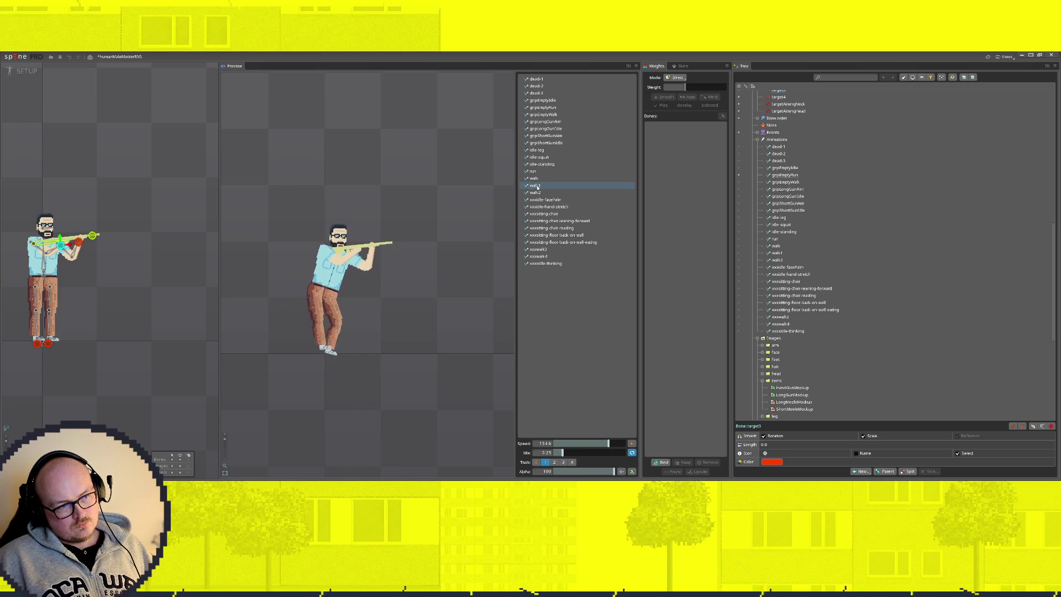
scroll(137, 235, down, 2)
Reposition the red aim target bone, then preview walk2, run and idle-standing on the base track
mouse_move(201, 233)
mouse_down()
mouse_move(129, 246)
mouse_move(147, 241)
mouse_up()
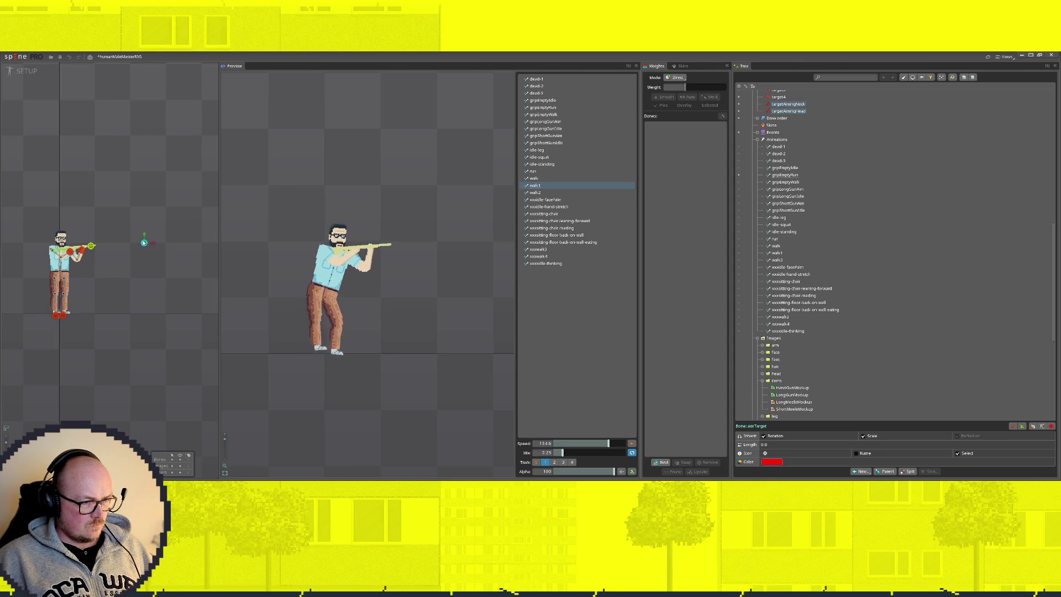
click(544, 193)
click(542, 171)
click(542, 165)
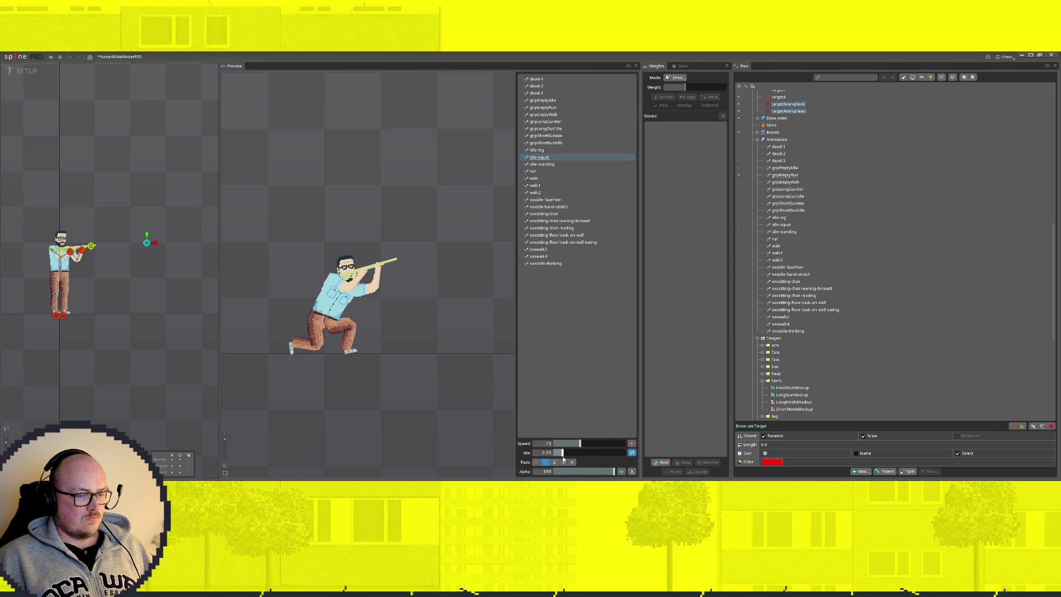
click(537, 464)
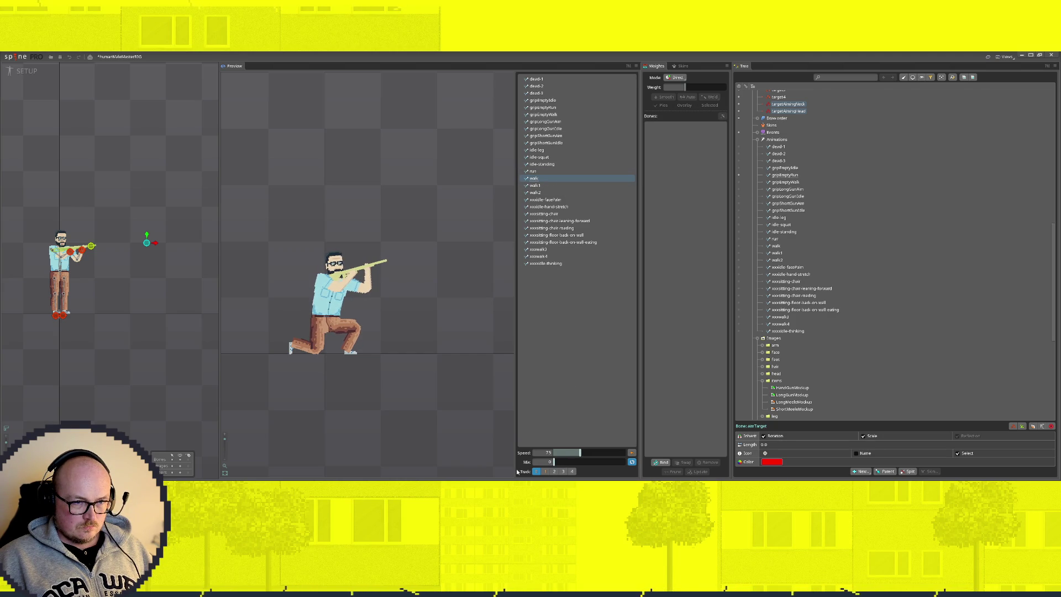
Layer the rifle aim animation on the second track and shorten the mix time
click(546, 472)
click(548, 128)
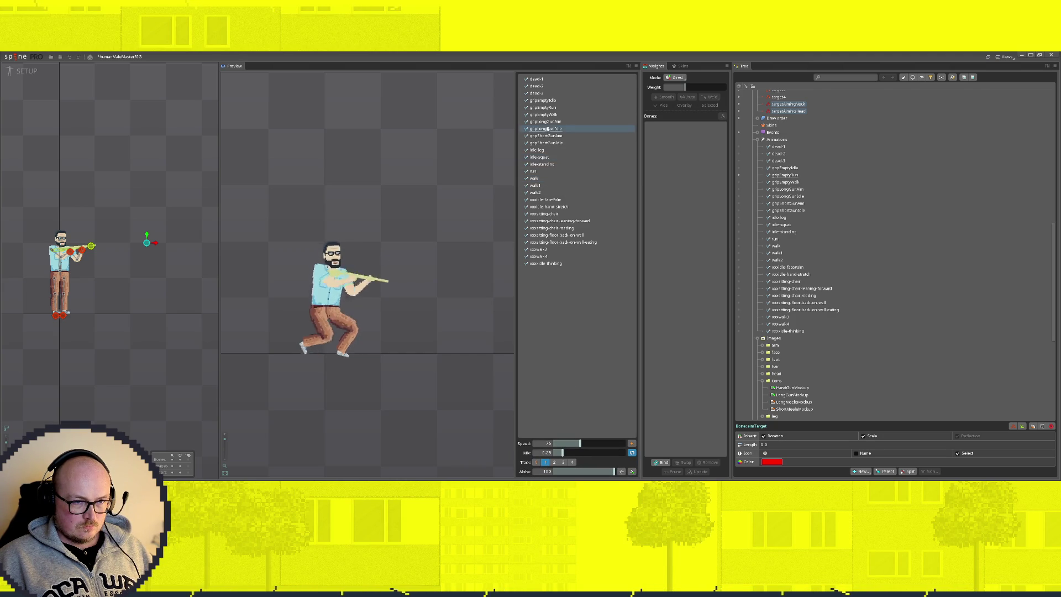
click(550, 122)
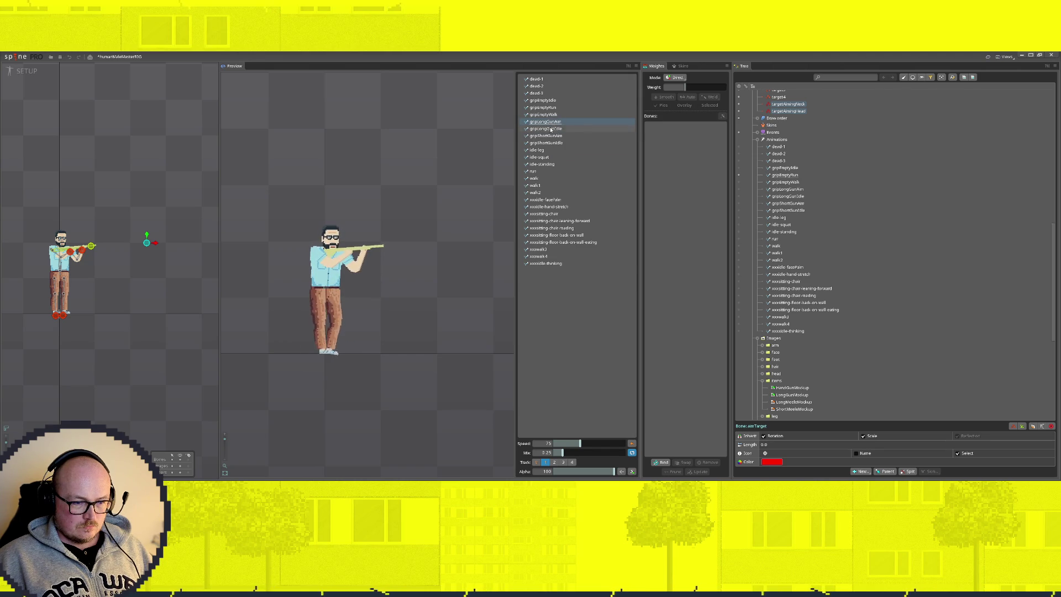
click(551, 129)
click(549, 122)
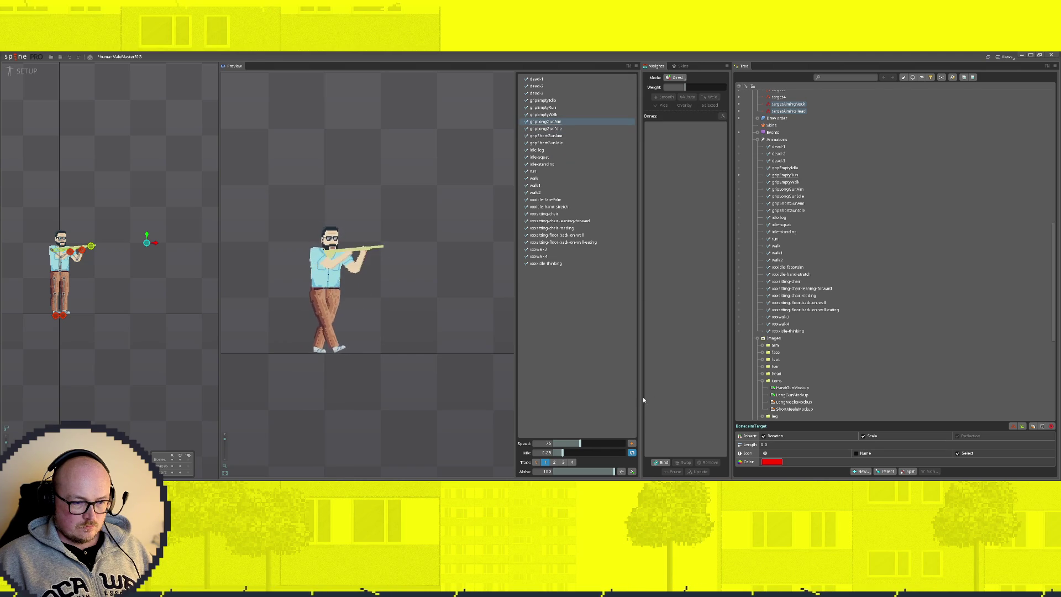
drag(560, 453, 521, 454)
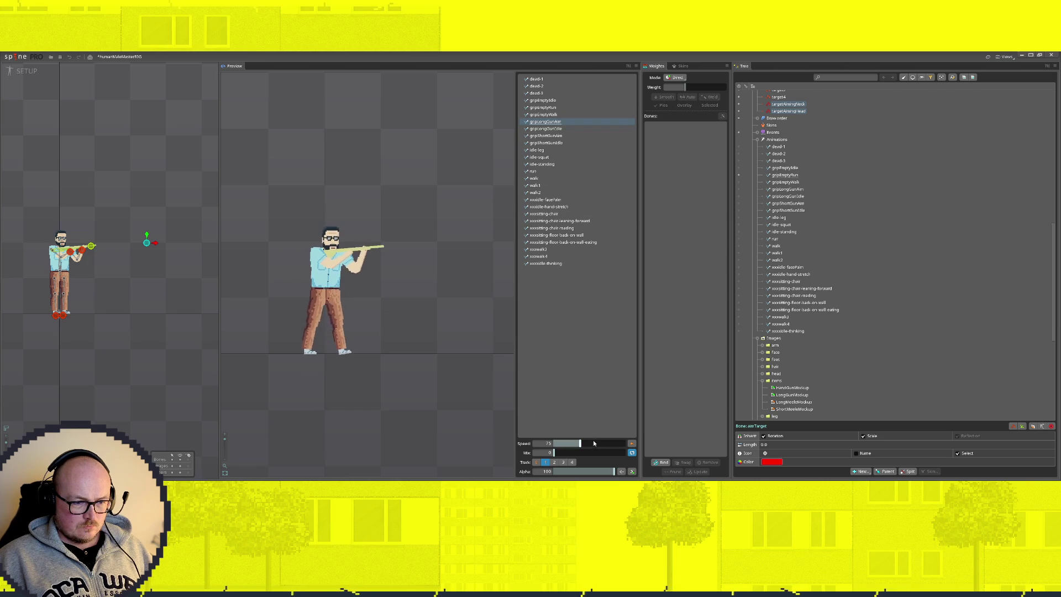
Compare the rifle aim against the neighbouring grip animations on the second track
click(553, 115)
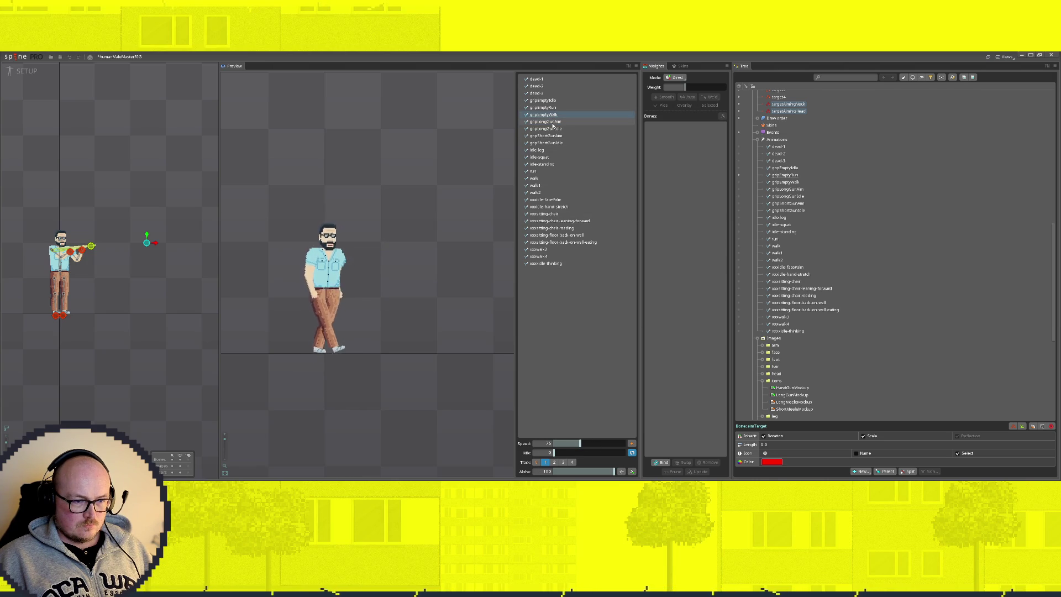
click(553, 123)
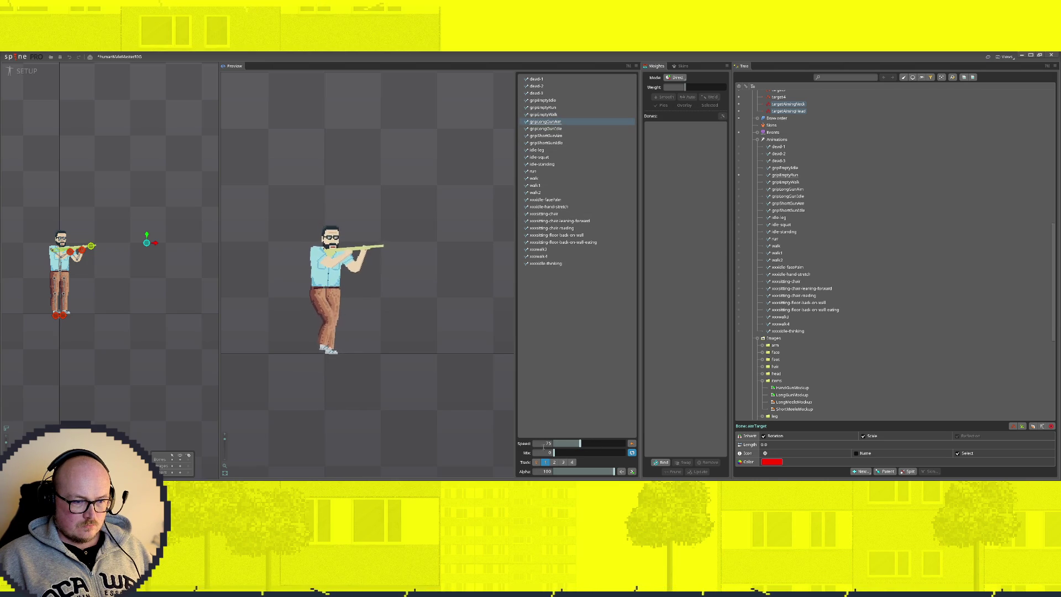
click(558, 129)
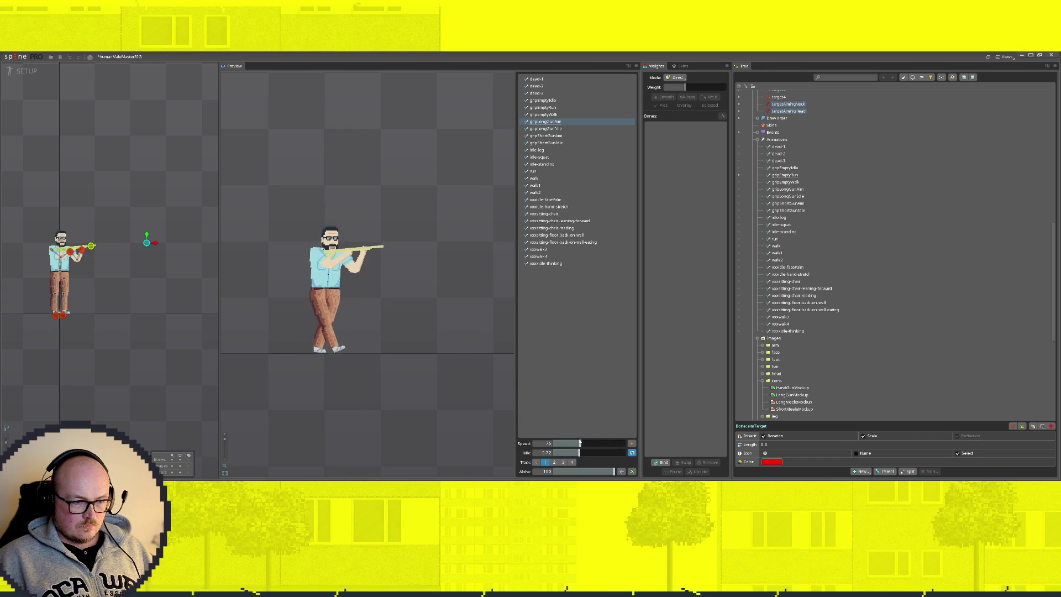
Reduce mix to 3.52, raise preview speed to about 123 and select the base track
drag(579, 453, 572, 453)
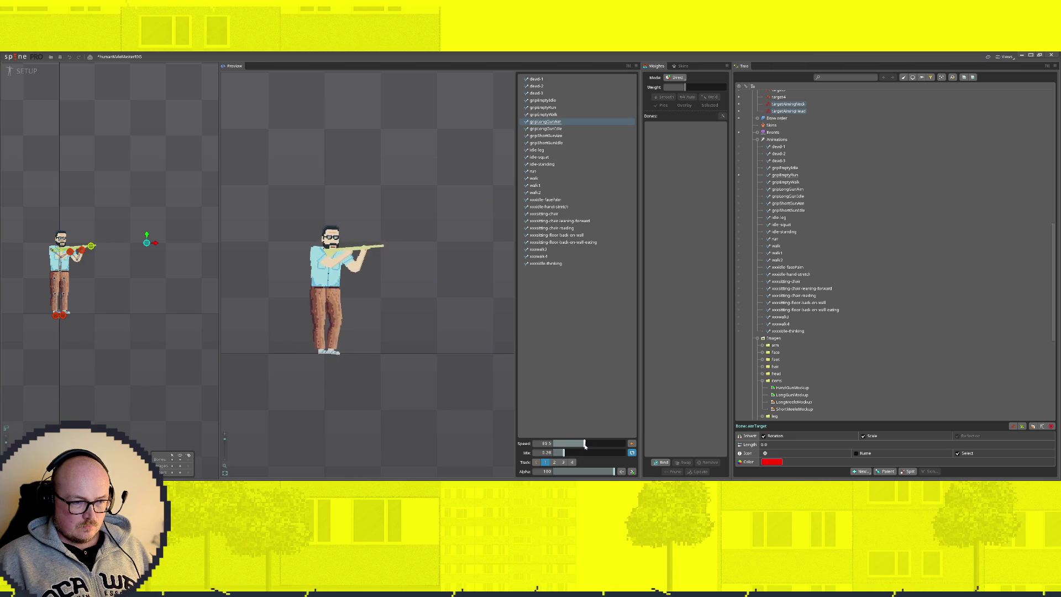
drag(587, 444, 596, 444)
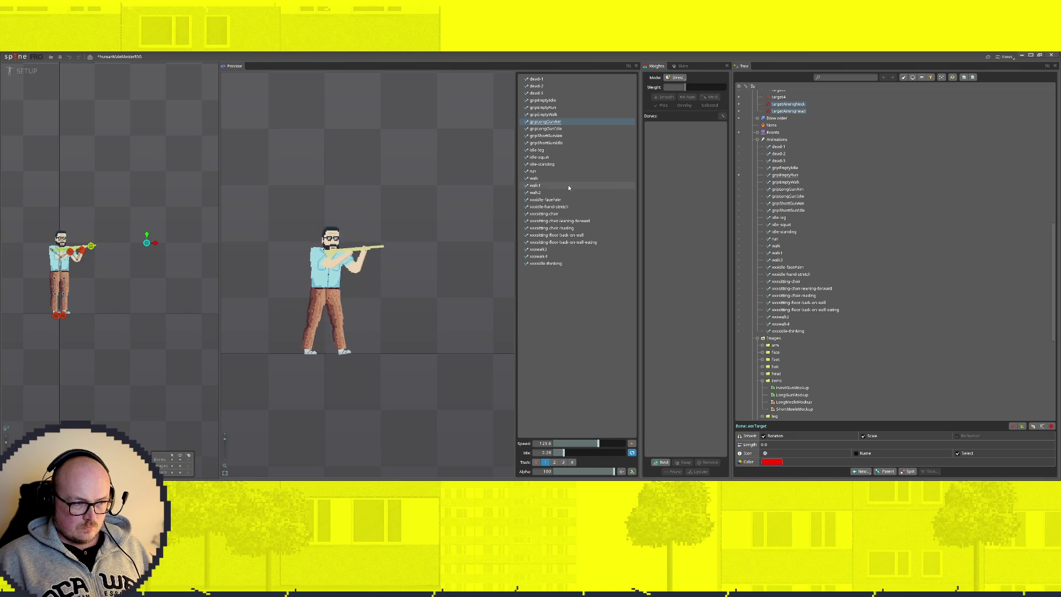
click(536, 462)
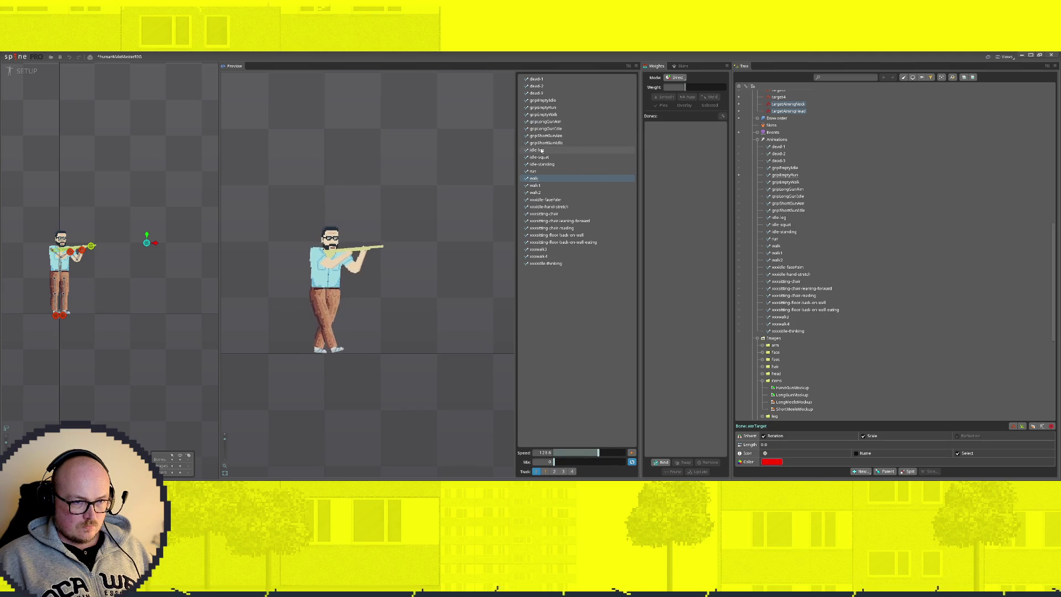
Check the rifle aim over idle-standing, walk, squat idle, gripEmptyRun and run as base animations
click(551, 164)
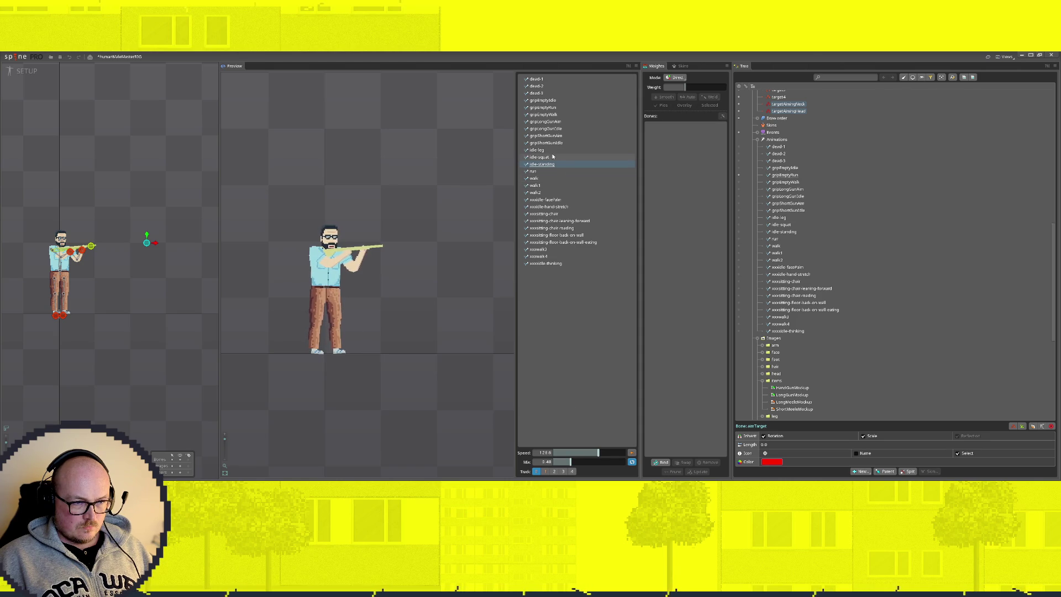
click(540, 178)
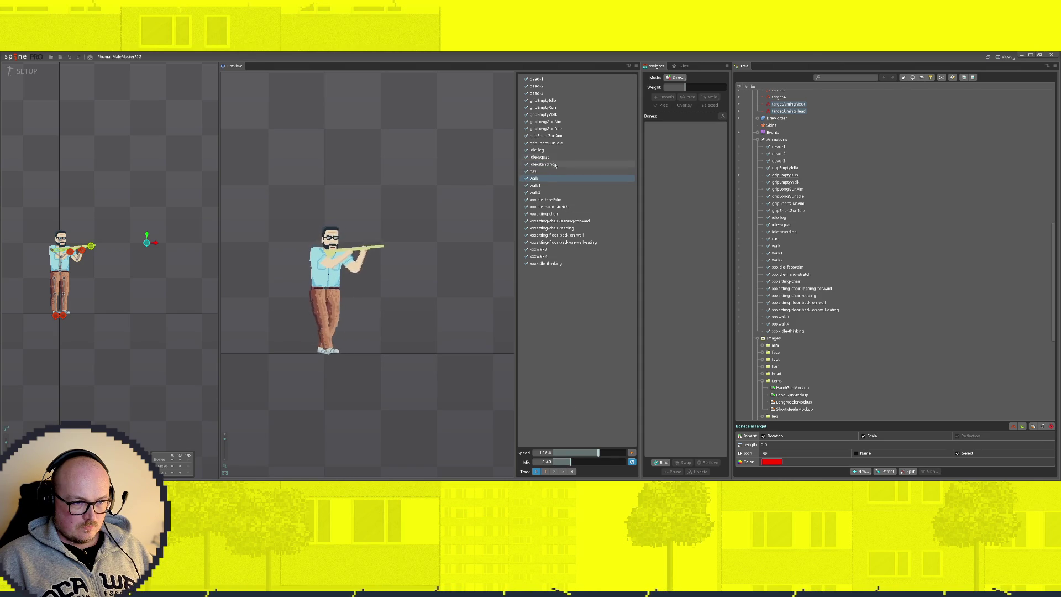
click(549, 165)
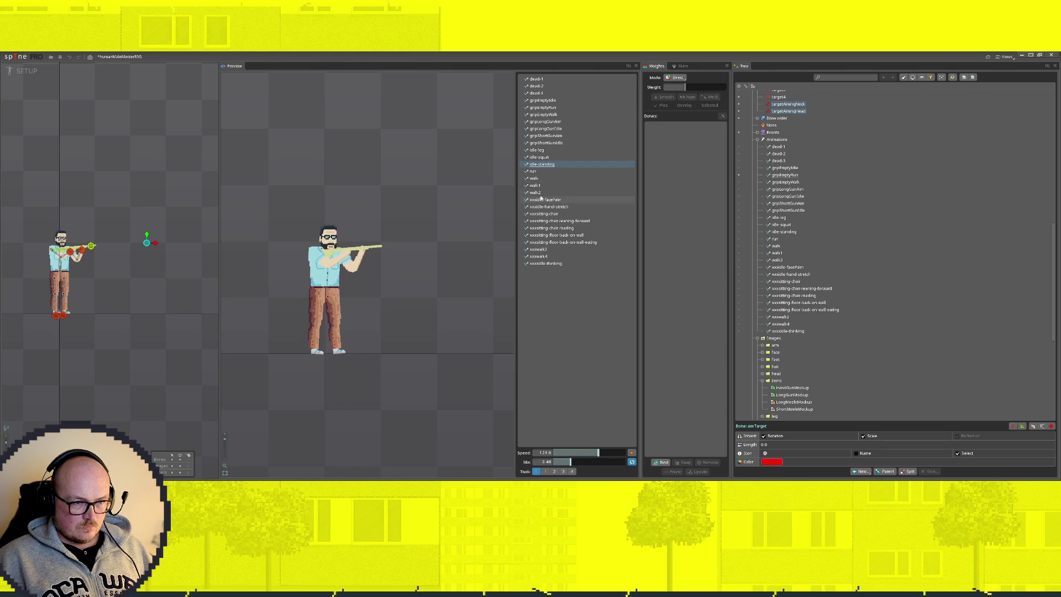
click(541, 158)
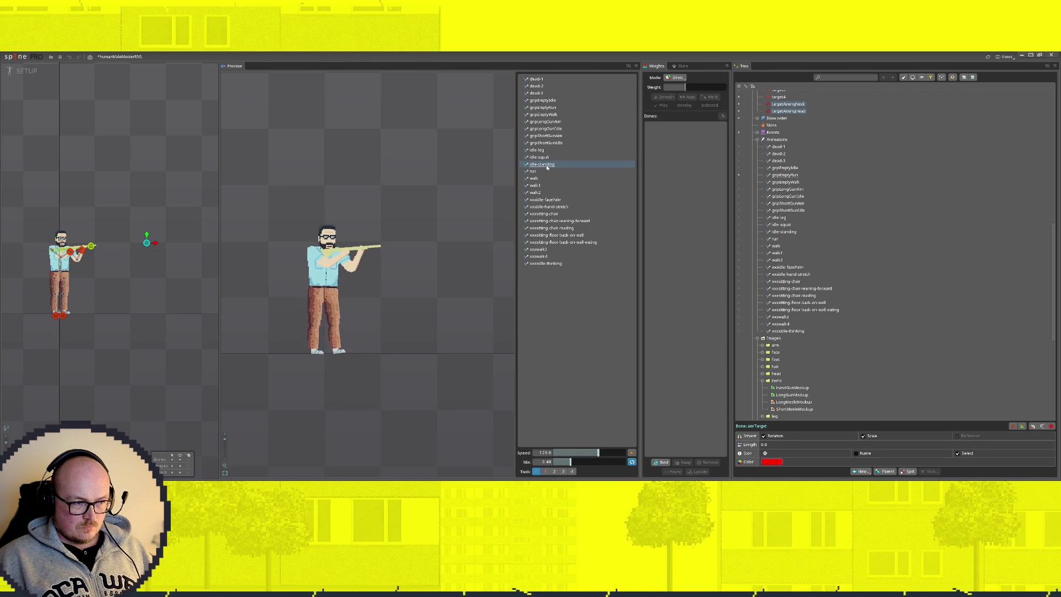
click(543, 179)
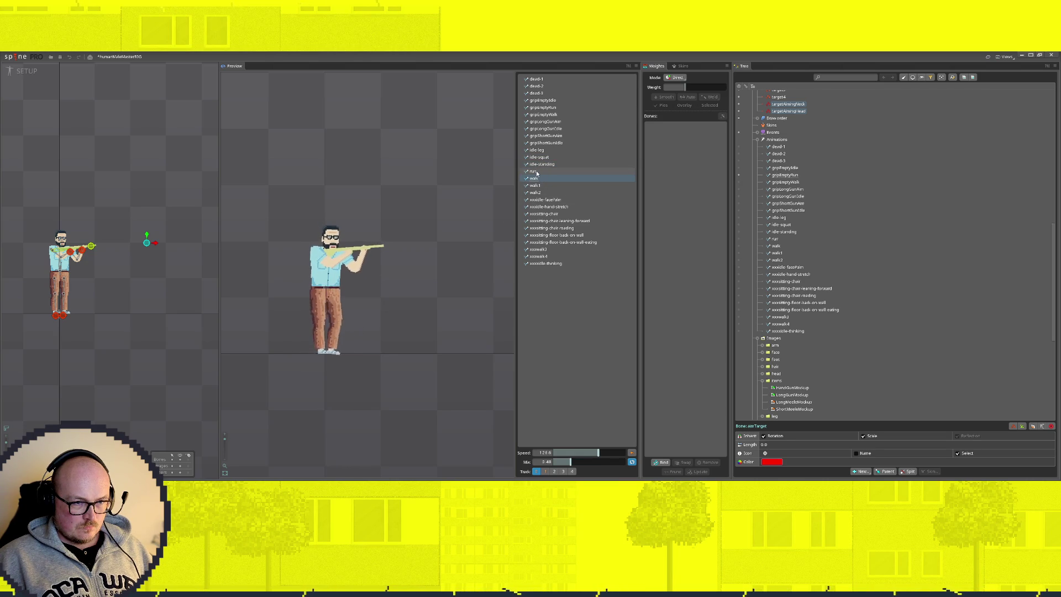
click(543, 107)
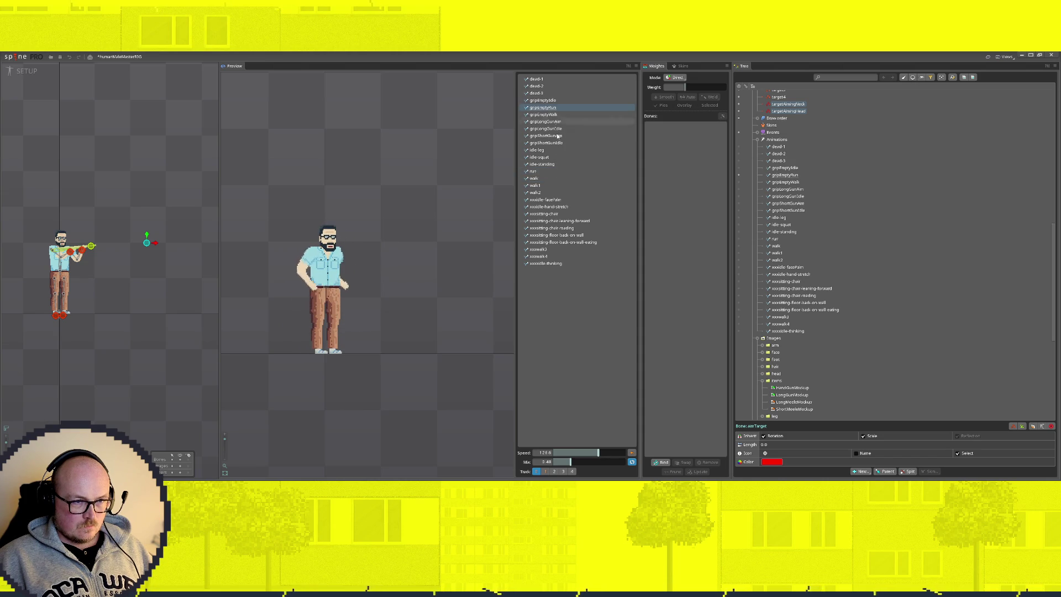
click(533, 172)
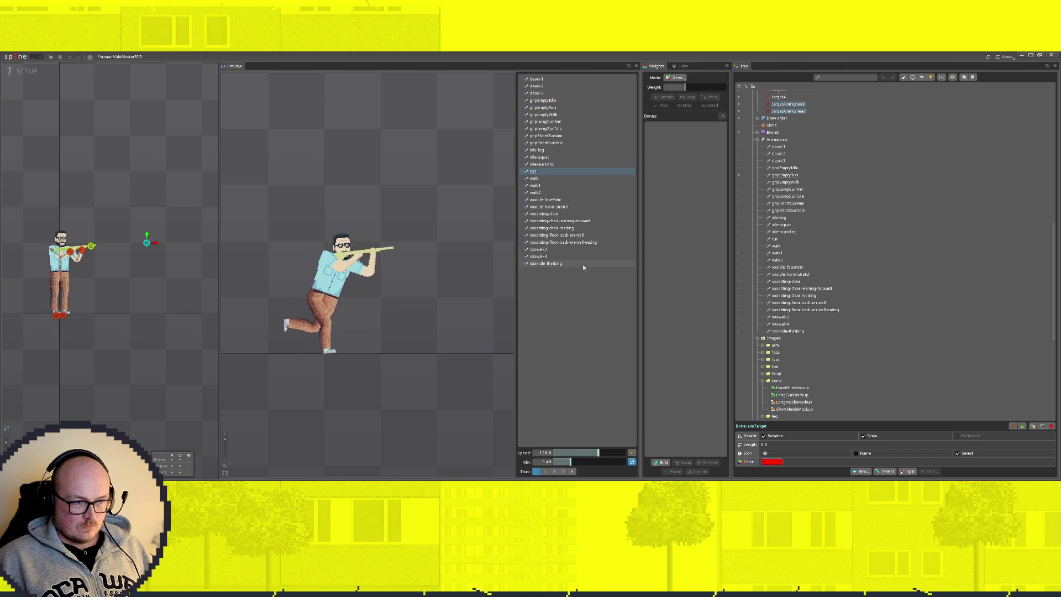
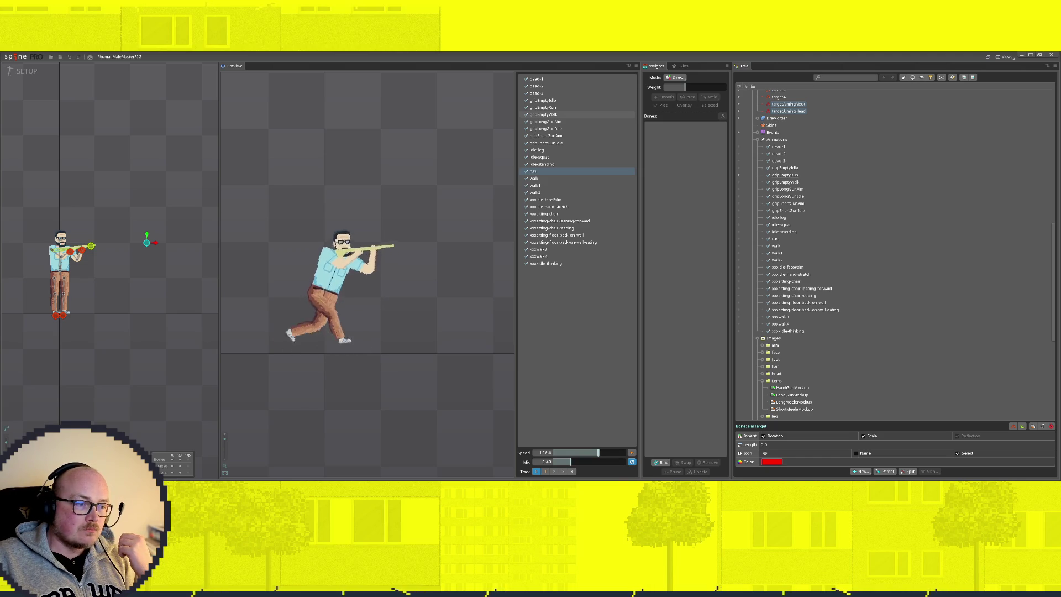
scroll(891, 249, up, 3)
scroll(891, 248, up, 2)
scroll(903, 259, up, 3)
scroll(903, 259, up, 1)
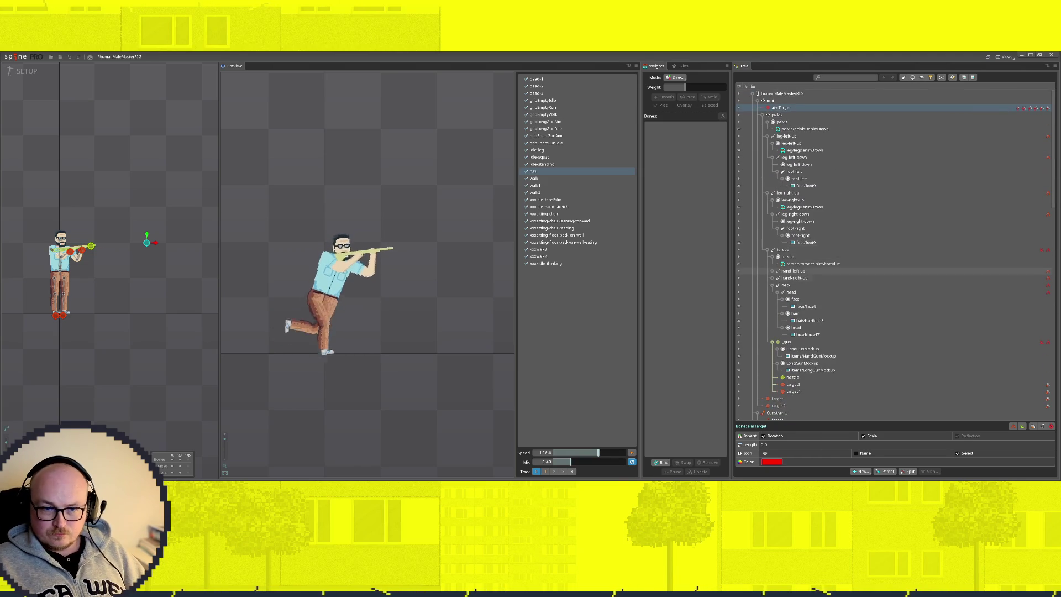
Expand the torso's arm bones and select the palm-left bone
click(774, 271)
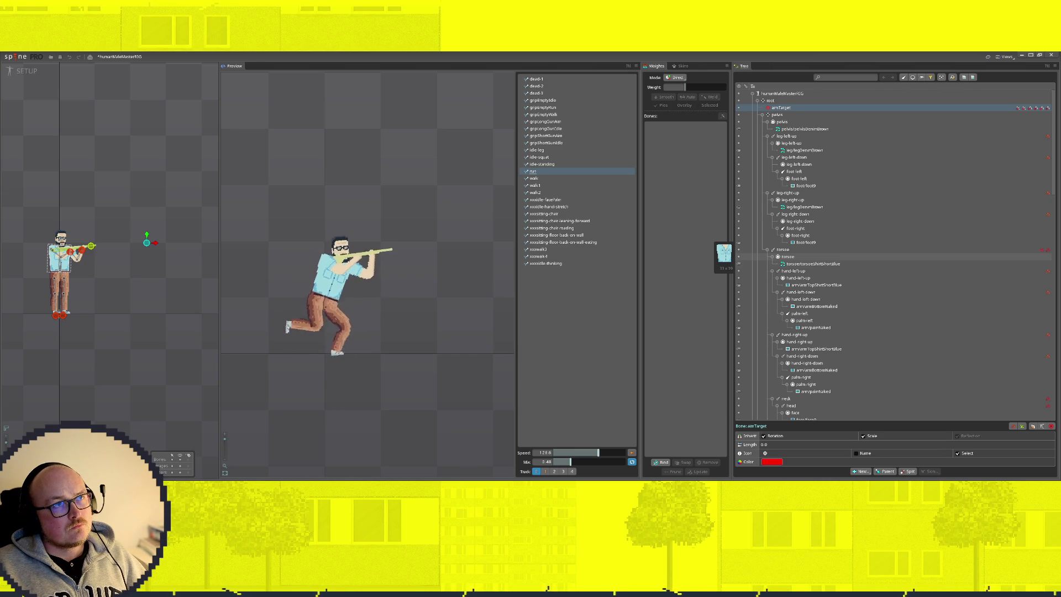
scroll(724, 268, down, 1)
scroll(723, 267, down, 3)
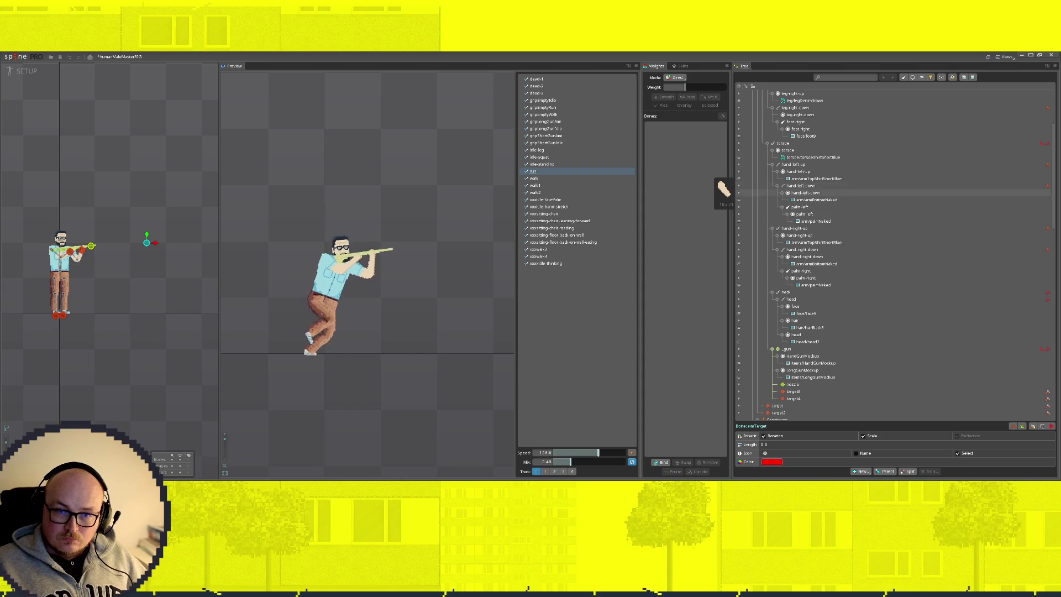
click(800, 207)
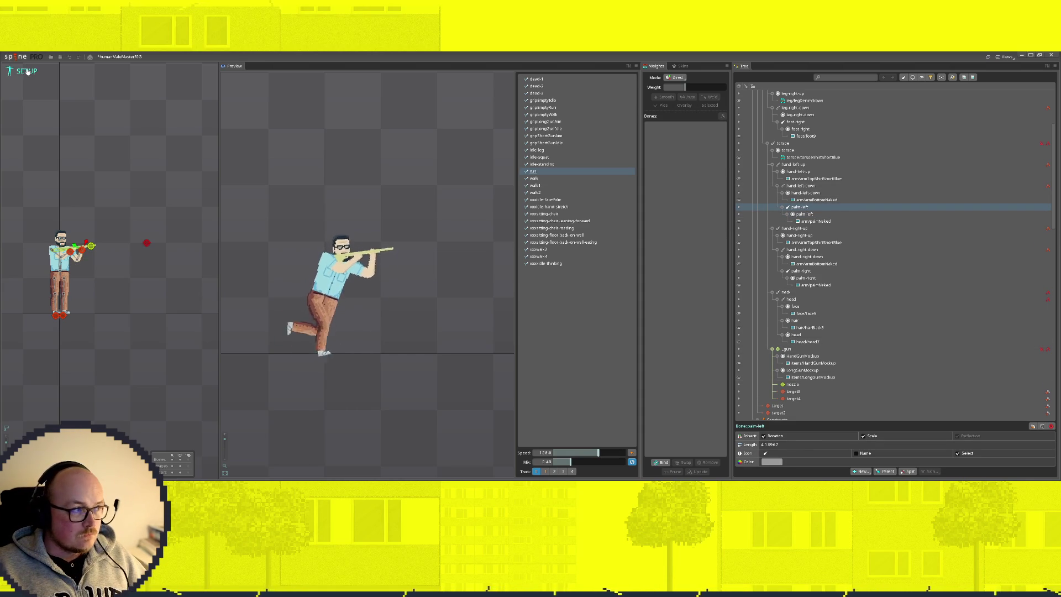
scroll(84, 200, up, 5)
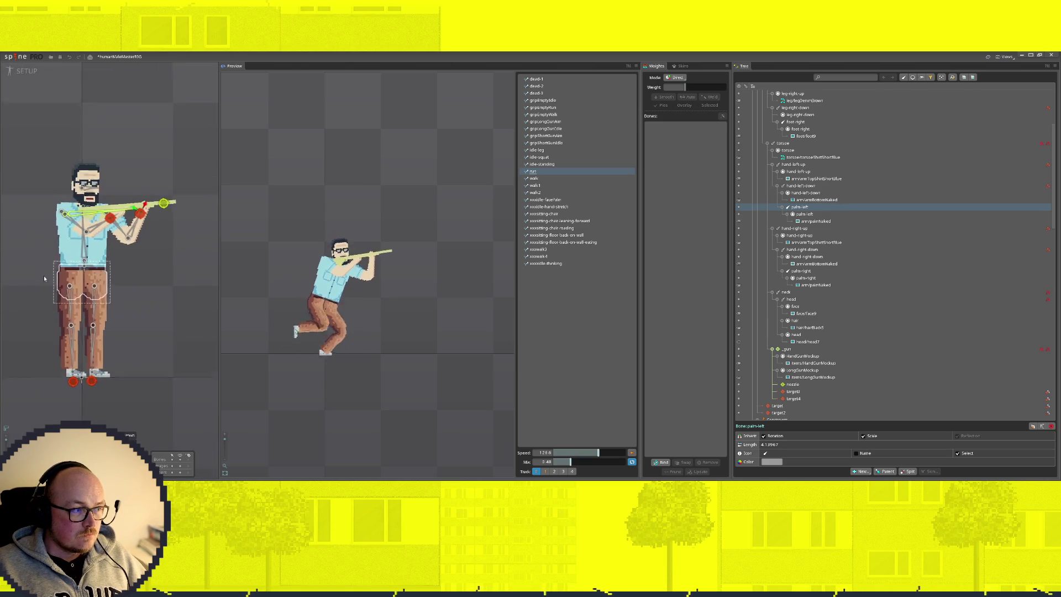
scroll(760, 373, down, 3)
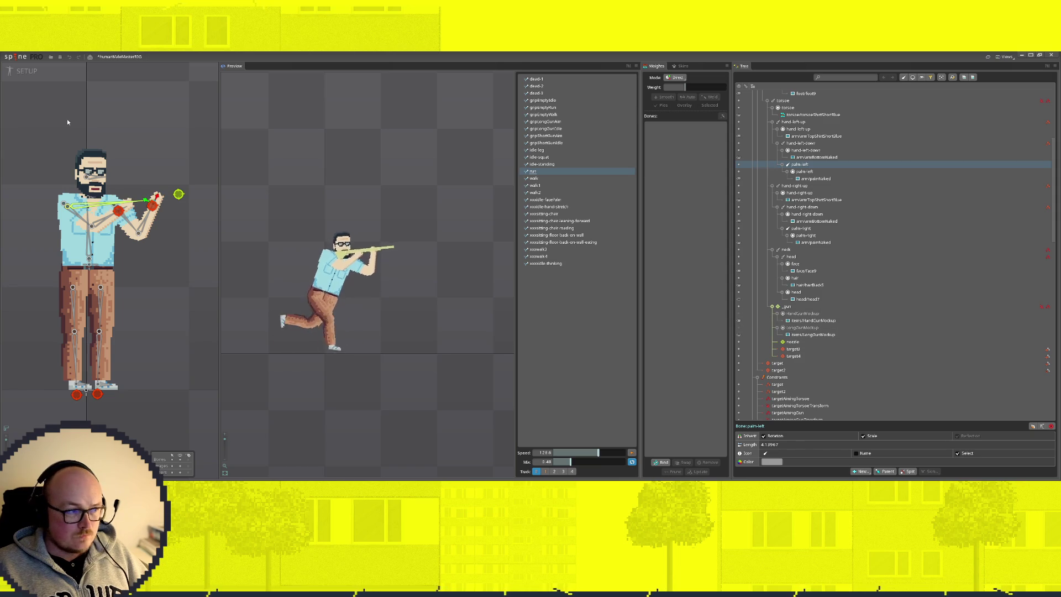
Inspect the palm-left slot, then return to the palm-left bone
click(804, 170)
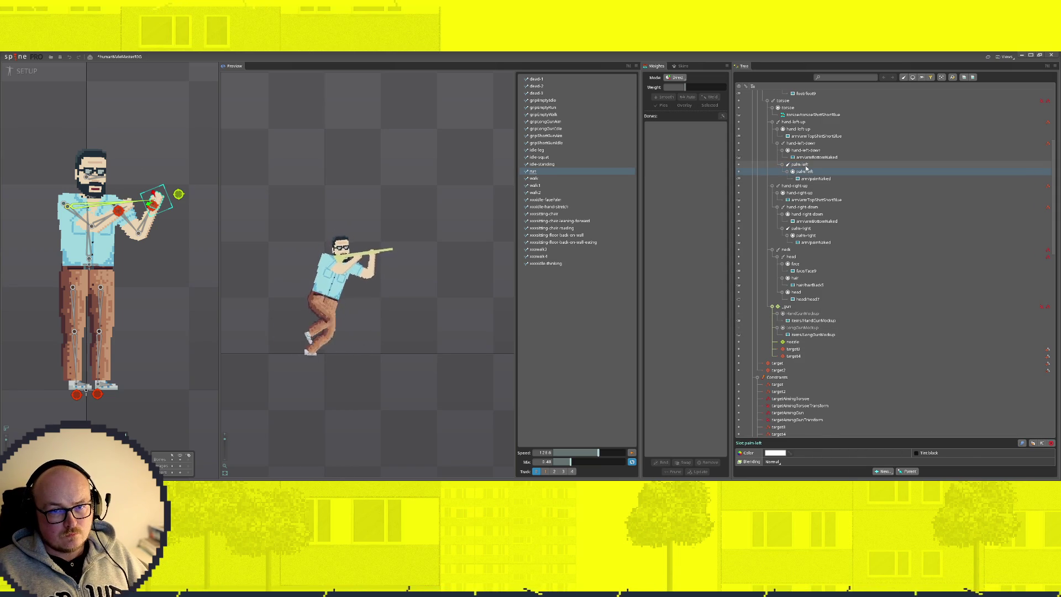
click(816, 165)
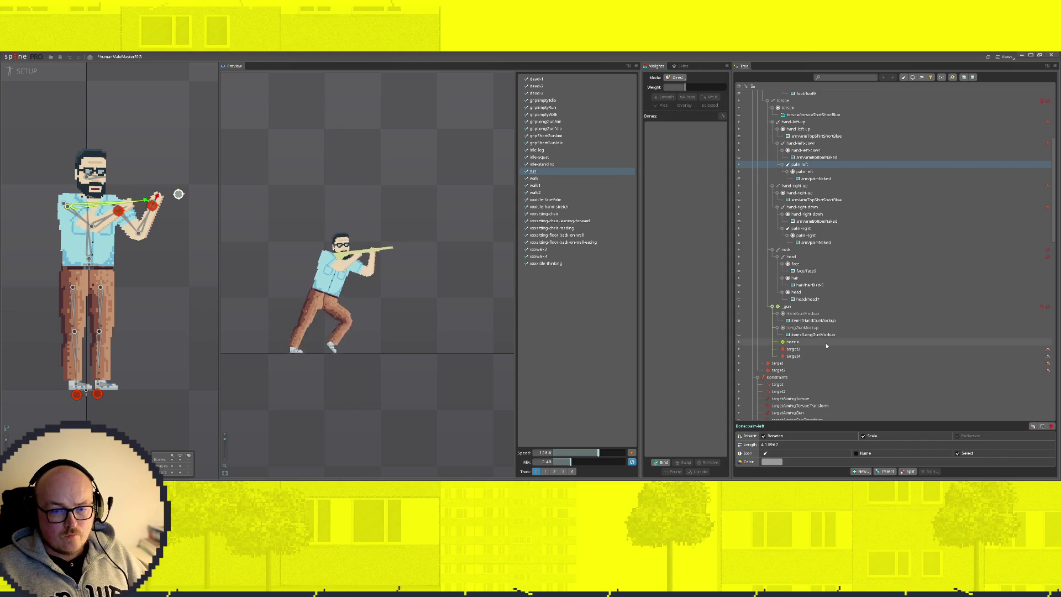
scroll(813, 369, down, 2)
scroll(813, 369, down, 1)
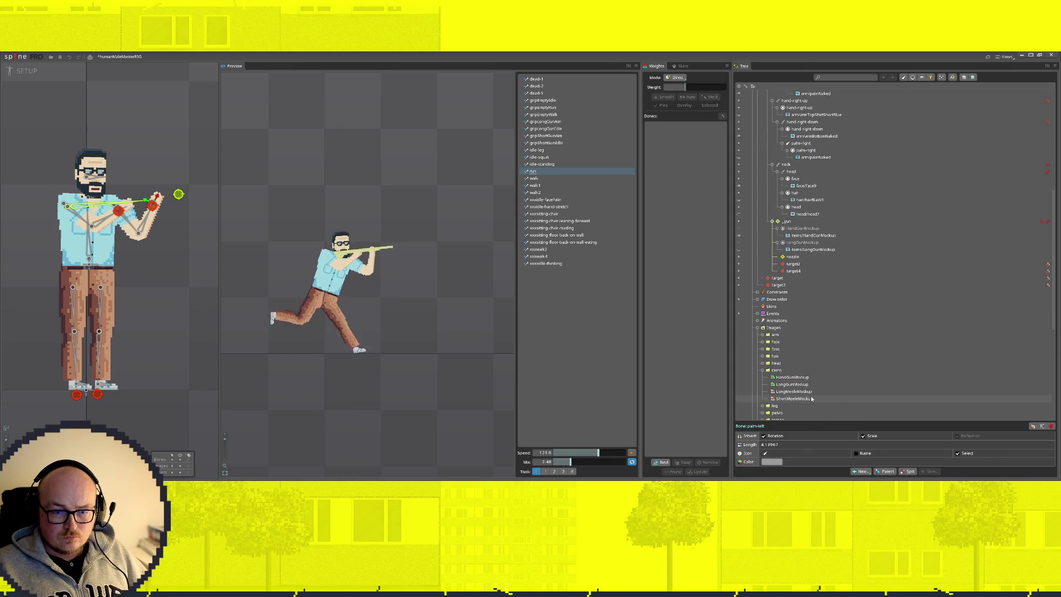
Drop ShortMeeleMockup onto palm-left and create it in a newly named short-melee slot
drag(793, 403, 827, 197)
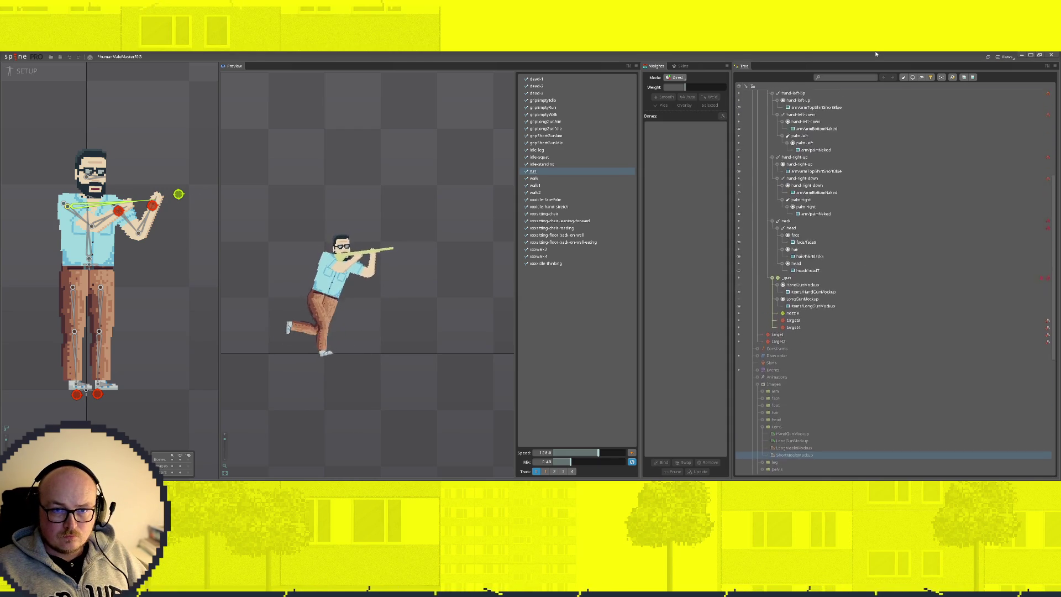
drag(827, 198, 799, 201)
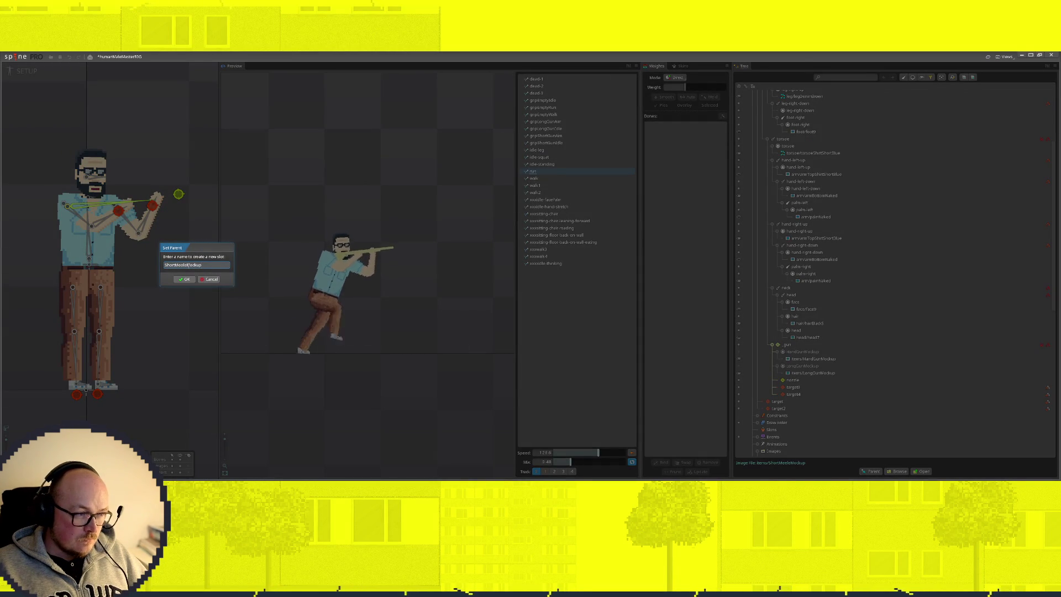
key(BackSpace)
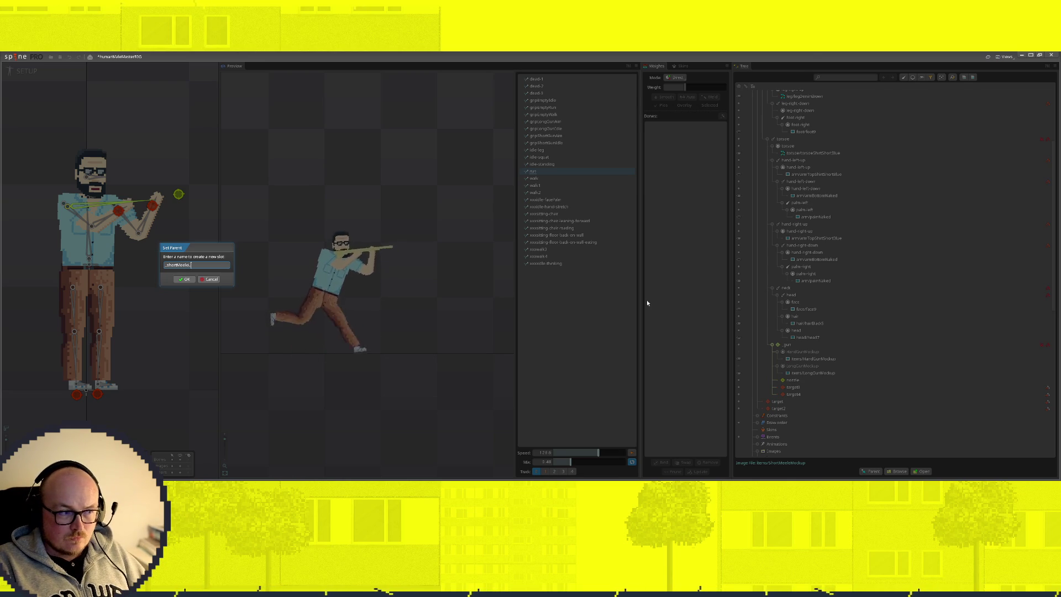
key(Return)
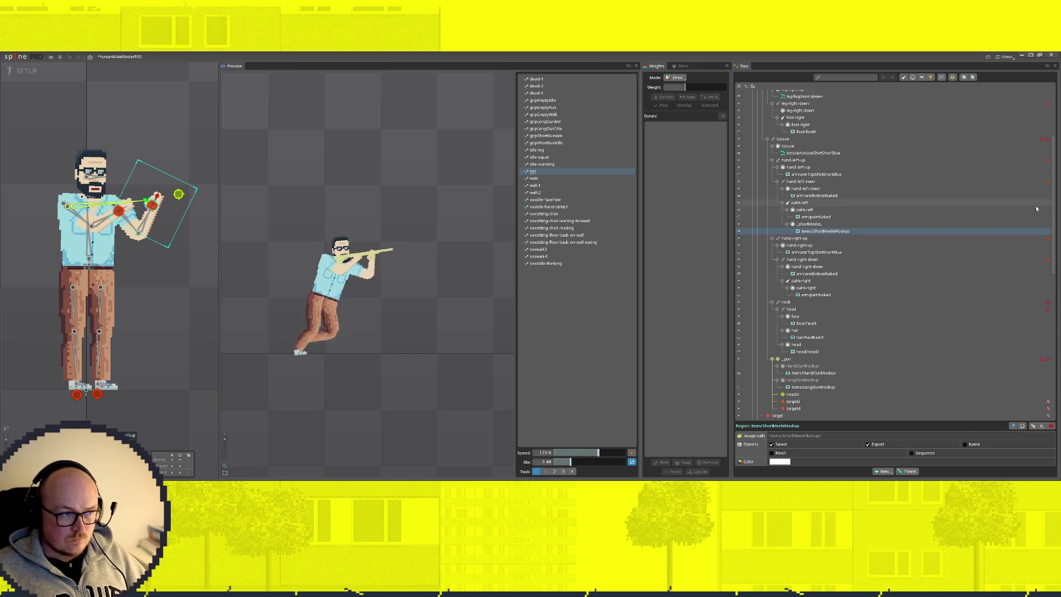
key(Up)
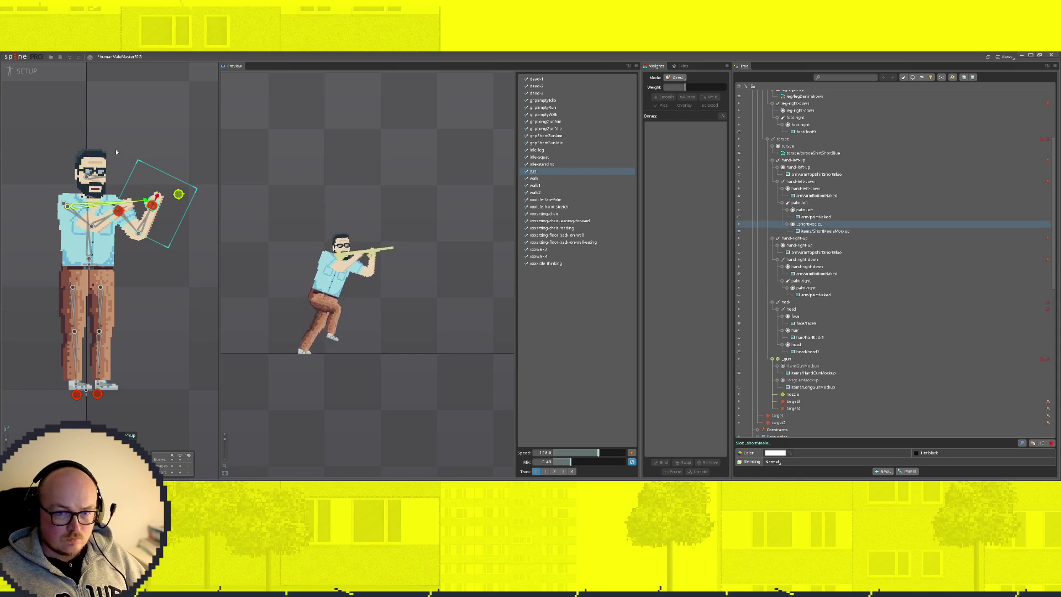
scroll(122, 181, up, 2)
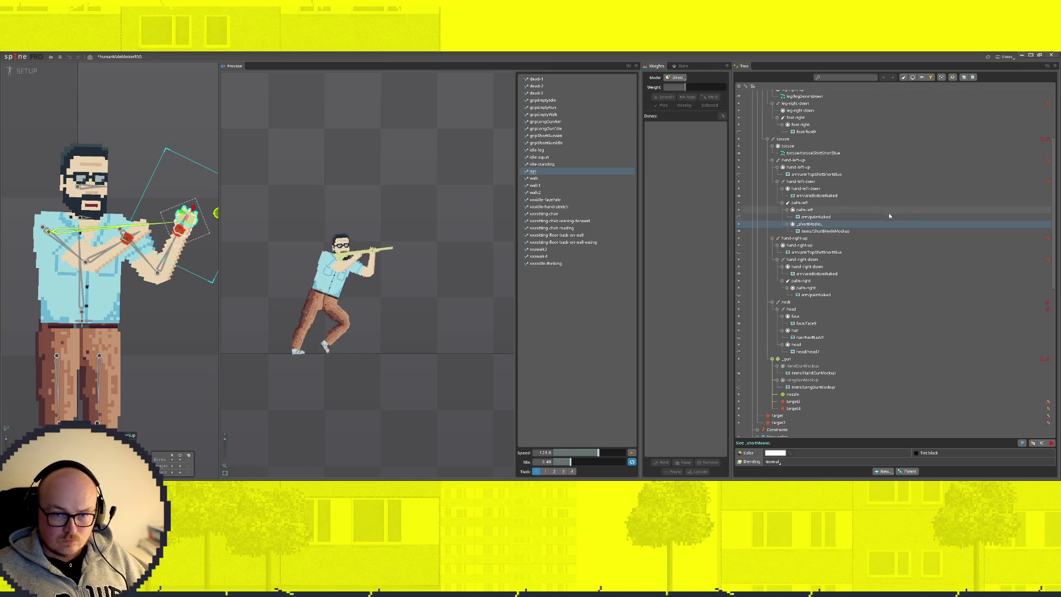
scroll(803, 266, down, 1)
scroll(804, 266, down, 3)
scroll(829, 233, down, 3)
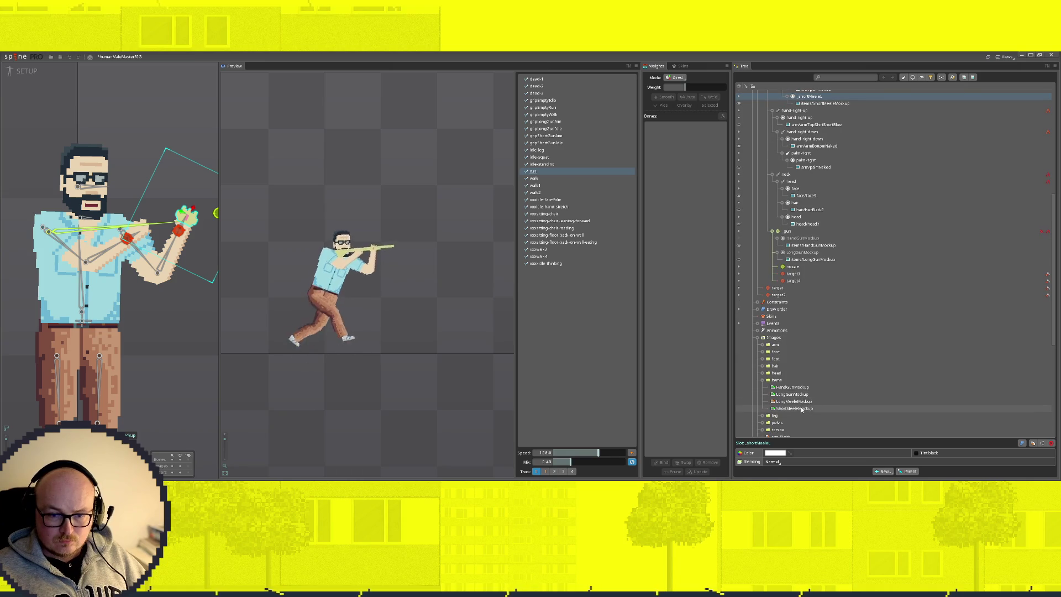
drag(852, 191, 800, 152)
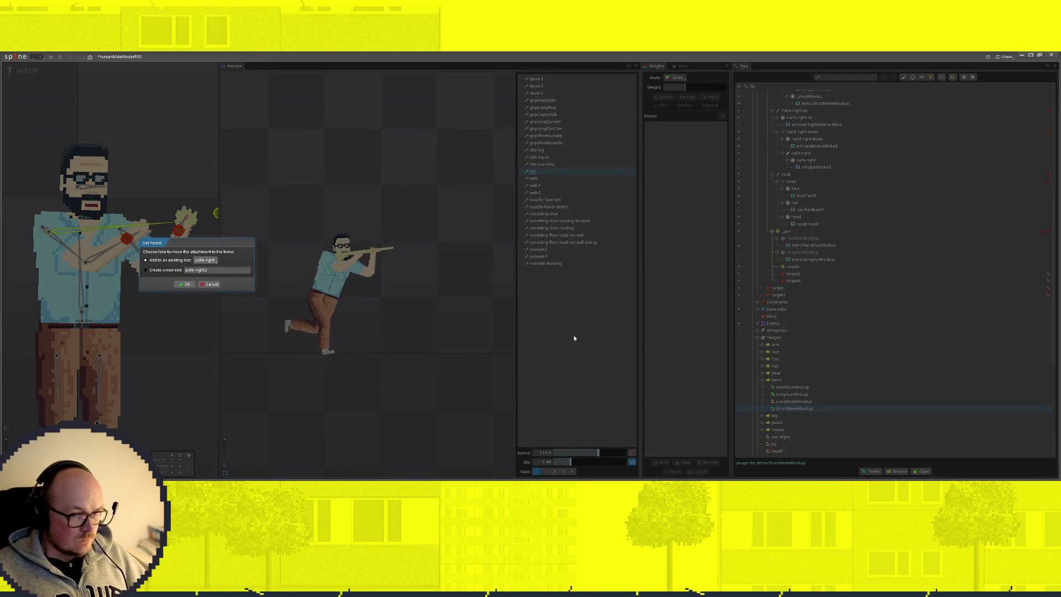
Create a new slot for ShortMeeleMockup under palm-right and rename it as the short-melee slot
click(186, 283)
double_click(808, 175)
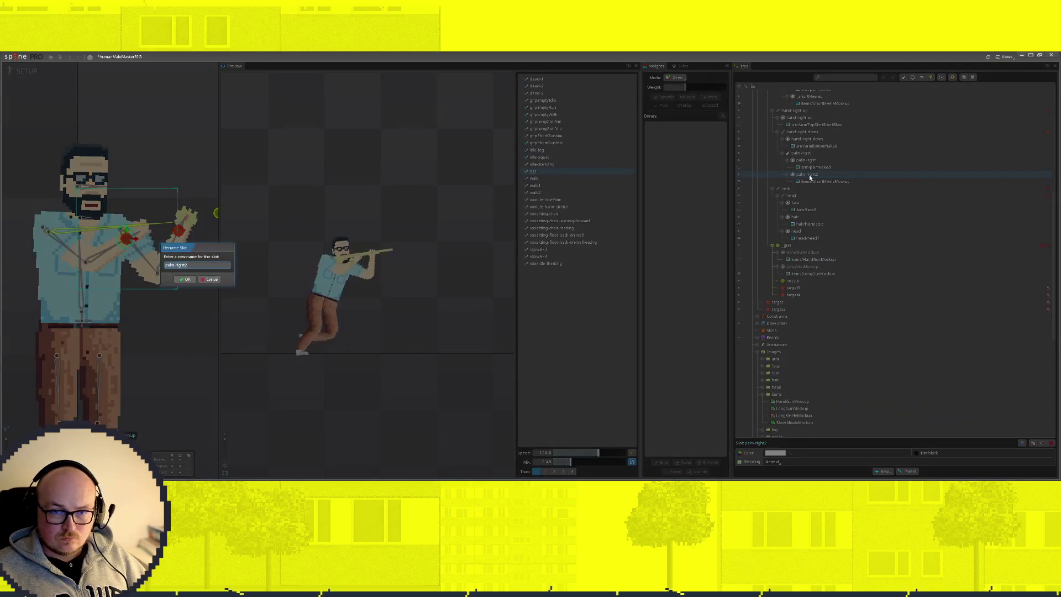
text(_shortMeeleR)
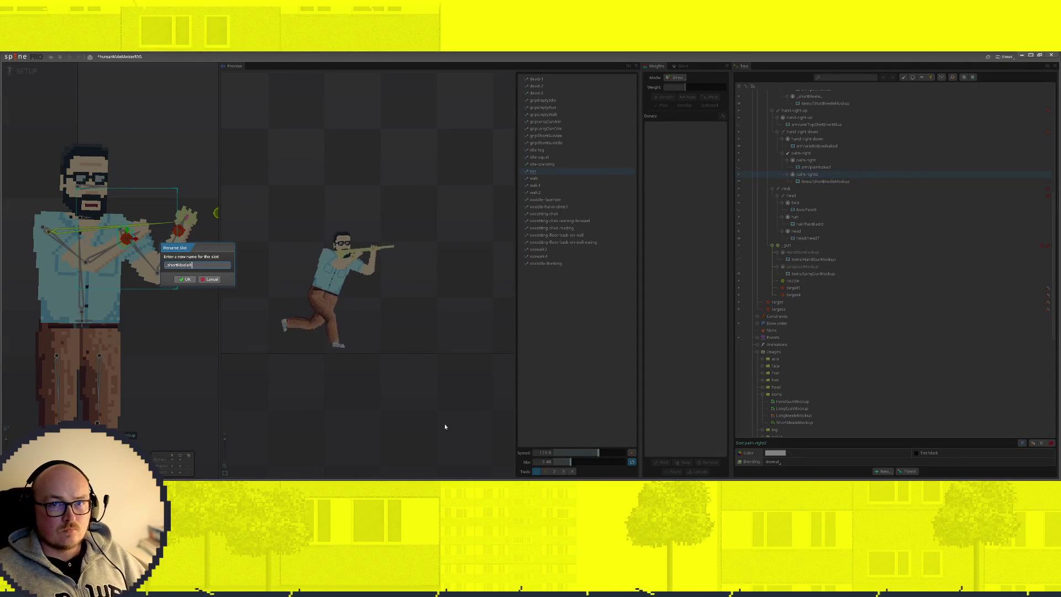
key(Return)
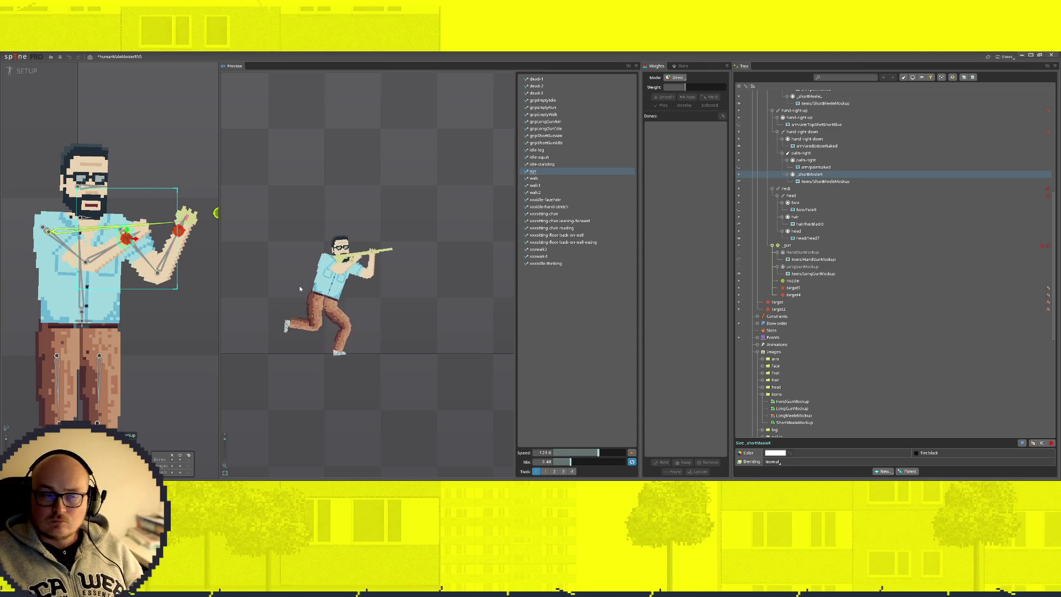
scroll(111, 240, up, 3)
scroll(112, 239, down, 2)
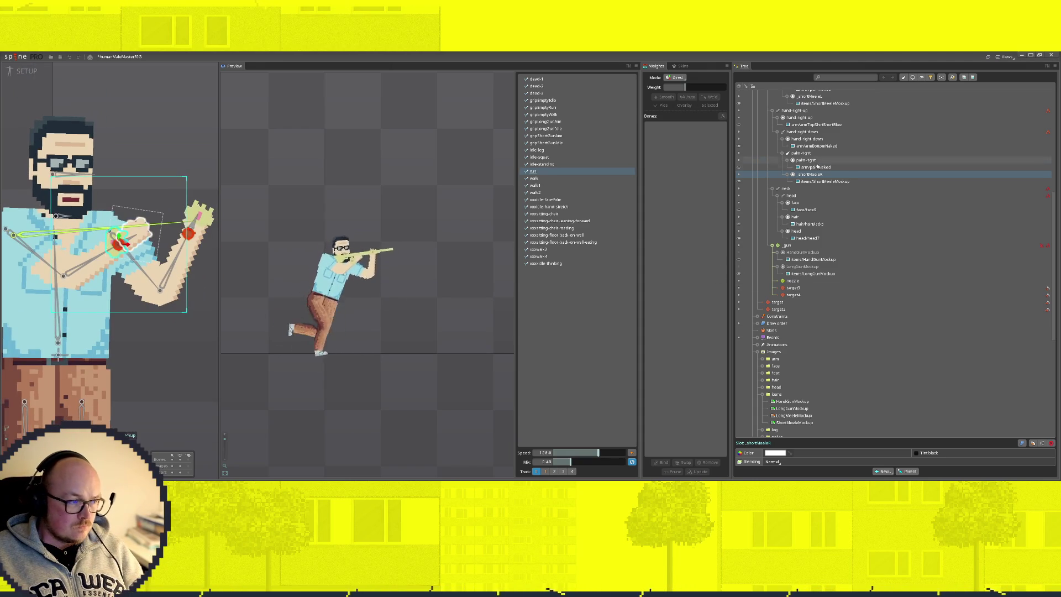
click(800, 154)
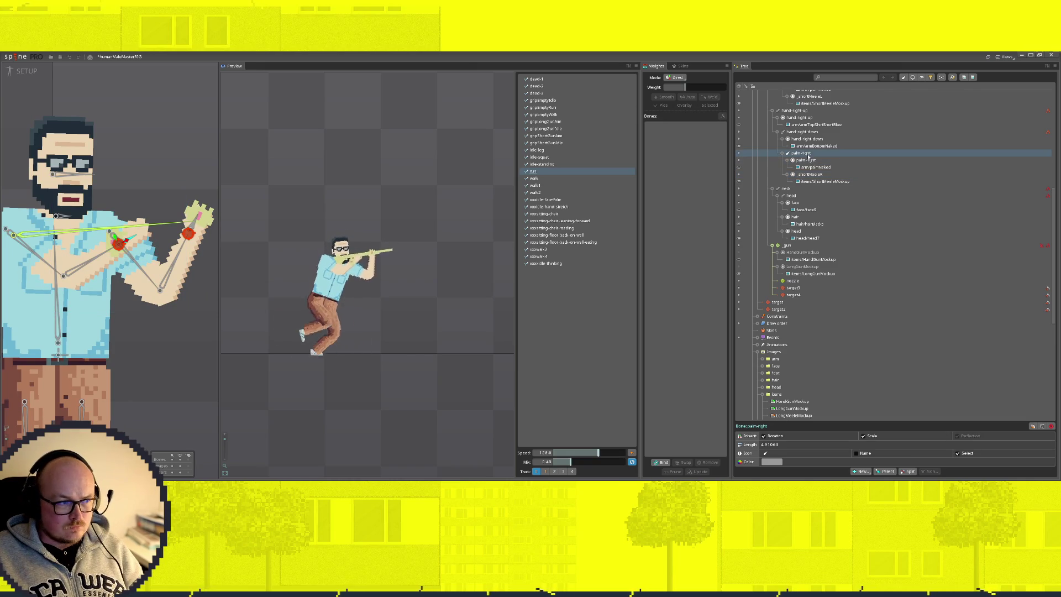
click(799, 161)
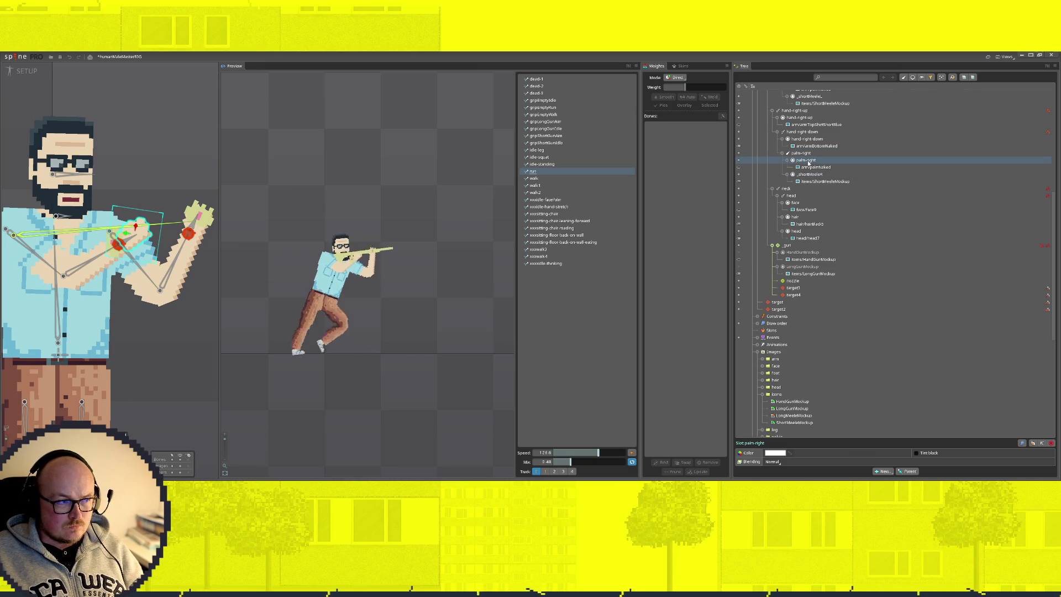
click(808, 174)
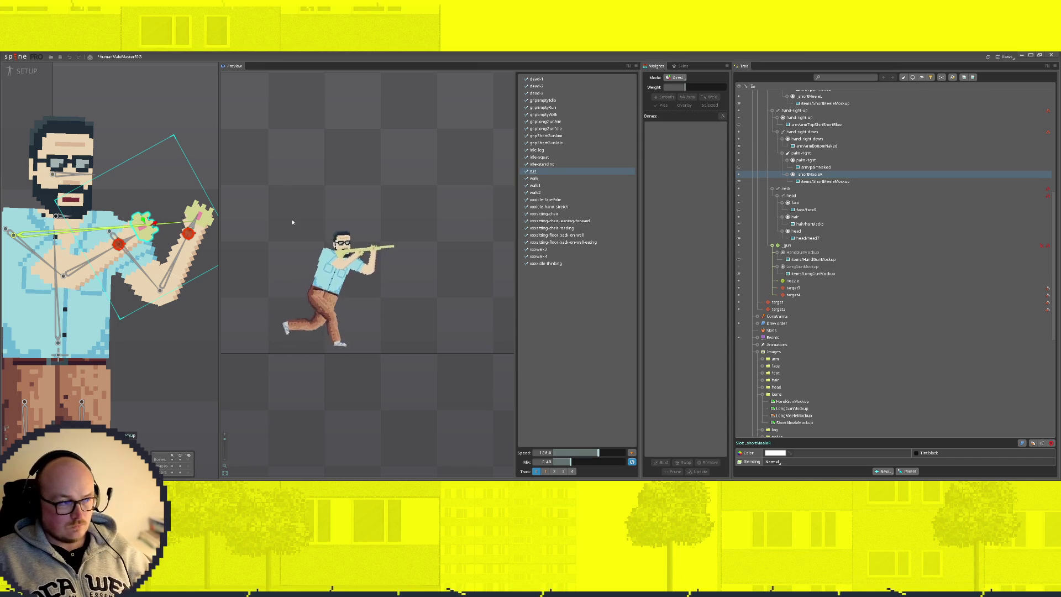
scroll(845, 301, up, 2)
scroll(845, 302, up, 1)
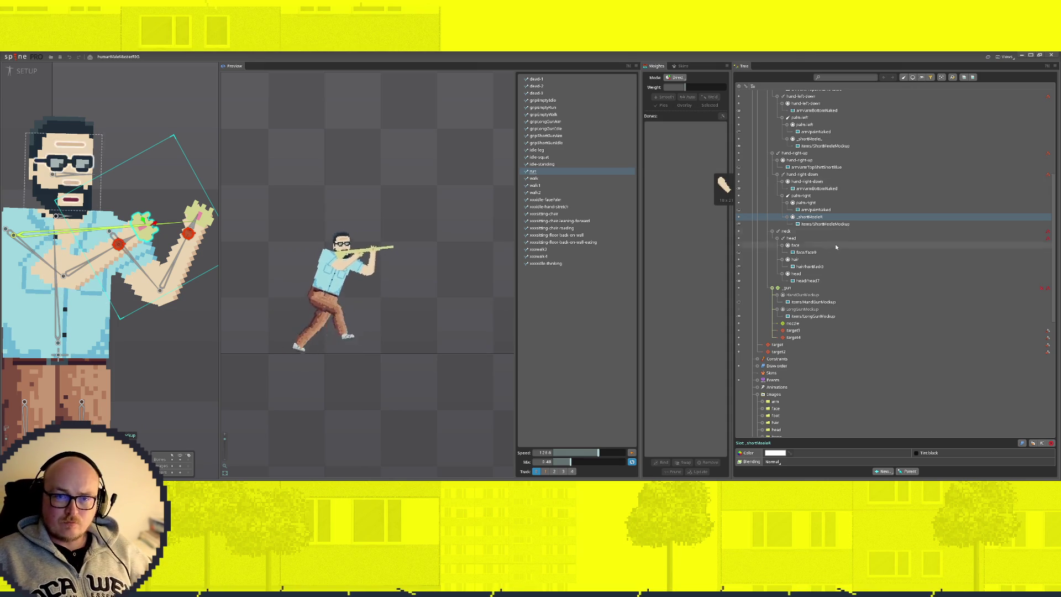
scroll(838, 241, up, 5)
scroll(195, 215, down, 1)
scroll(196, 214, down, 3)
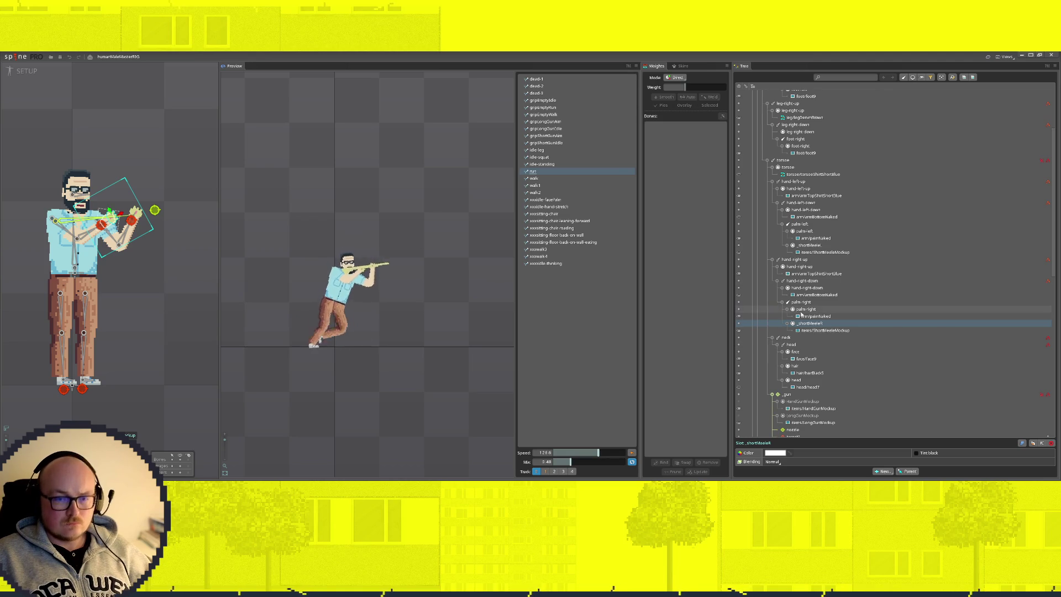
scroll(852, 354, down, 1)
scroll(852, 354, down, 2)
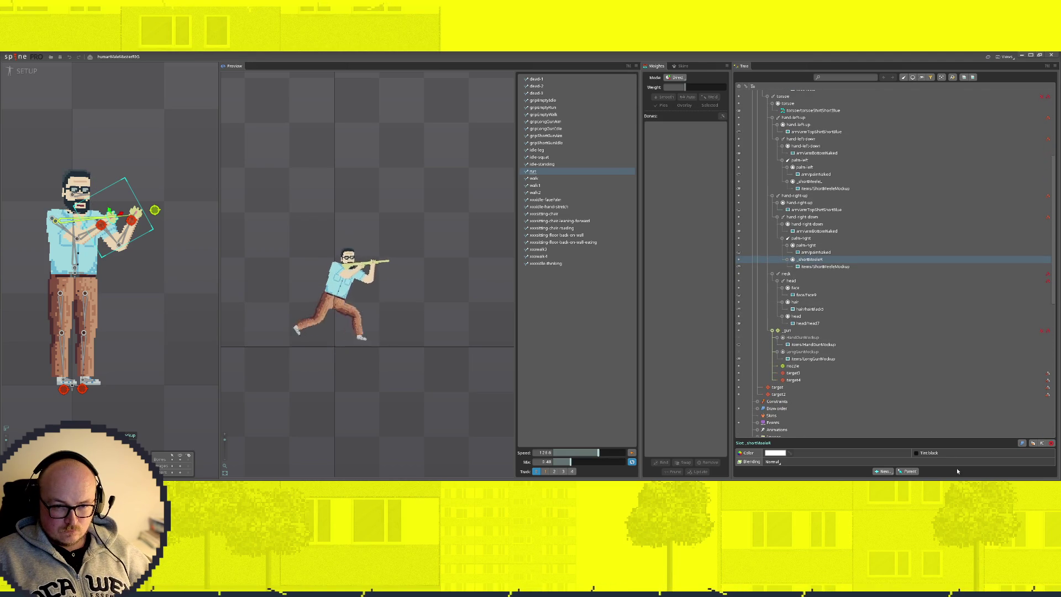
scroll(834, 332, down, 2)
scroll(835, 366, down, 3)
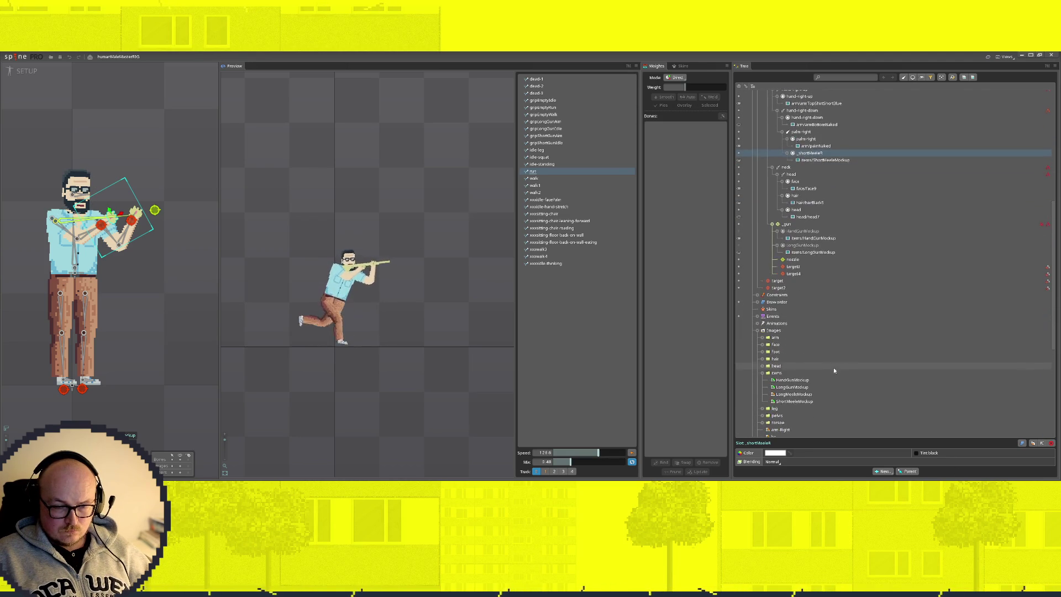
Drop LongMeeleMockup onto the right hand bone in a new, renamed long-melee slot
drag(807, 396, 808, 132)
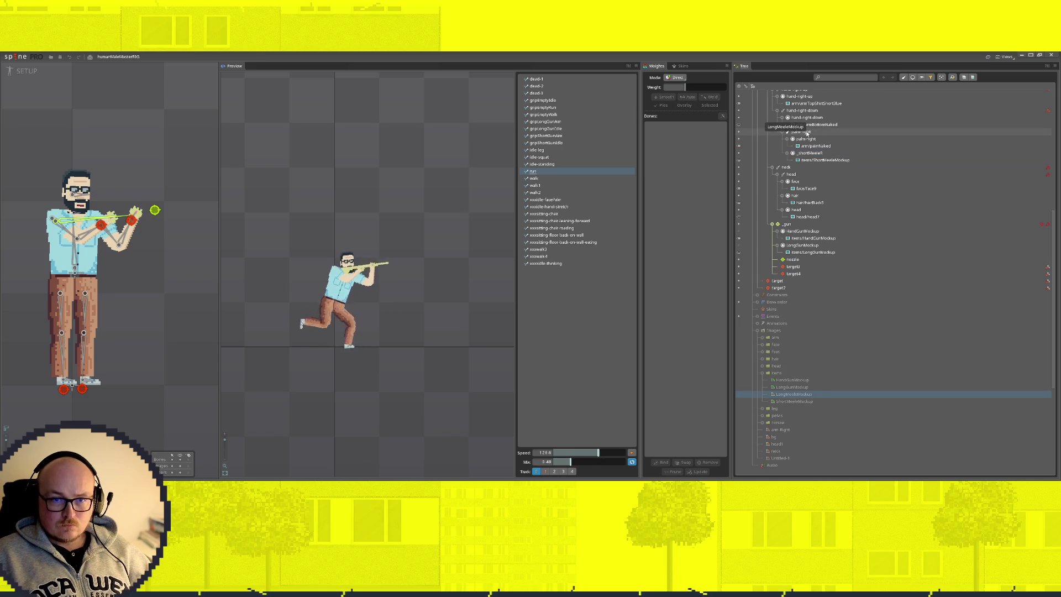
drag(808, 133, 808, 133)
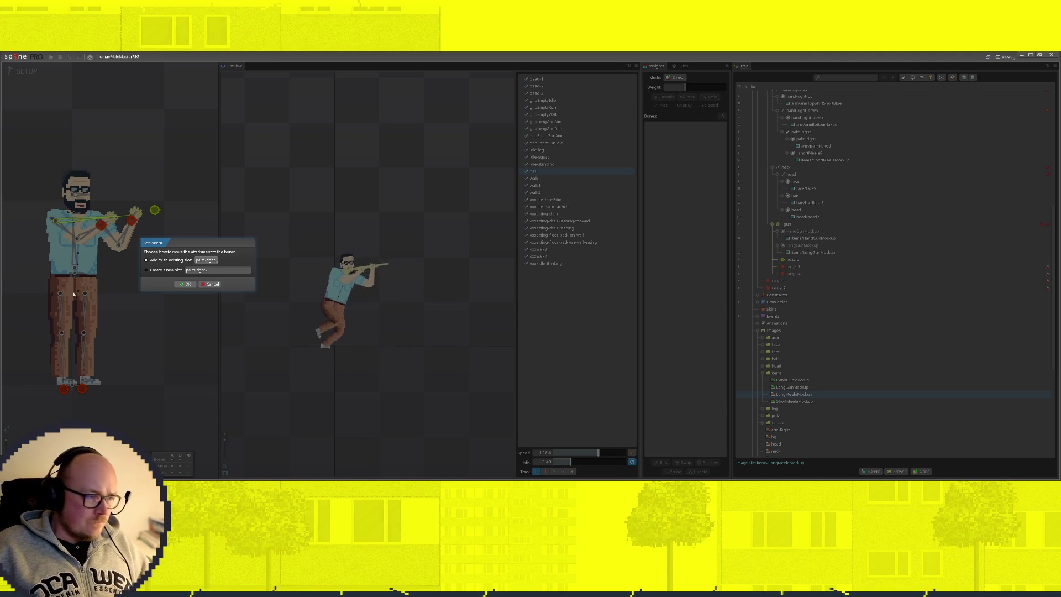
click(208, 271)
key(BackSpace)
text(_longWeap)
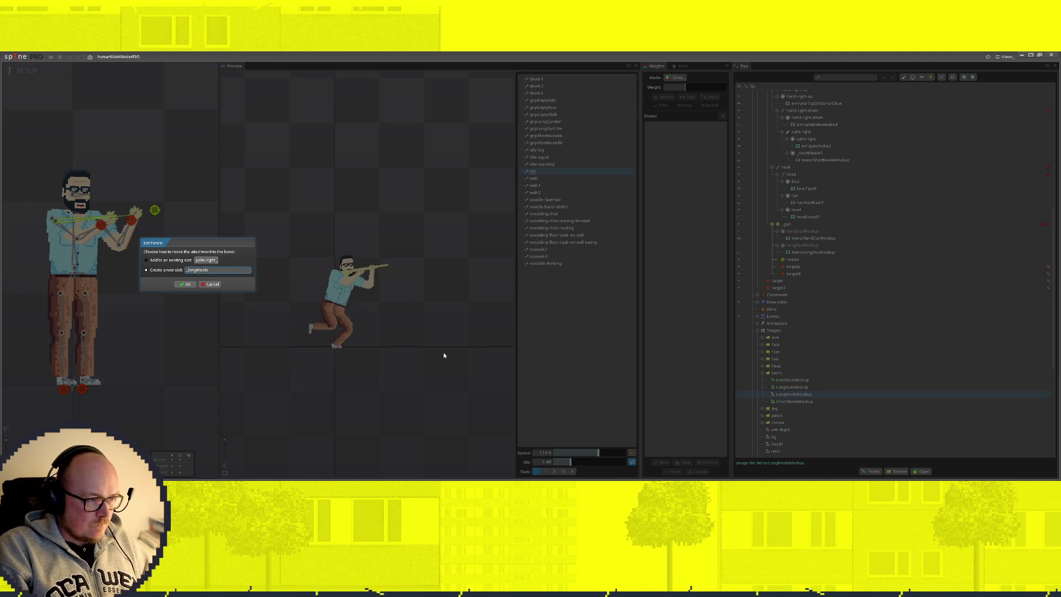
key(Return)
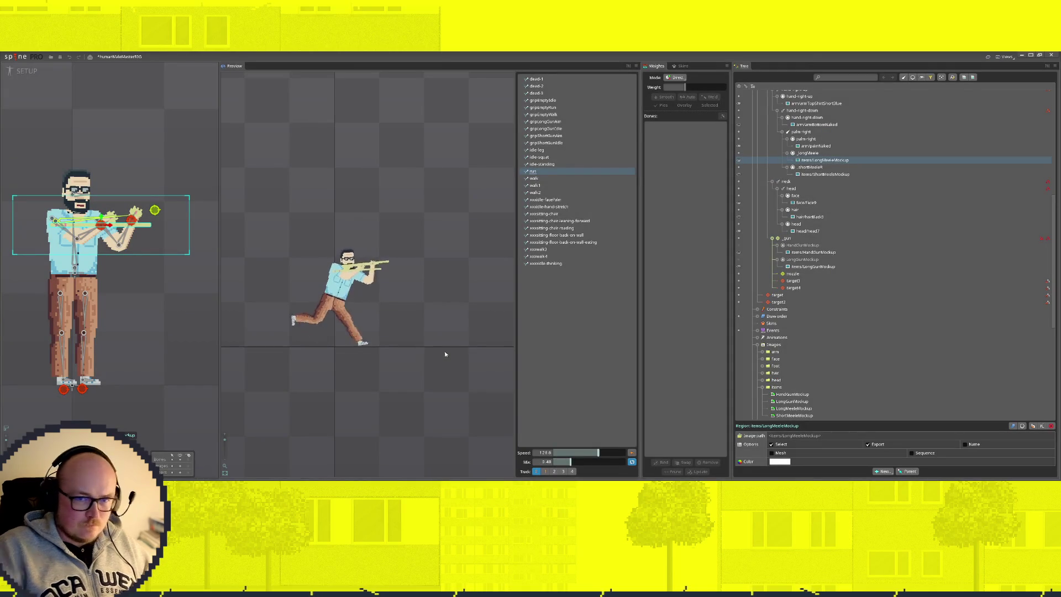
Rename the HandGunMockup slot to _handGun
click(808, 245)
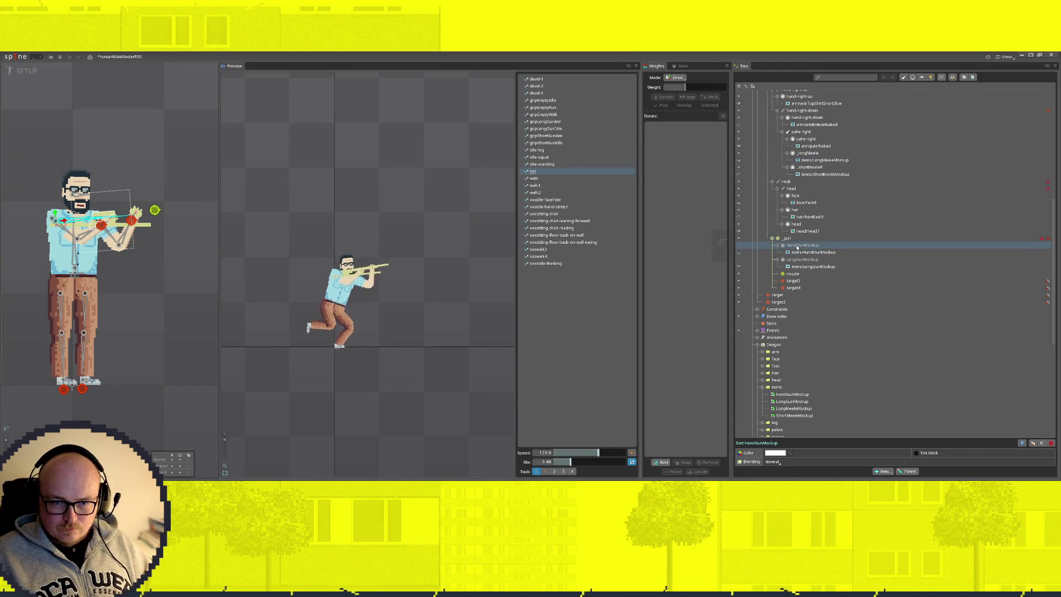
double_click(809, 246)
key(BackSpace)
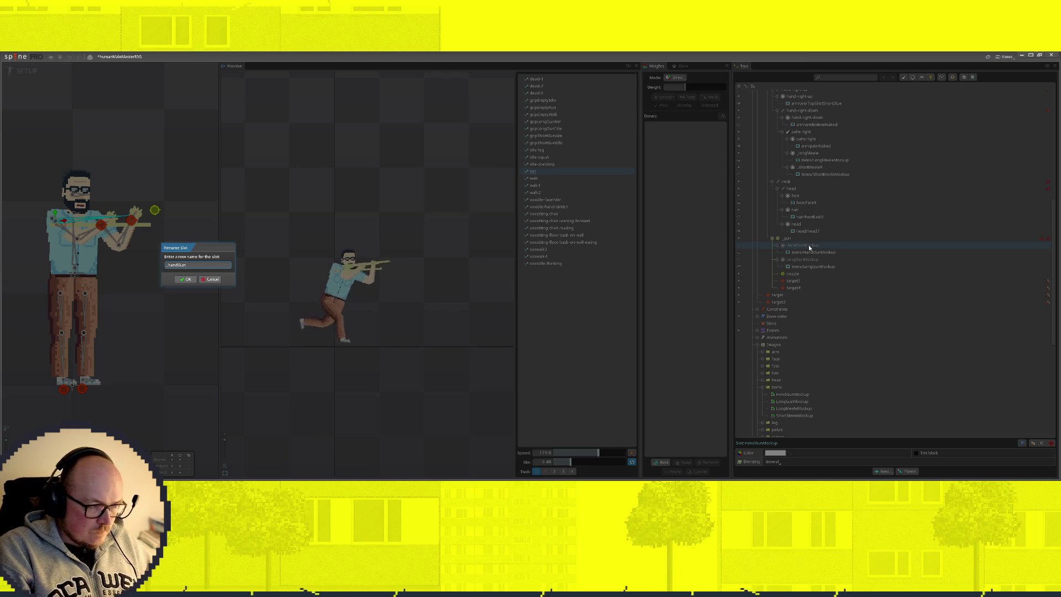
key(Return)
Rename the LongGunMockup slot to _LongGun
drag(810, 247, 819, 260)
double_click(815, 247)
text(Long)
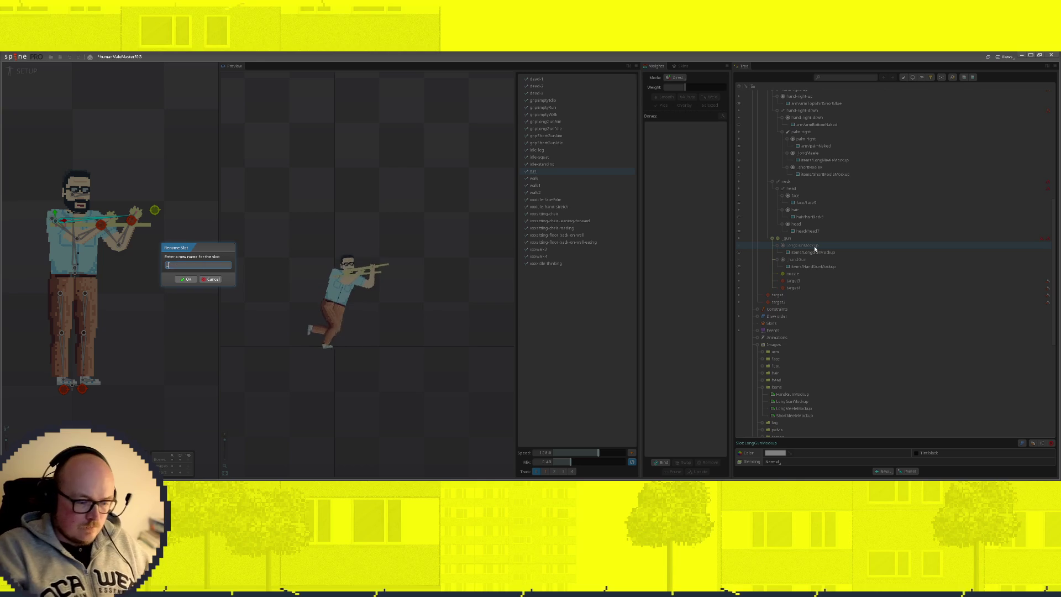
text(Gun)
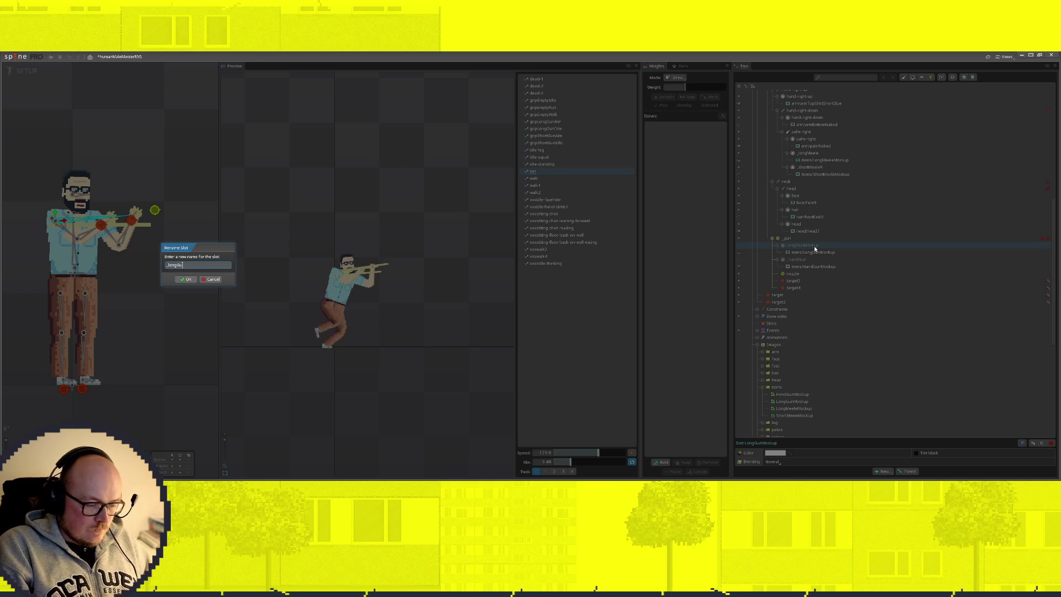
key(Return)
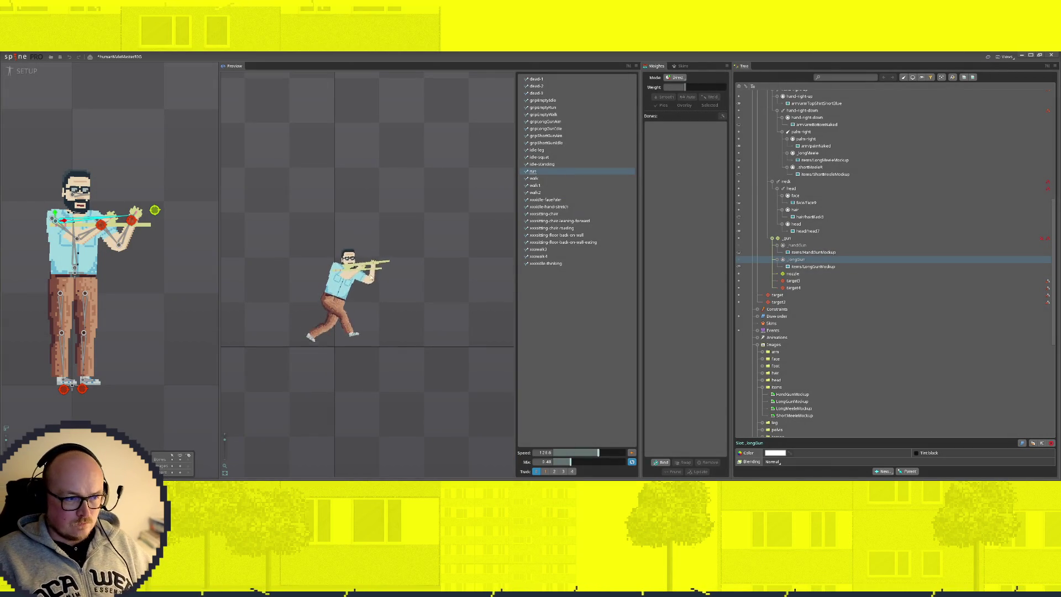
Select the long weapon slot and rotate the weapon counterclockwise
click(810, 167)
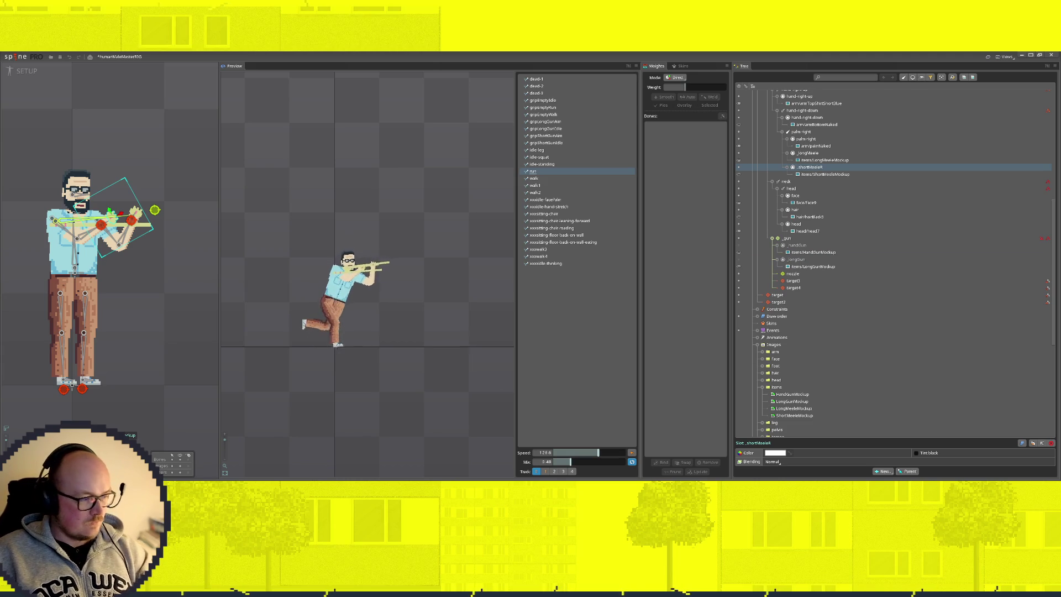
scroll(108, 199, up, 3)
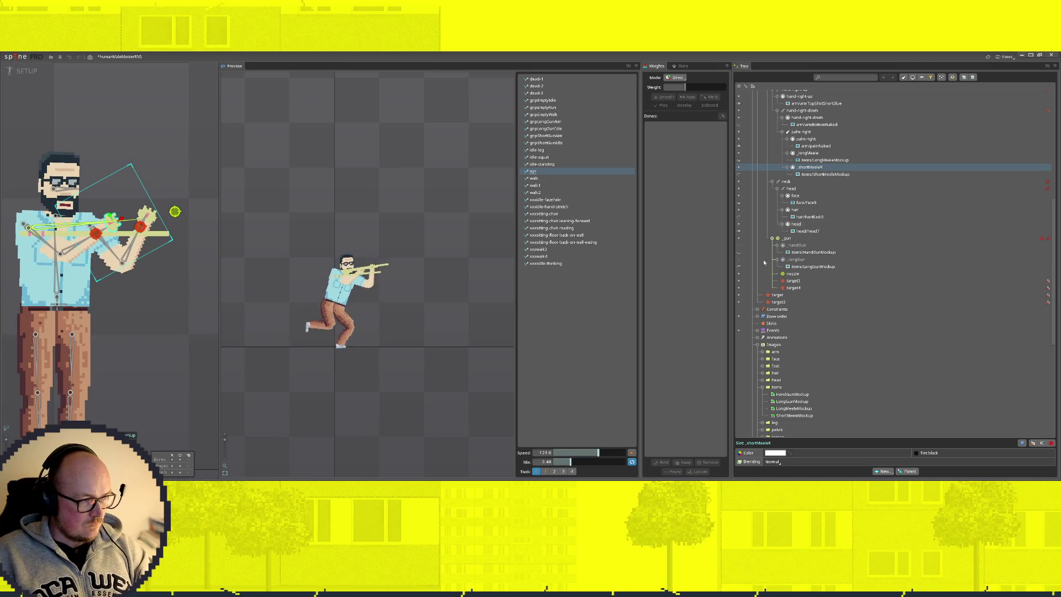
click(808, 153)
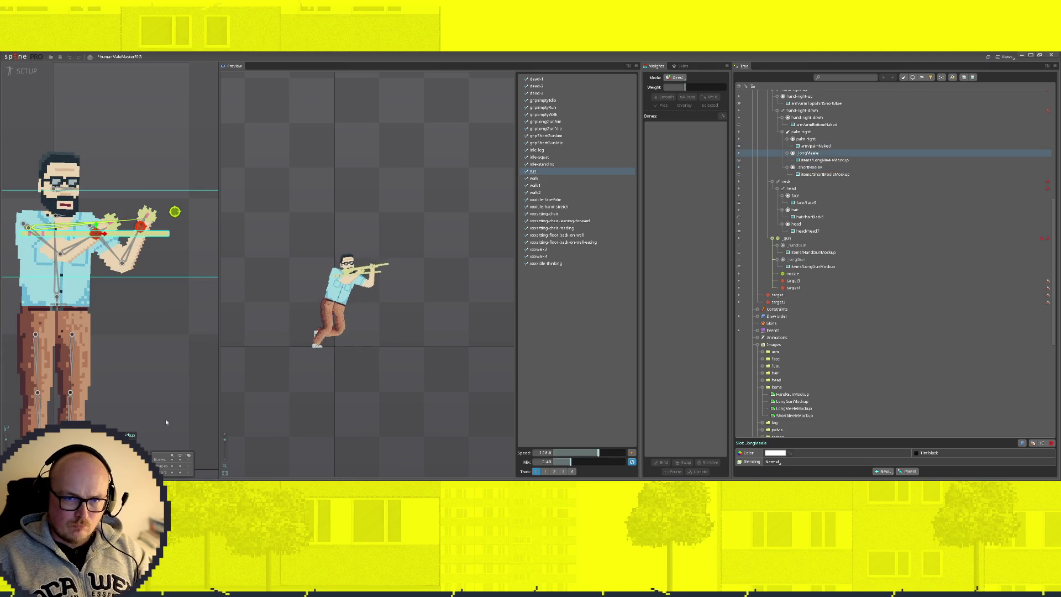
drag(133, 348, 173, 303)
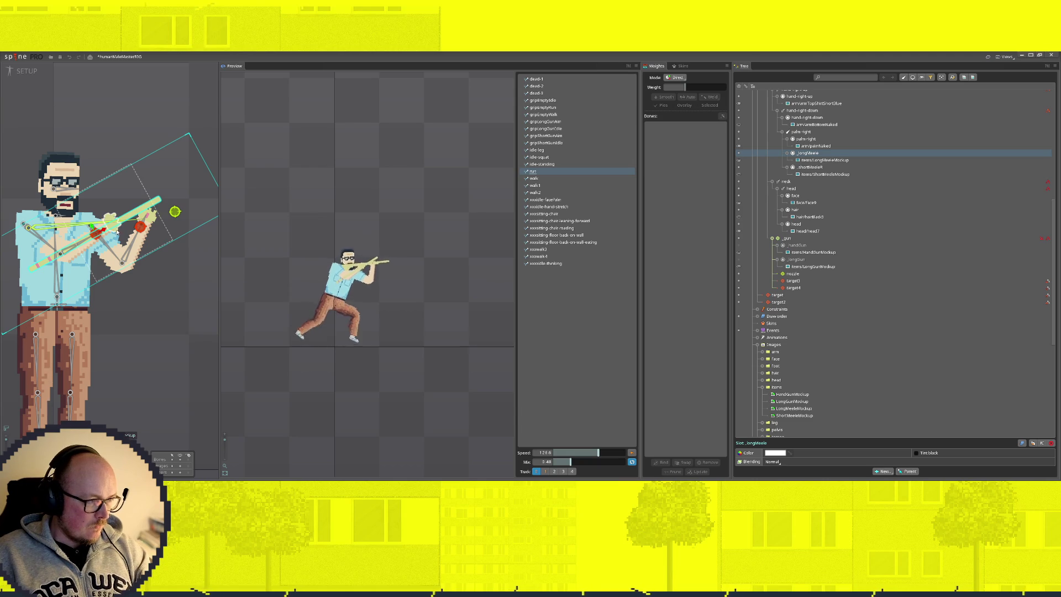
scroll(141, 310, down, 1)
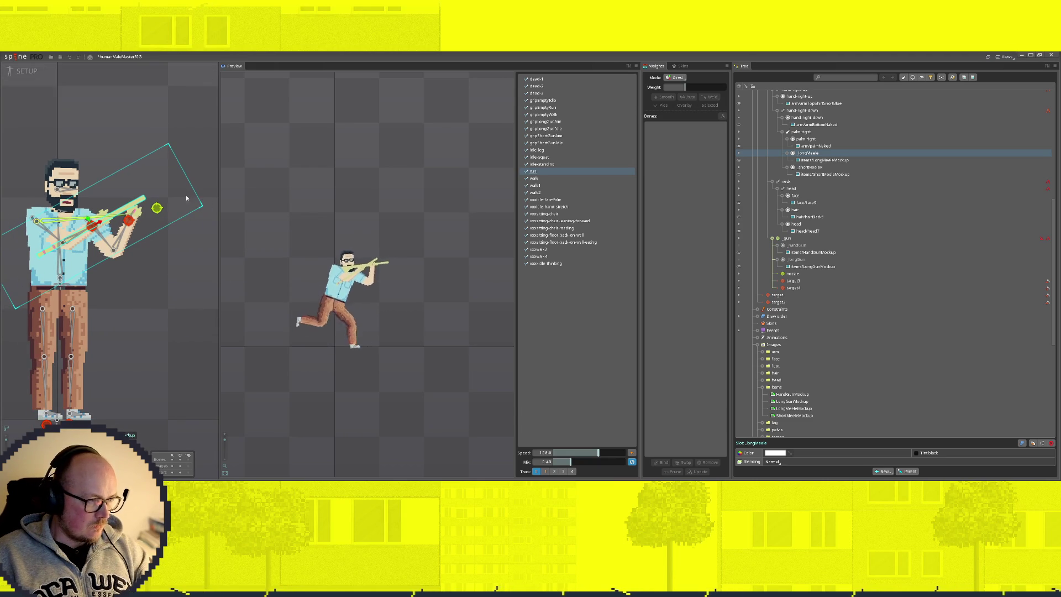
click(144, 117)
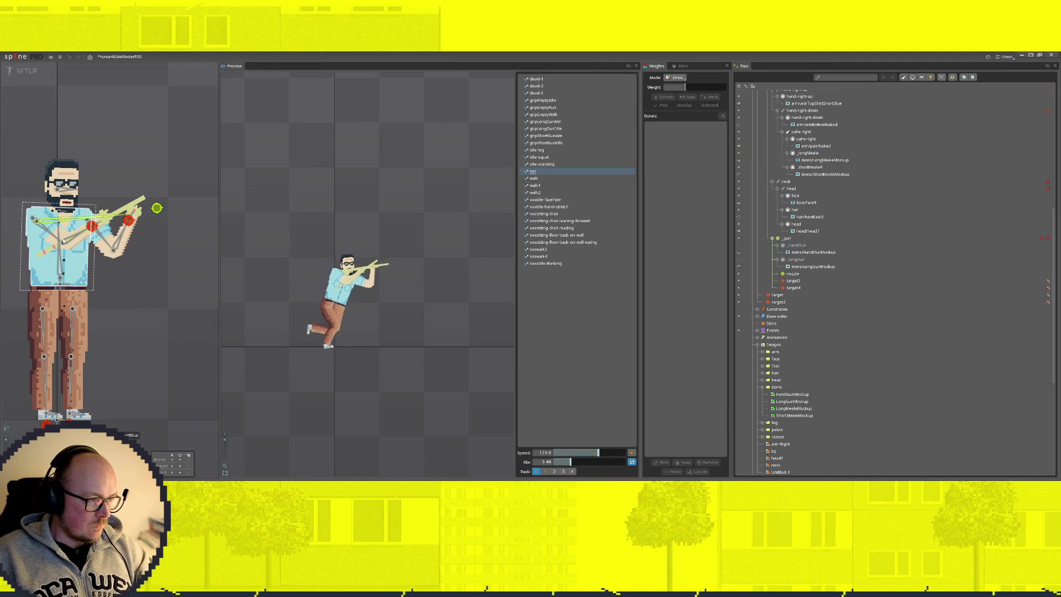
Select the LongWeaponMockup attachment and rotate it so it points upward past the head
click(808, 155)
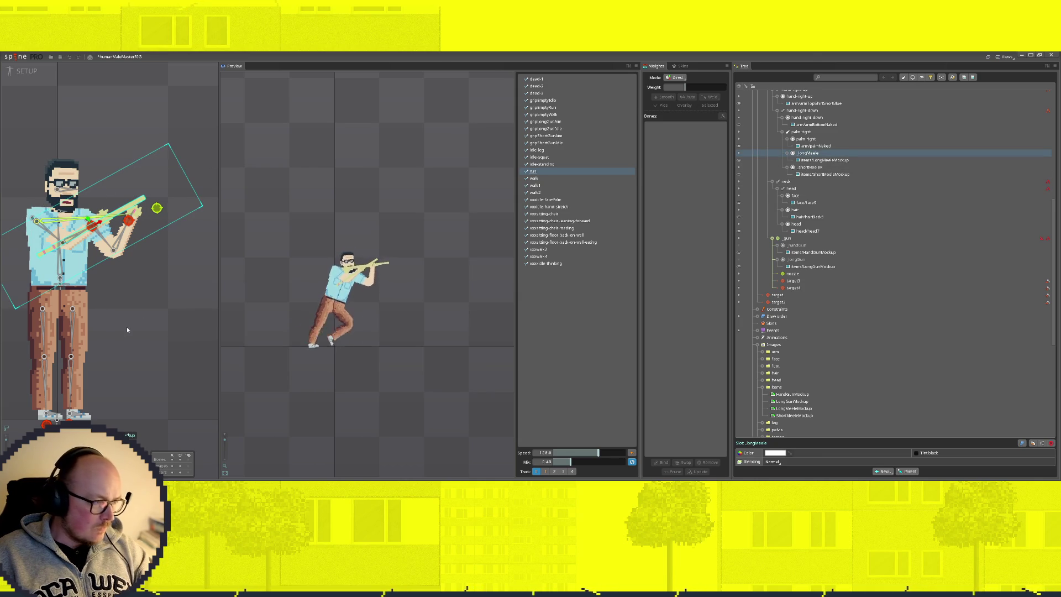
key(Down)
drag(166, 359, 193, 377)
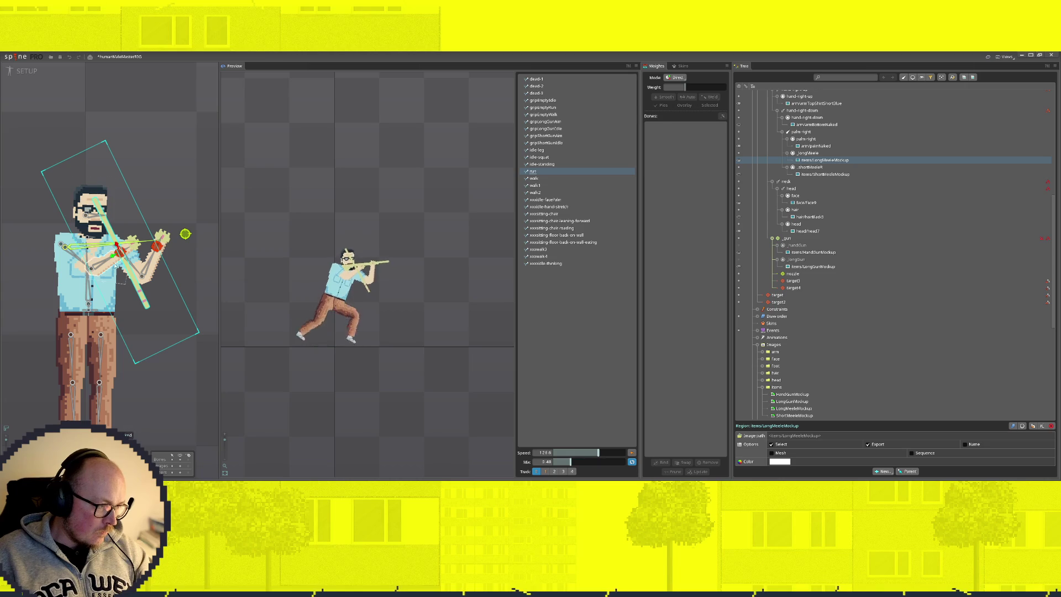
mouse_move(147, 300)
mouse_down()
mouse_move(156, 298)
mouse_move(81, 145)
mouse_up()
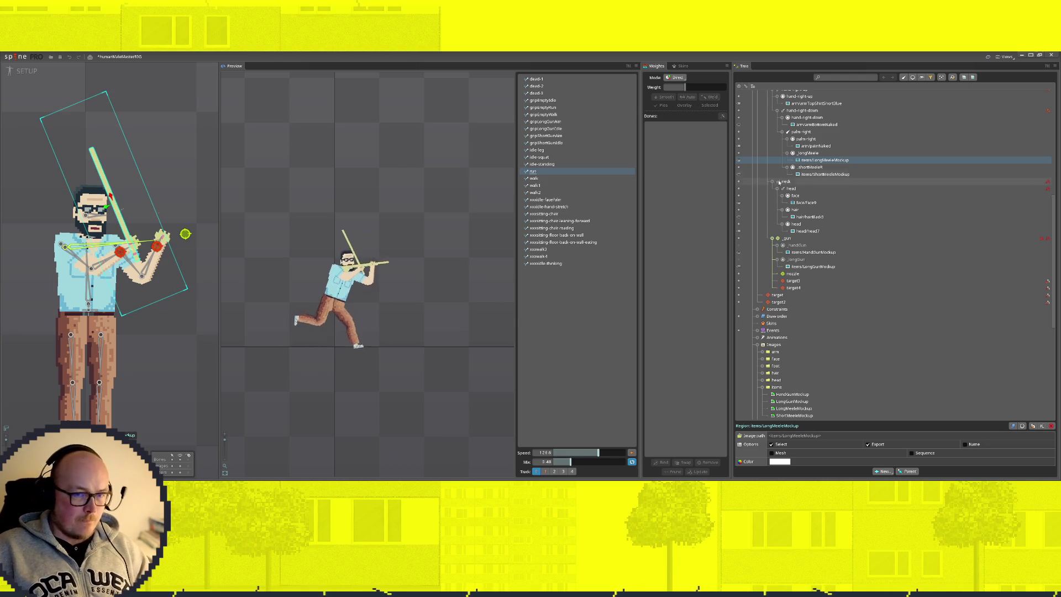
click(809, 153)
In Animate mode, load a grip animation and key the long melee weapon as hidden
key(Tab)
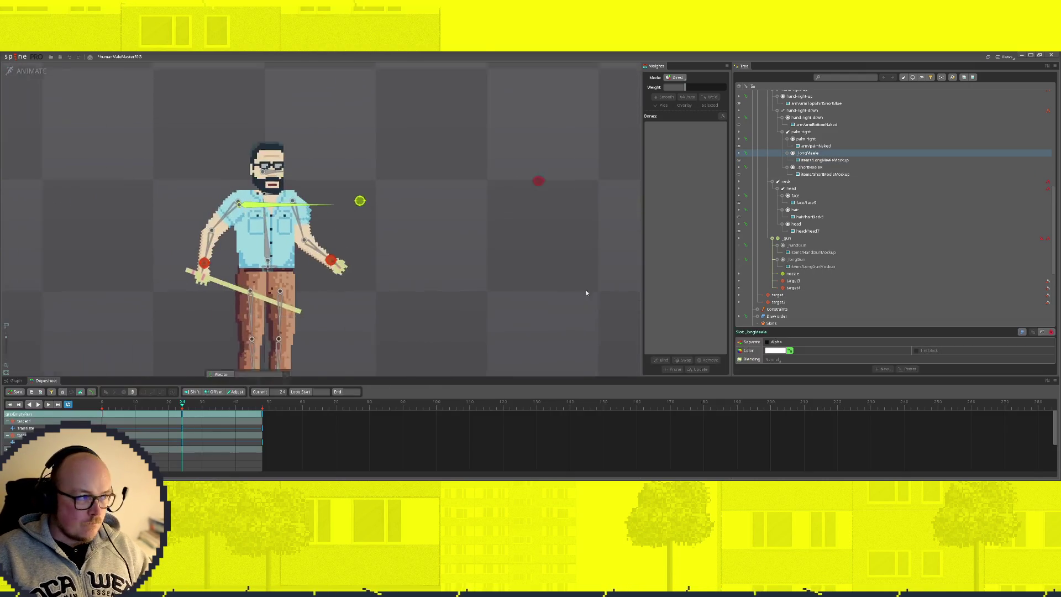
scroll(857, 201, down, 5)
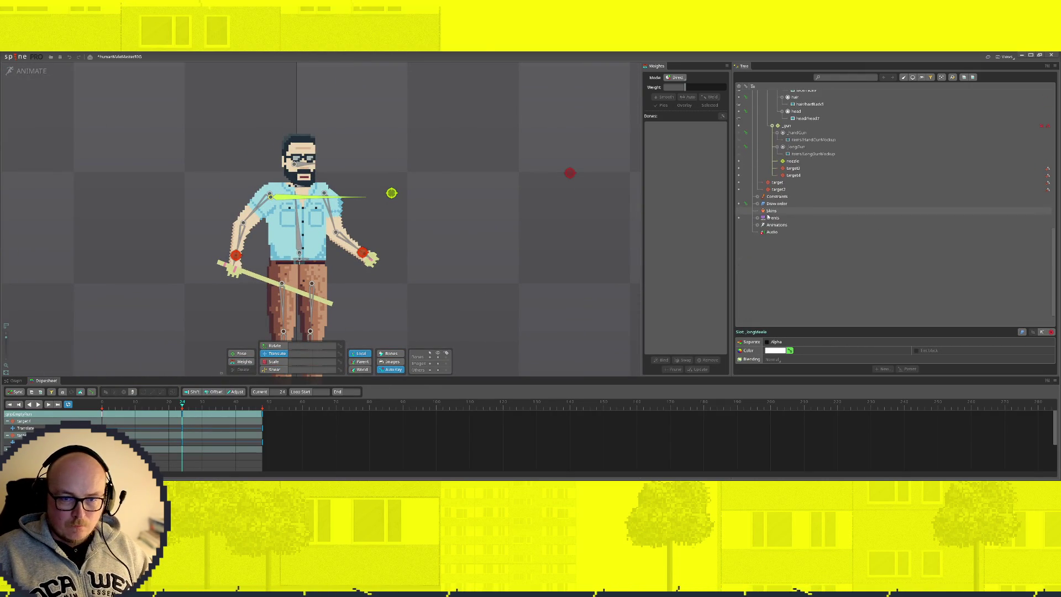
click(756, 225)
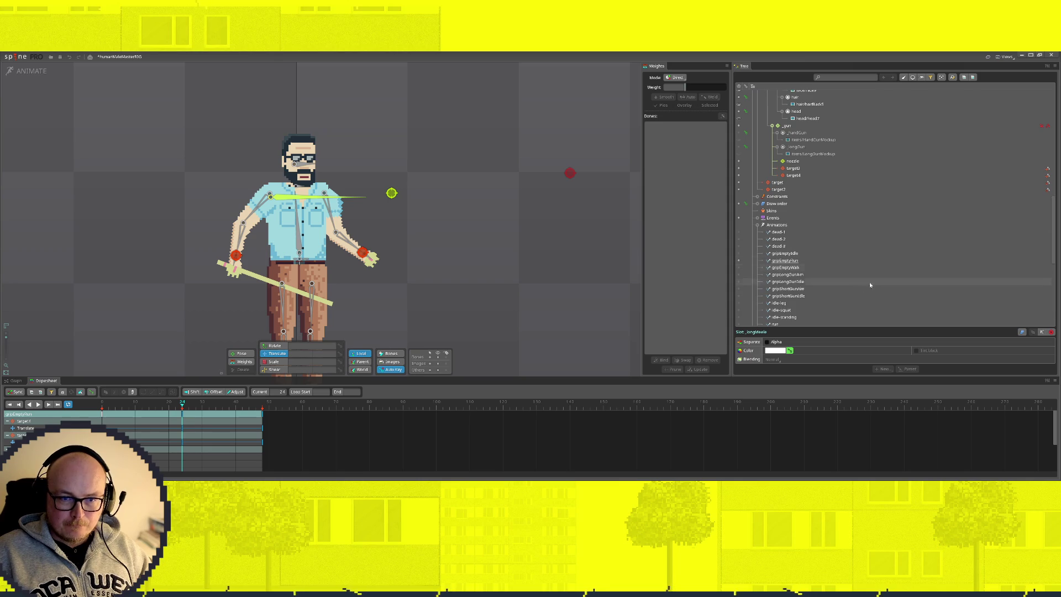
click(866, 261)
scroll(883, 241, up, 3)
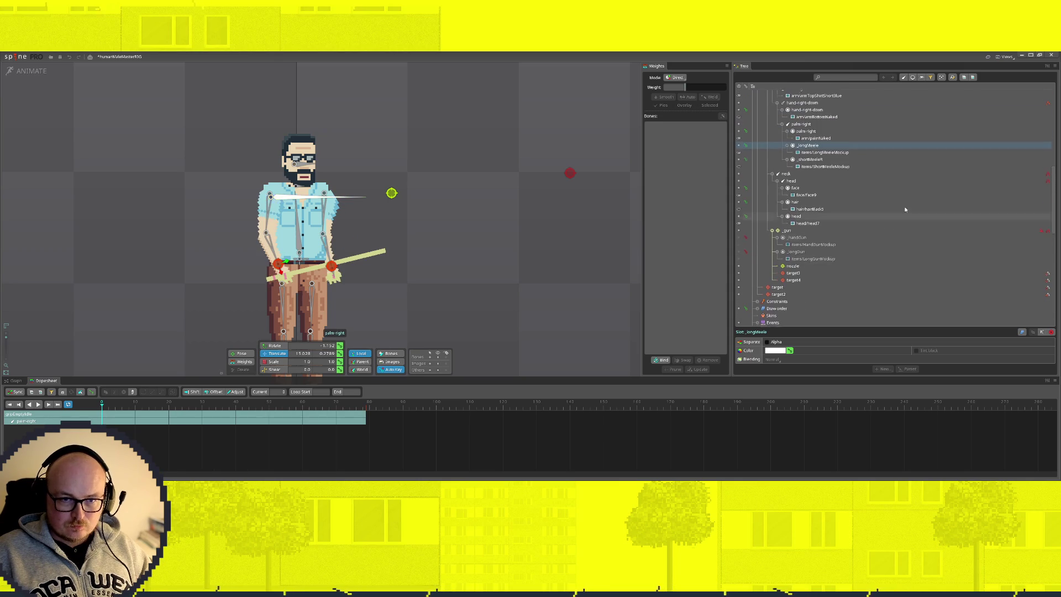
scroll(845, 174, up, 2)
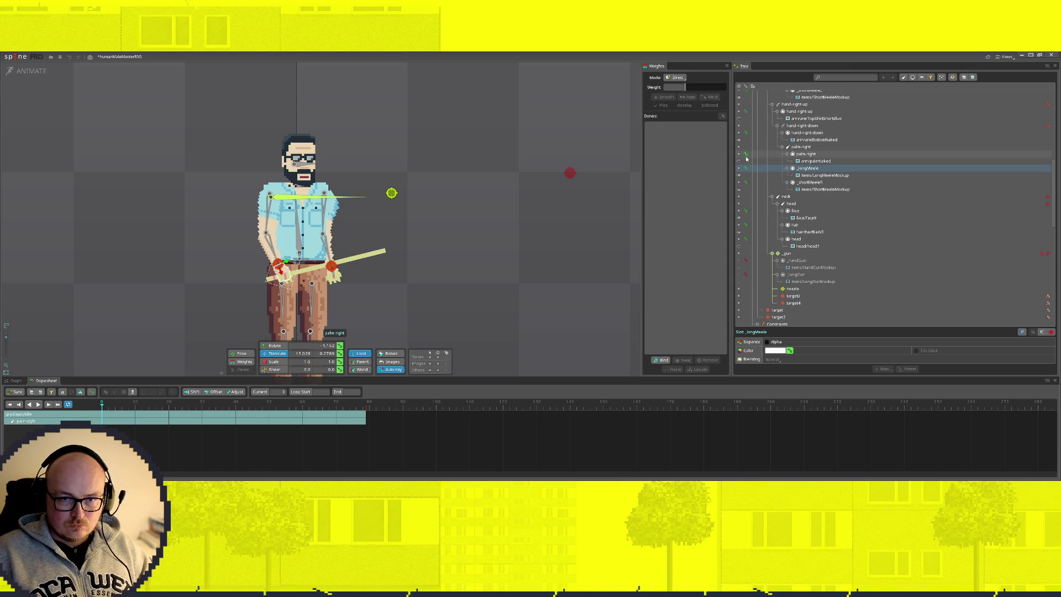
click(748, 179)
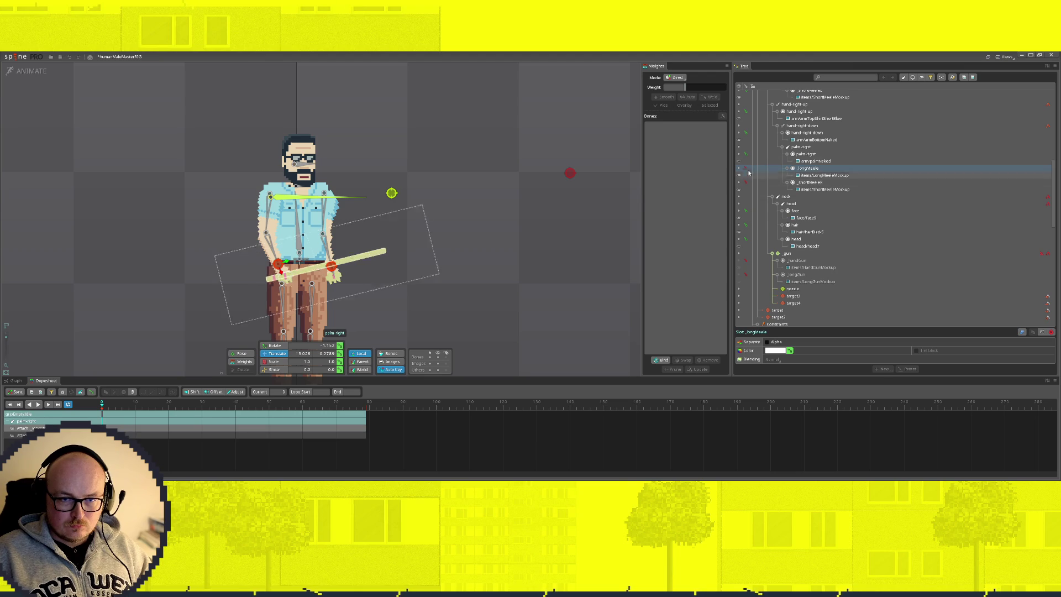
scroll(748, 179, up, 2)
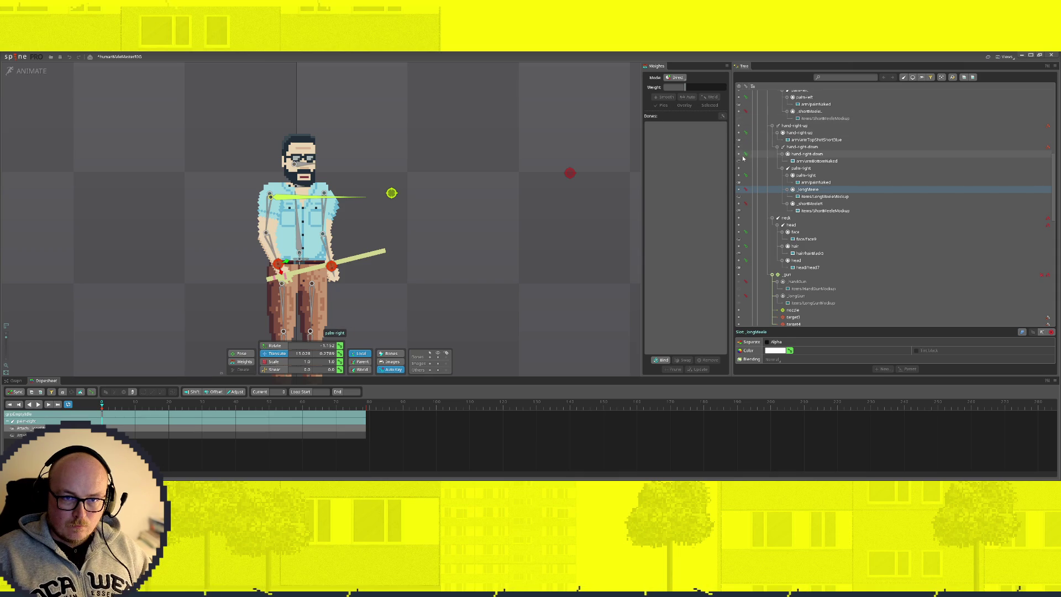
click(738, 189)
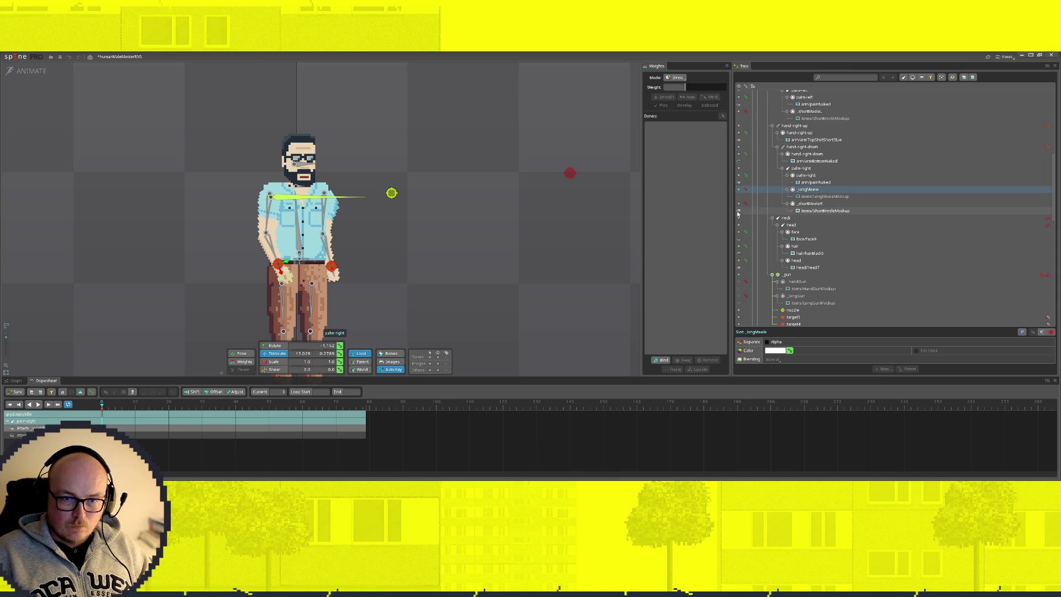
scroll(838, 307, down, 2)
scroll(828, 282, down, 2)
scroll(795, 257, down, 2)
scroll(763, 232, down, 2)
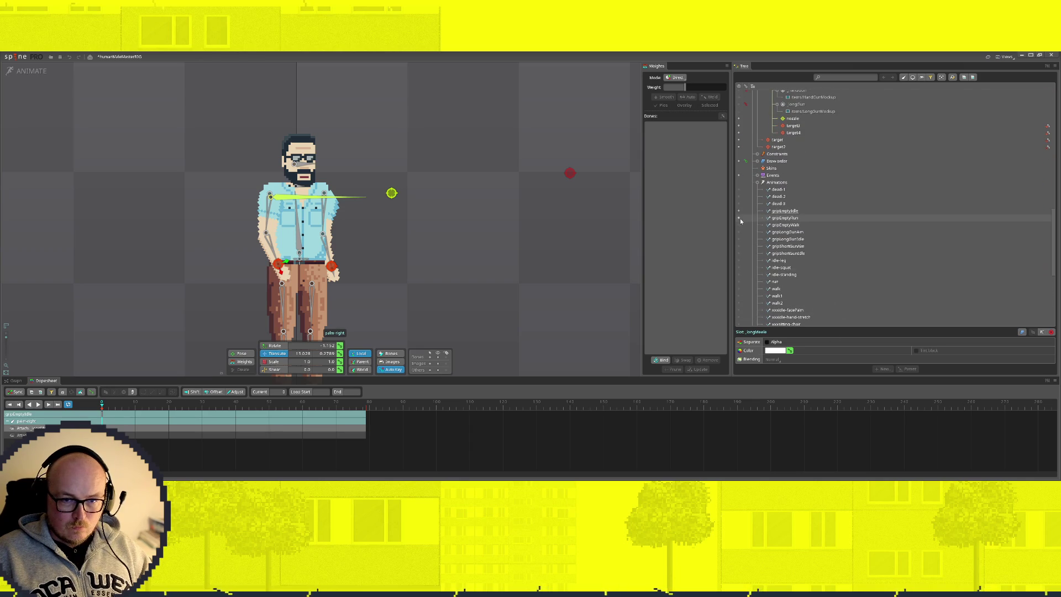
Key the long melee weapon hidden in another sword-holding animation and in gripEmptyWalk
click(739, 218)
scroll(802, 243, up, 5)
scroll(772, 161, up, 5)
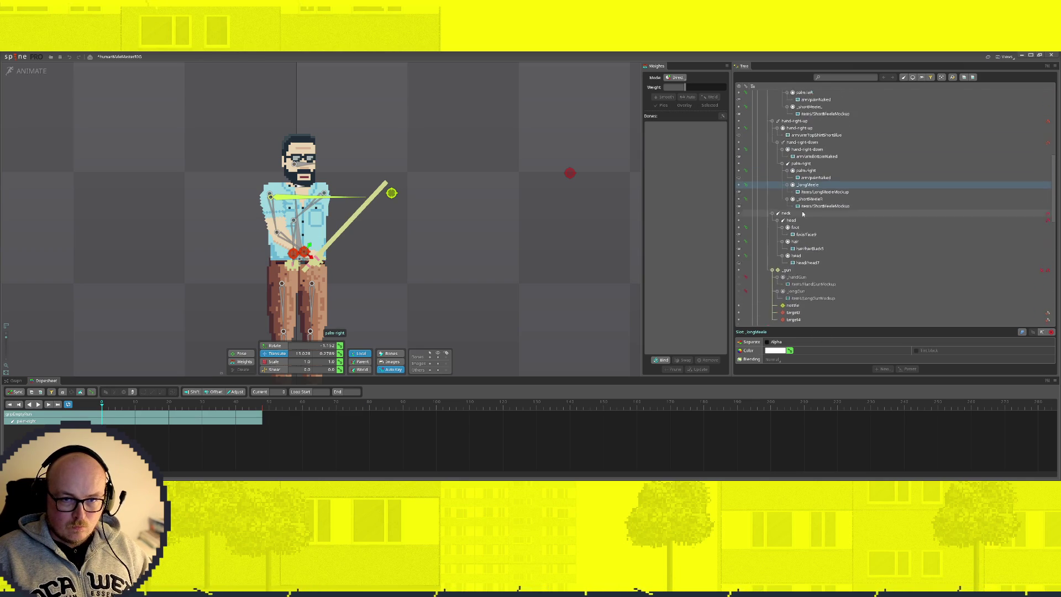
click(745, 196)
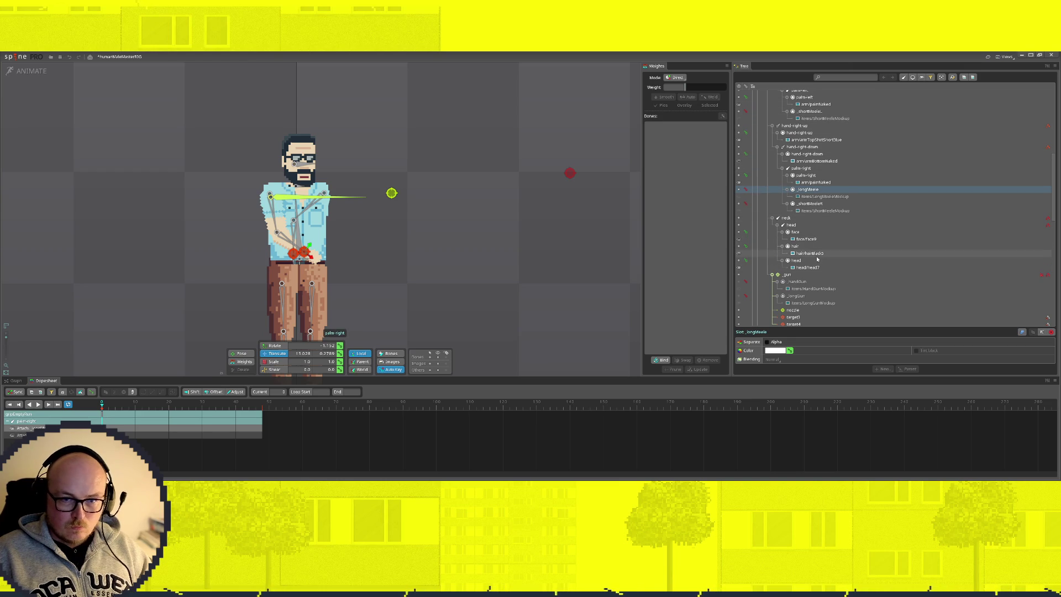
scroll(808, 271, down, 3)
scroll(782, 273, down, 2)
click(771, 233)
scroll(774, 270, up, 2)
scroll(775, 270, down, 3)
scroll(787, 267, down, 2)
scroll(804, 263, down, 2)
scroll(829, 260, down, 2)
scroll(837, 263, up, 3)
scroll(835, 265, up, 3)
scroll(829, 268, up, 3)
scroll(787, 249, up, 2)
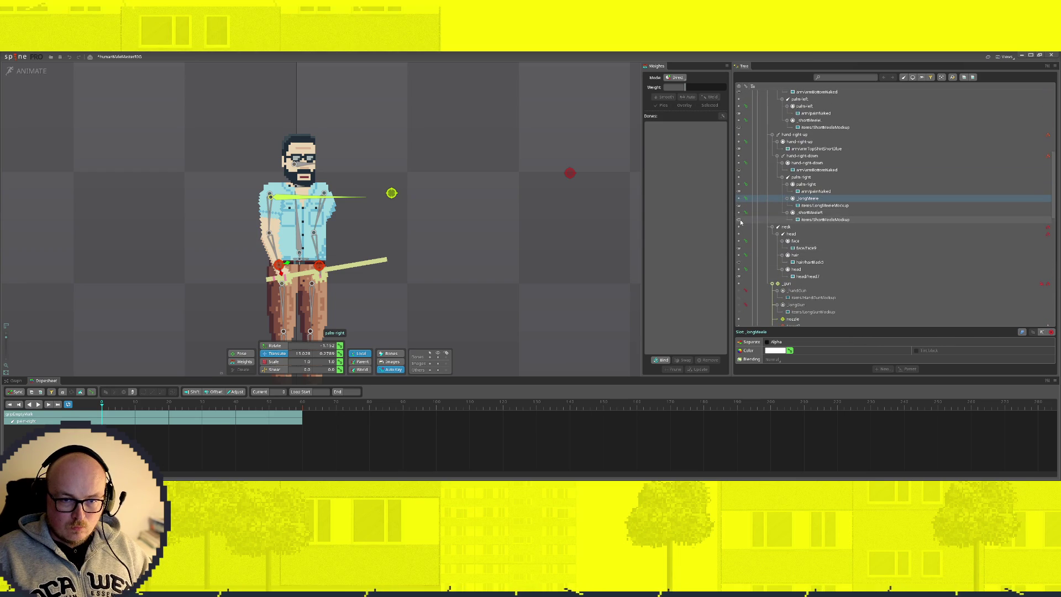
click(740, 204)
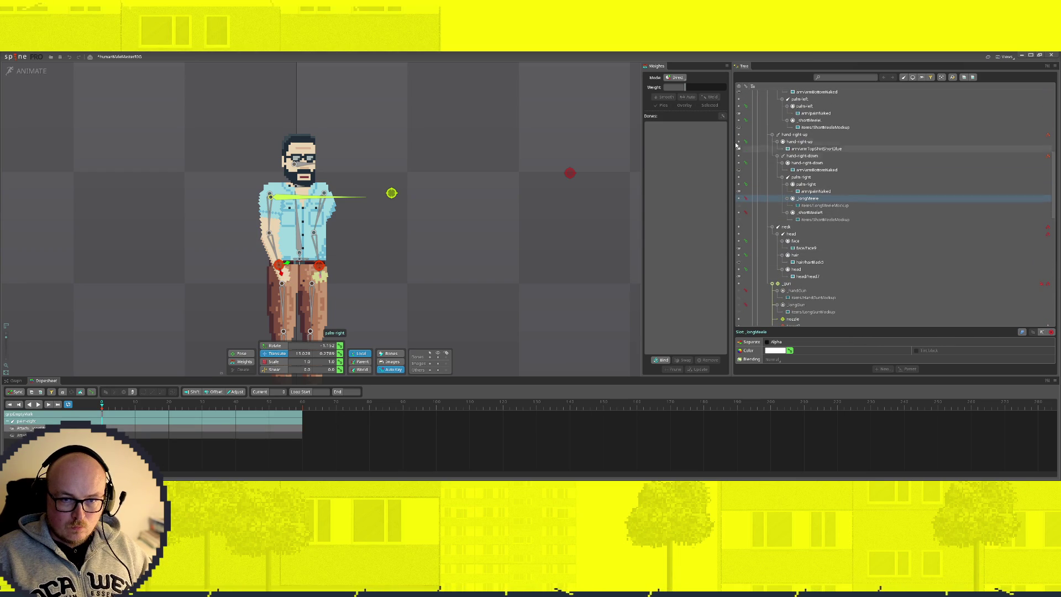
scroll(771, 191, down, 3)
scroll(750, 220, down, 2)
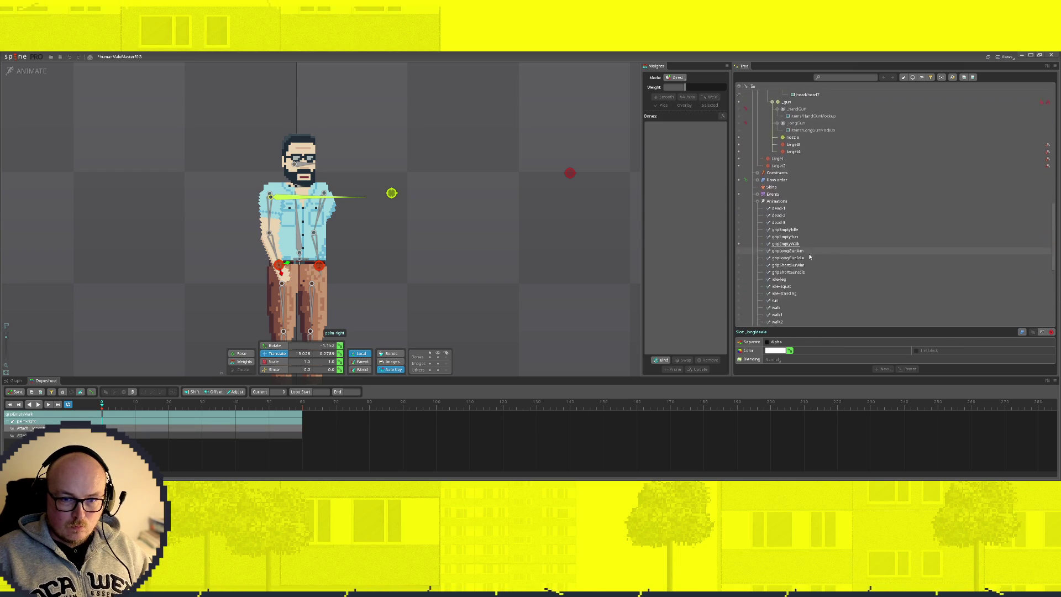
Key the long melee weapon's attachment in one grip animation and as visible in another
click(738, 240)
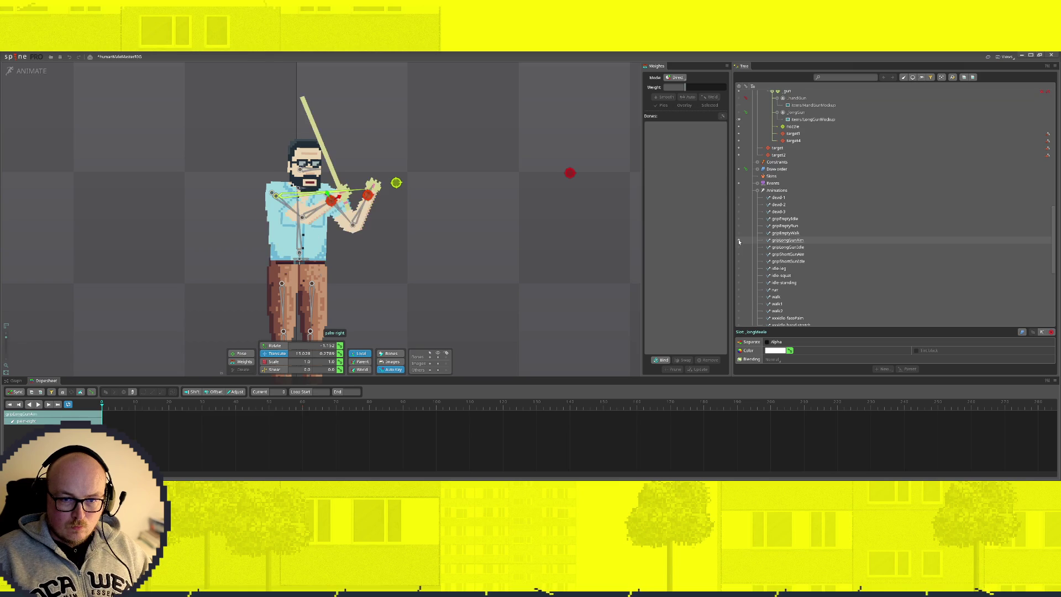
scroll(770, 239, up, 3)
scroll(804, 236, up, 2)
scroll(796, 241, up, 2)
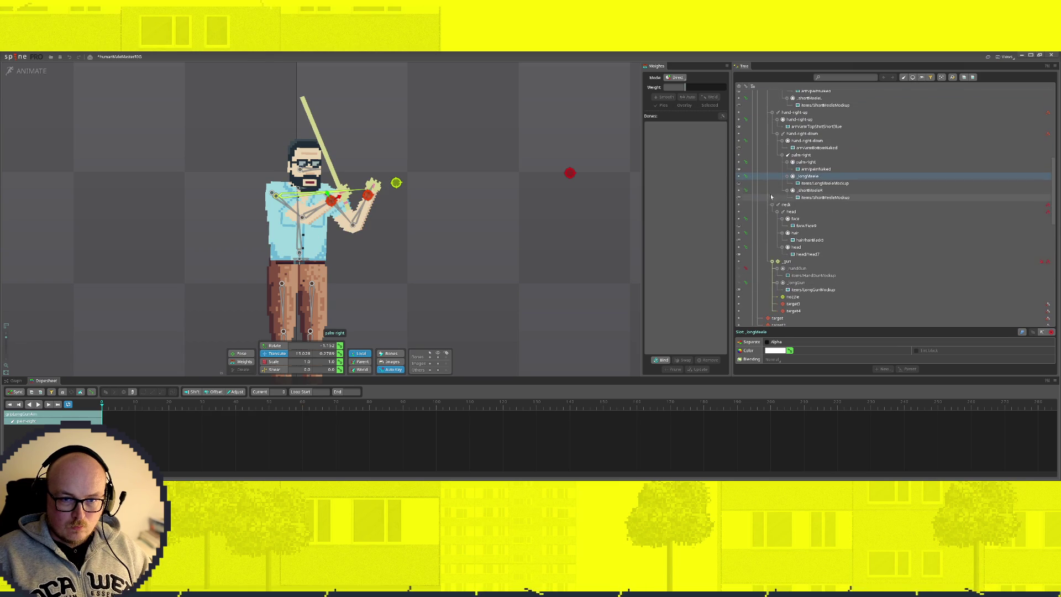
click(739, 177)
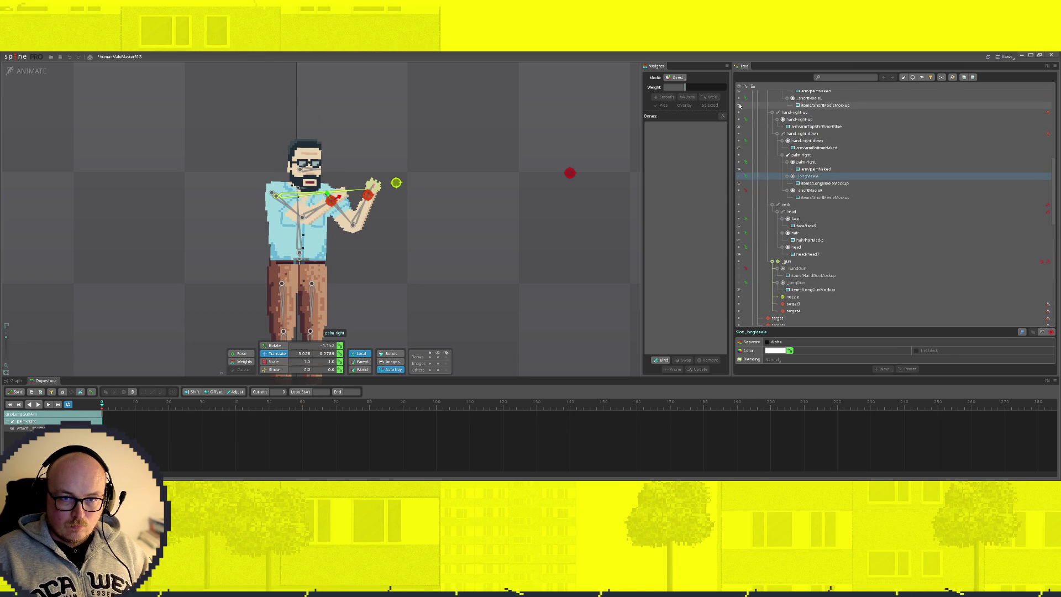
scroll(787, 207, down, 2)
scroll(797, 251, down, 3)
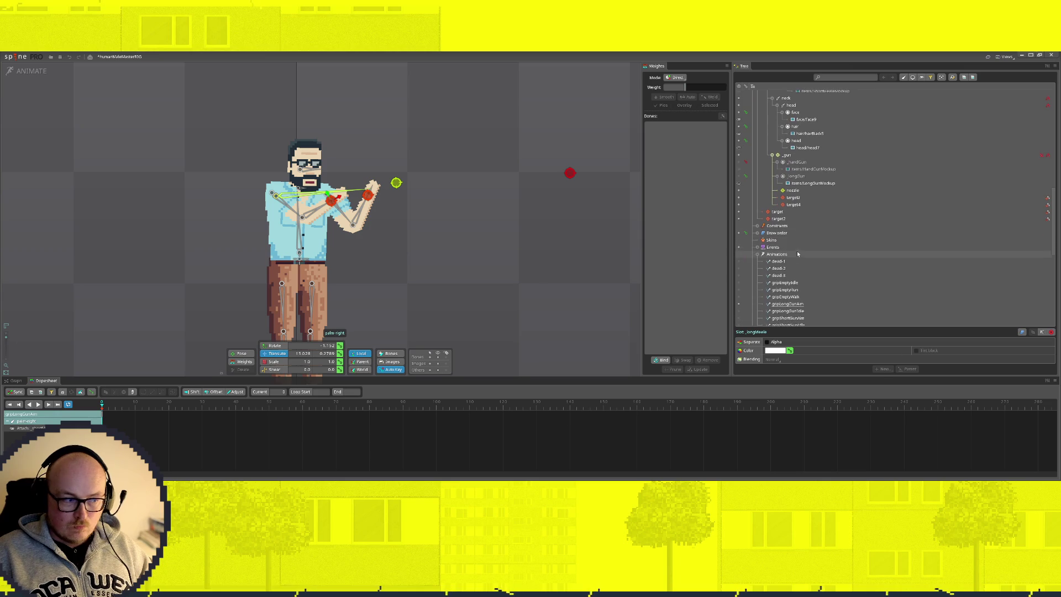
click(741, 288)
scroll(752, 288, up, 3)
scroll(751, 289, up, 2)
click(740, 184)
click(739, 184)
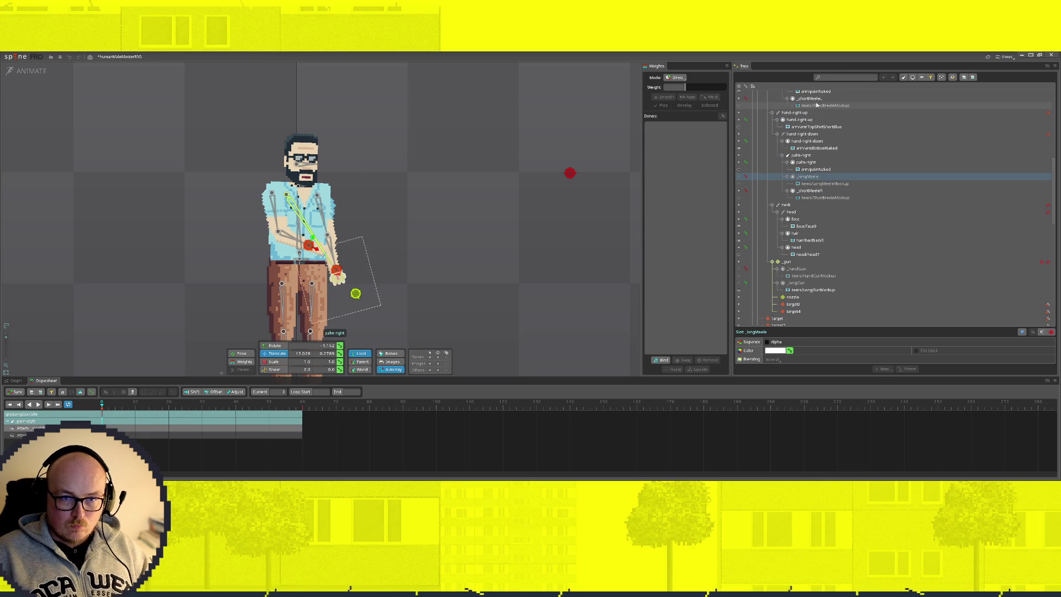
Select the short melee weapon image together with the long melee slot
click(817, 109)
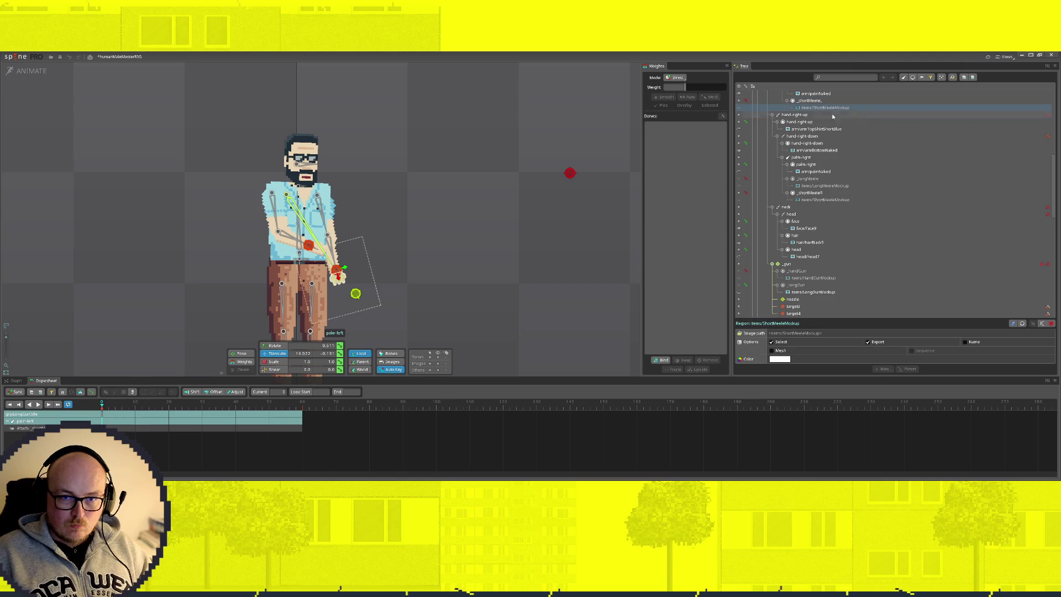
ctrl+click(820, 179)
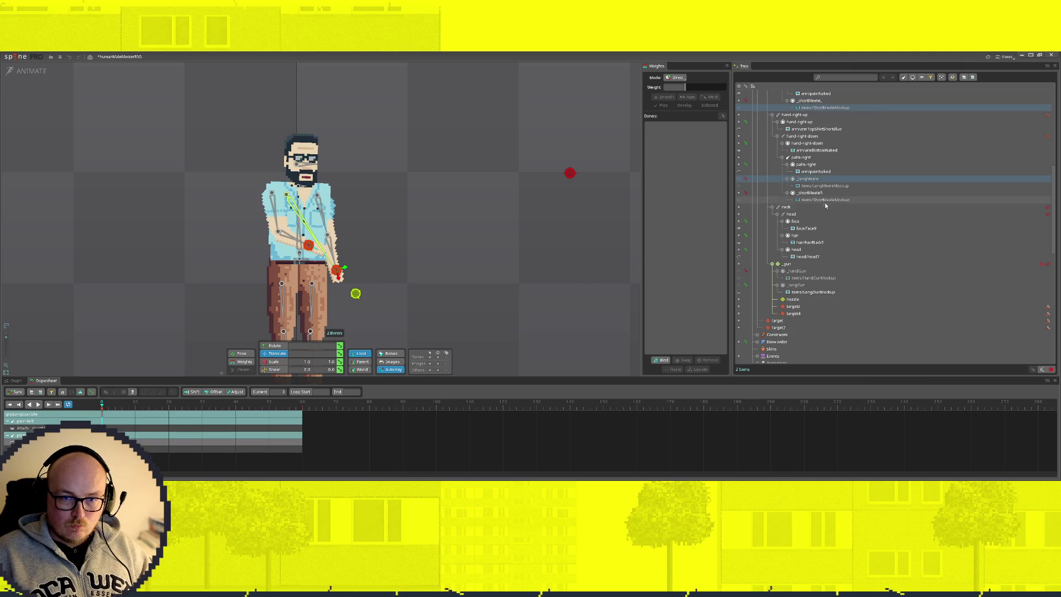
scroll(795, 241, down, 3)
scroll(763, 282, down, 3)
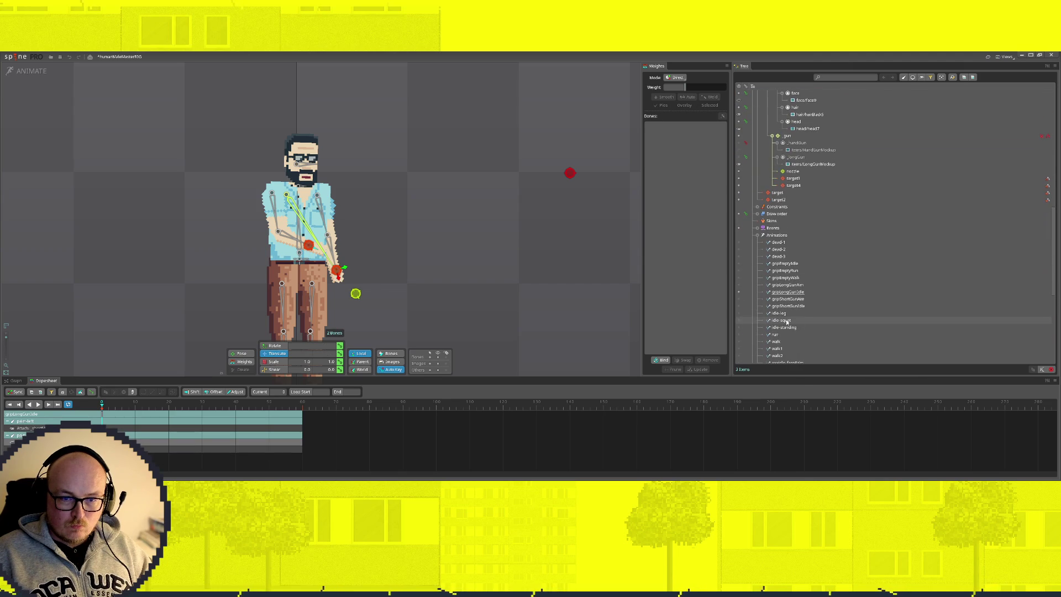
In gripShortGunAim, toggle the long sword on then keep it hidden
click(738, 299)
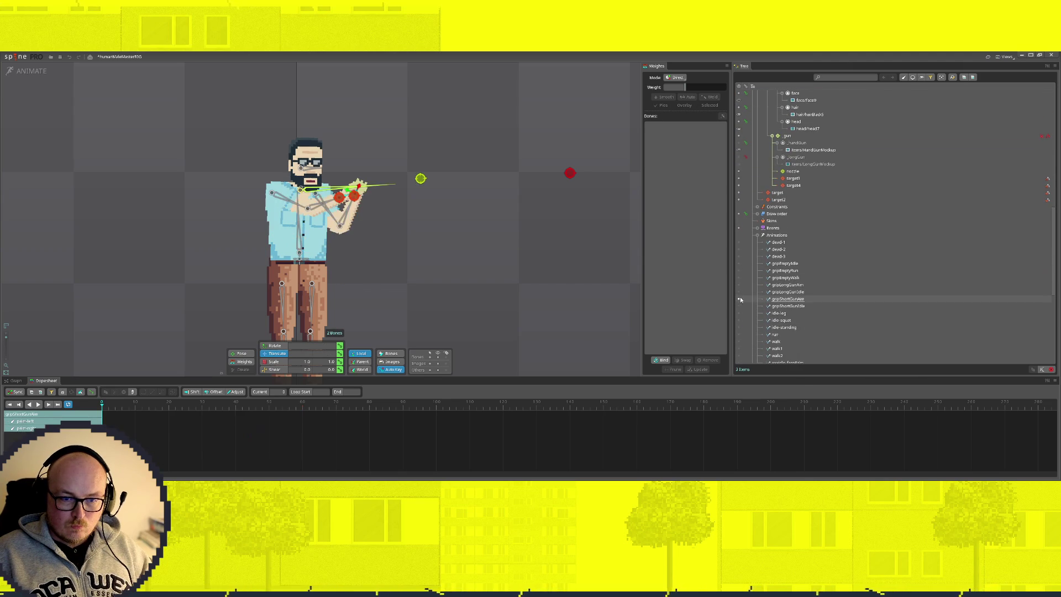
scroll(852, 274, up, 3)
scroll(878, 253, up, 2)
click(738, 158)
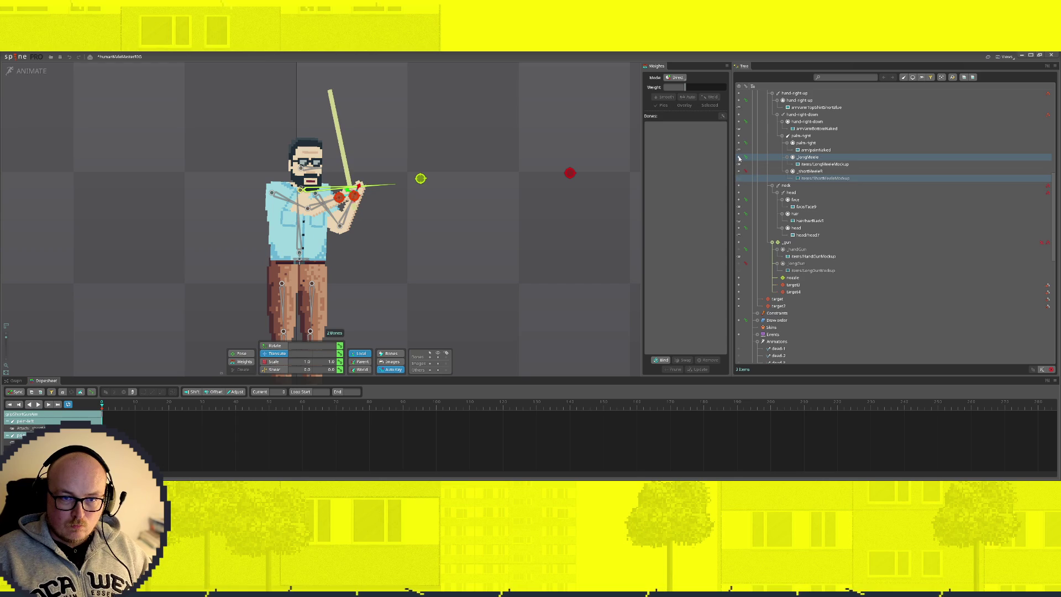
click(738, 164)
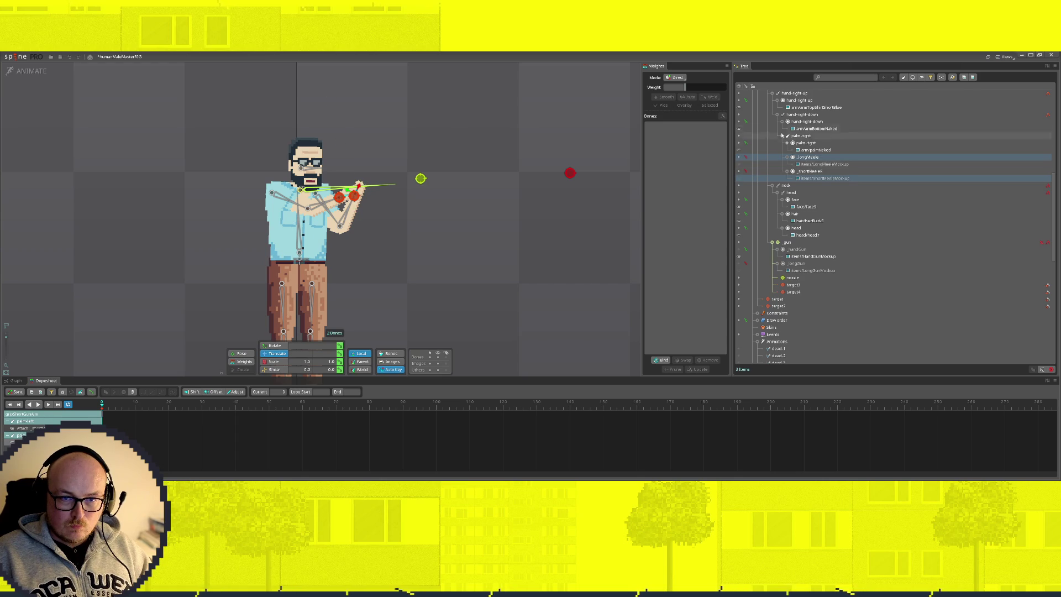
scroll(740, 116, up, 1)
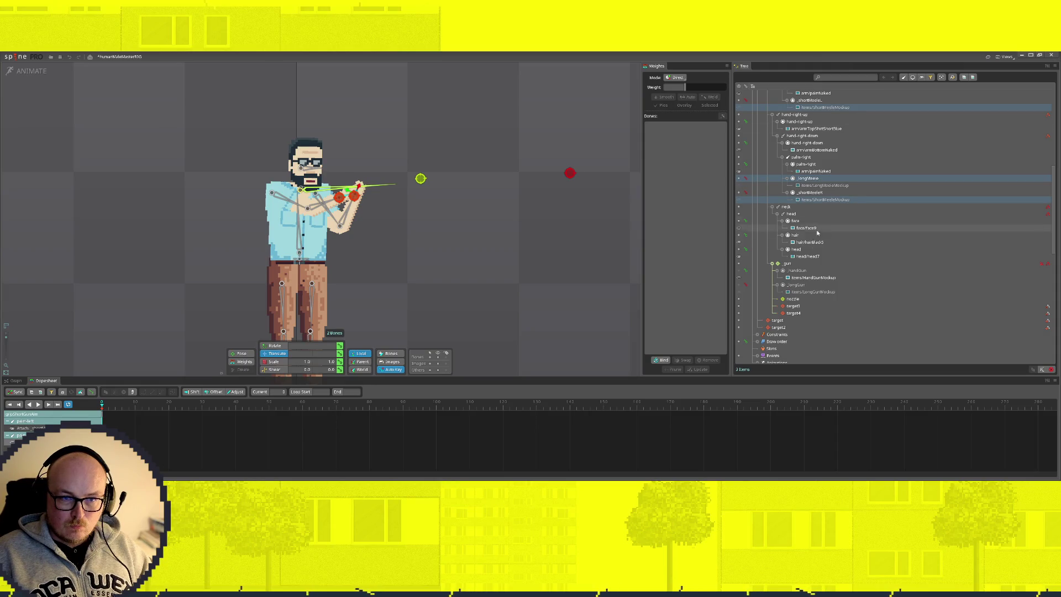
Open another grip animation and switch back to Setup mode to preview
click(810, 185)
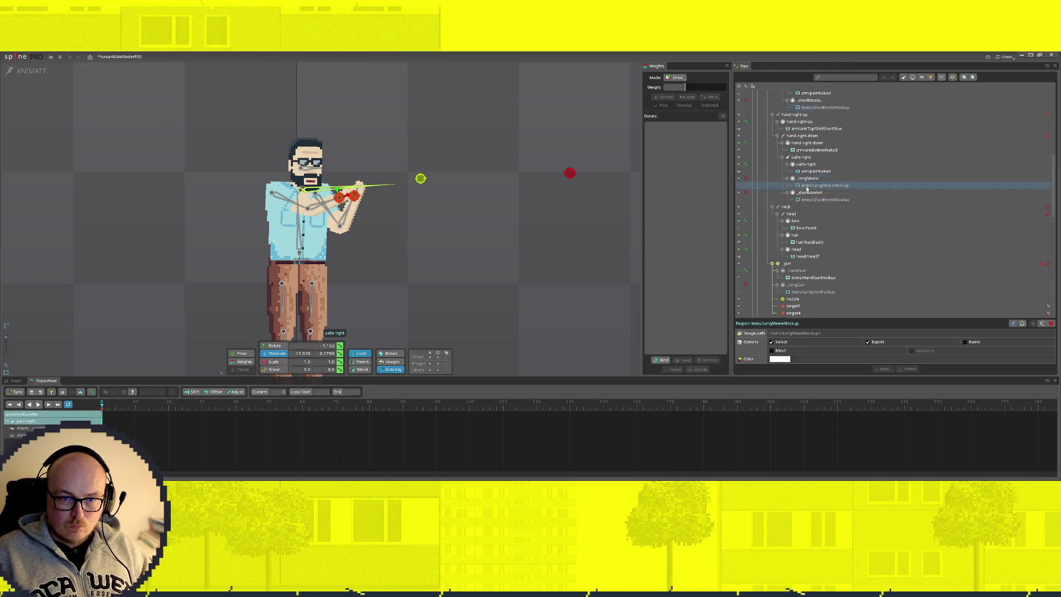
scroll(819, 228, down, 5)
scroll(816, 268, down, 4)
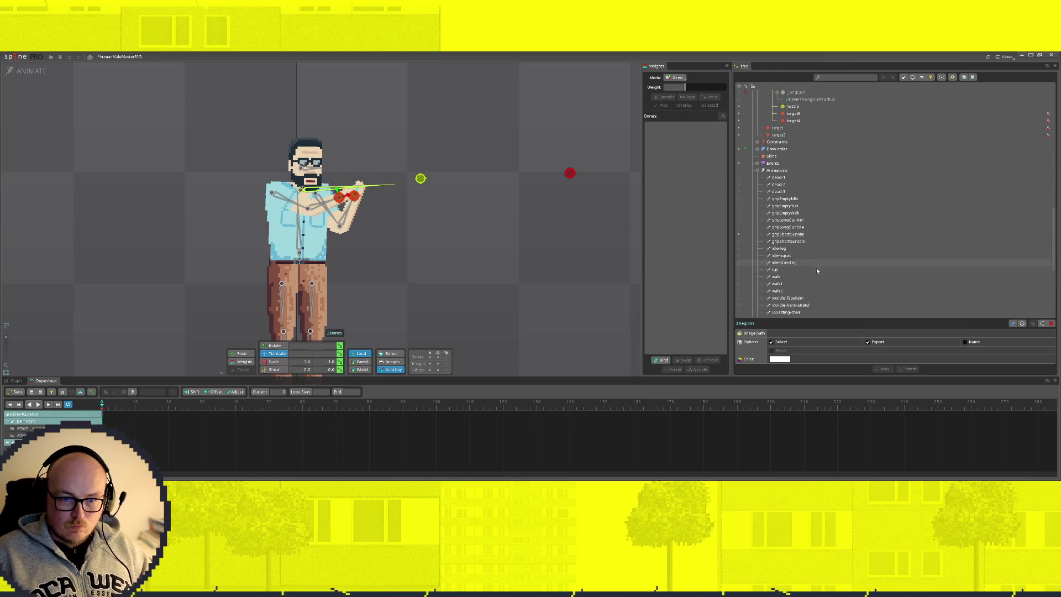
click(738, 240)
scroll(760, 267, up, 5)
scroll(760, 266, up, 1)
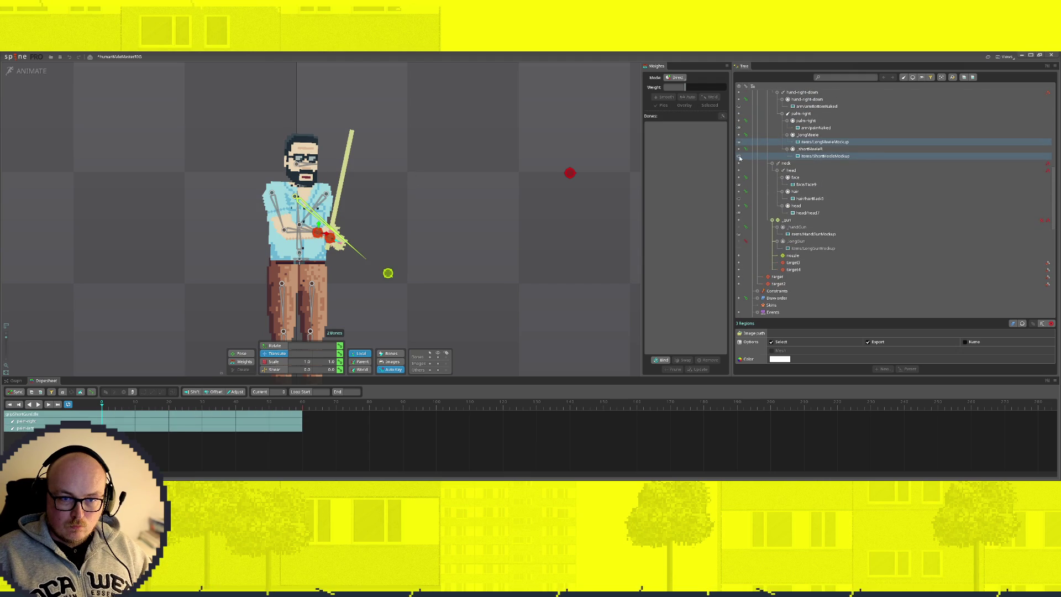
scroll(828, 183, up, 3)
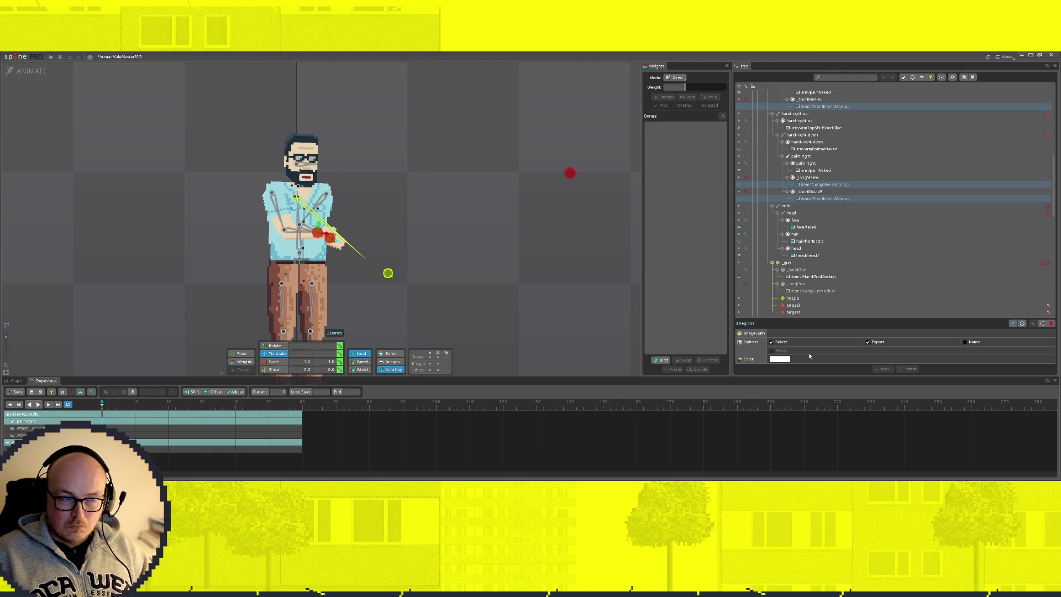
key(Tab)
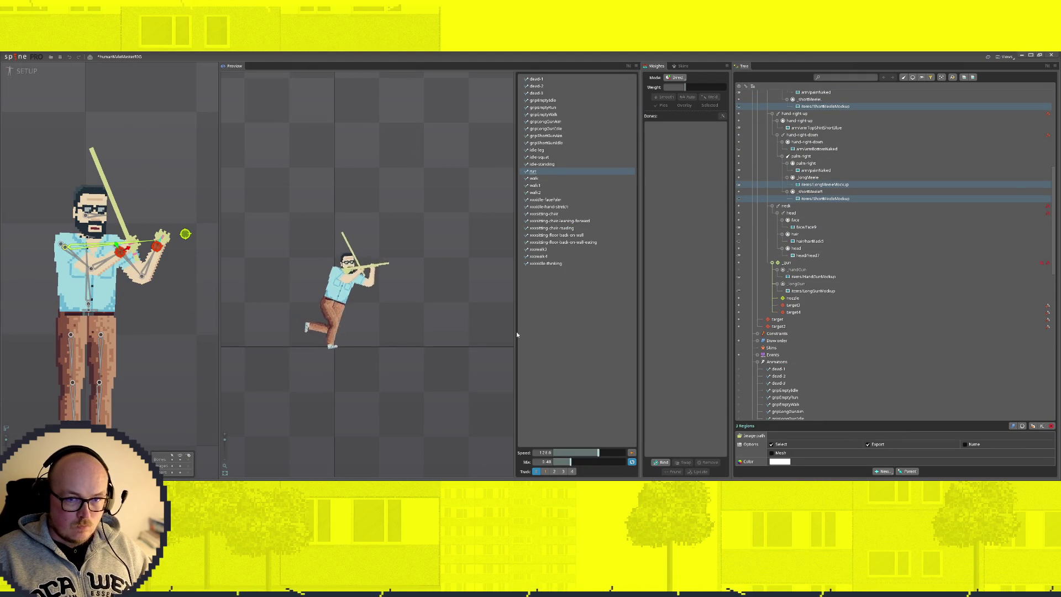
Preview the idle-standing and walk animations, briefly returning to animate mode in between
click(547, 164)
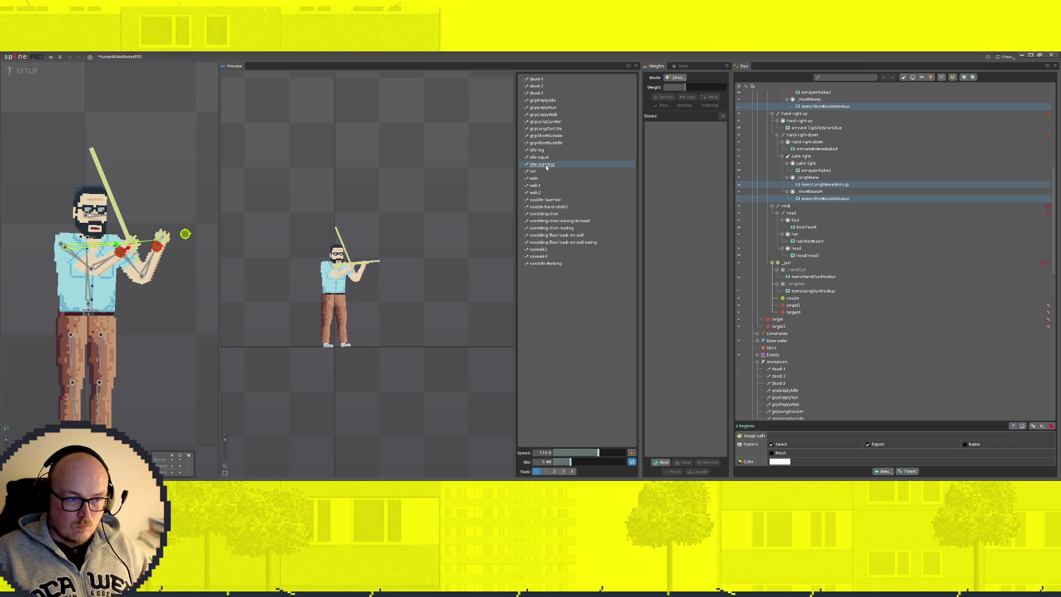
click(535, 178)
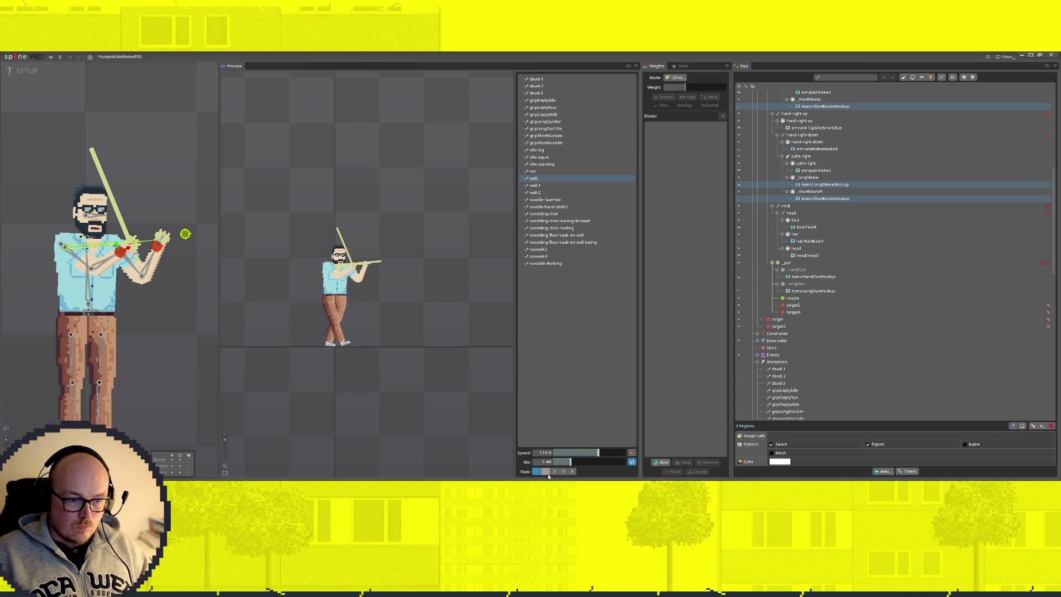
click(38, 76)
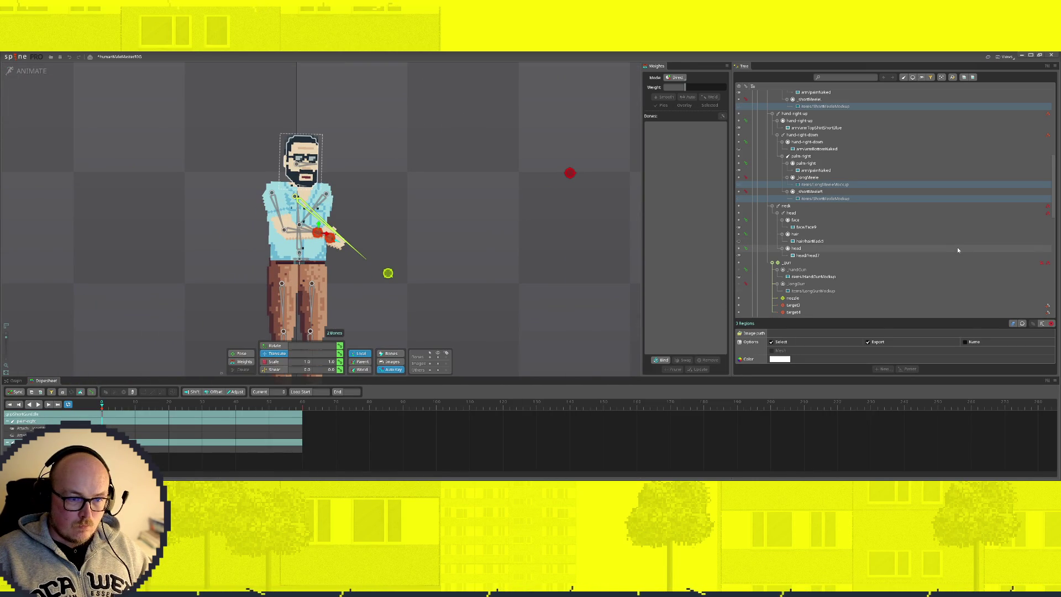
scroll(862, 264, down, 10)
scroll(858, 263, up, 1)
scroll(895, 106, up, 1)
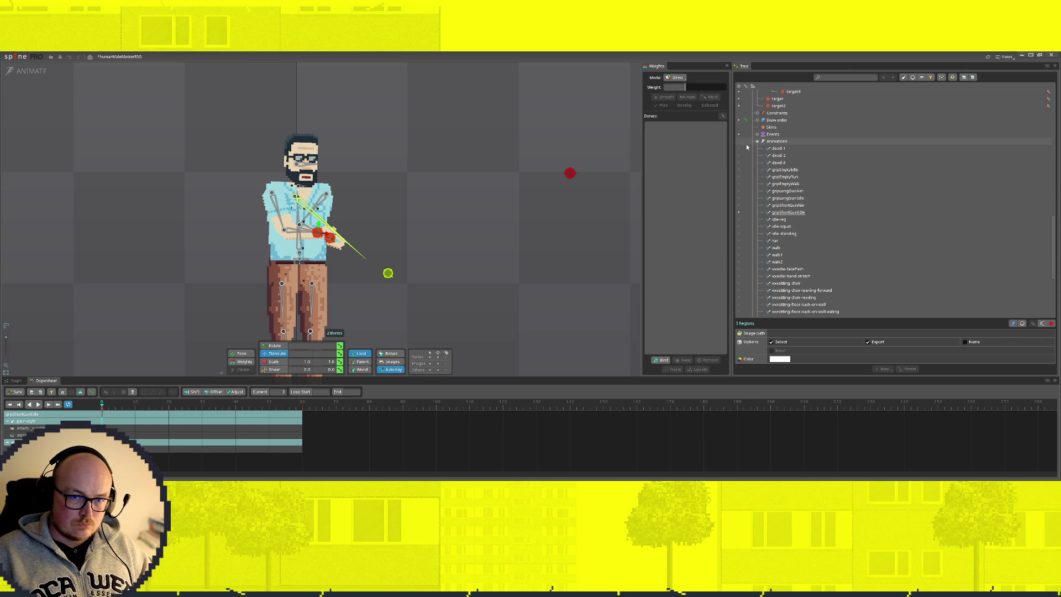
click(29, 71)
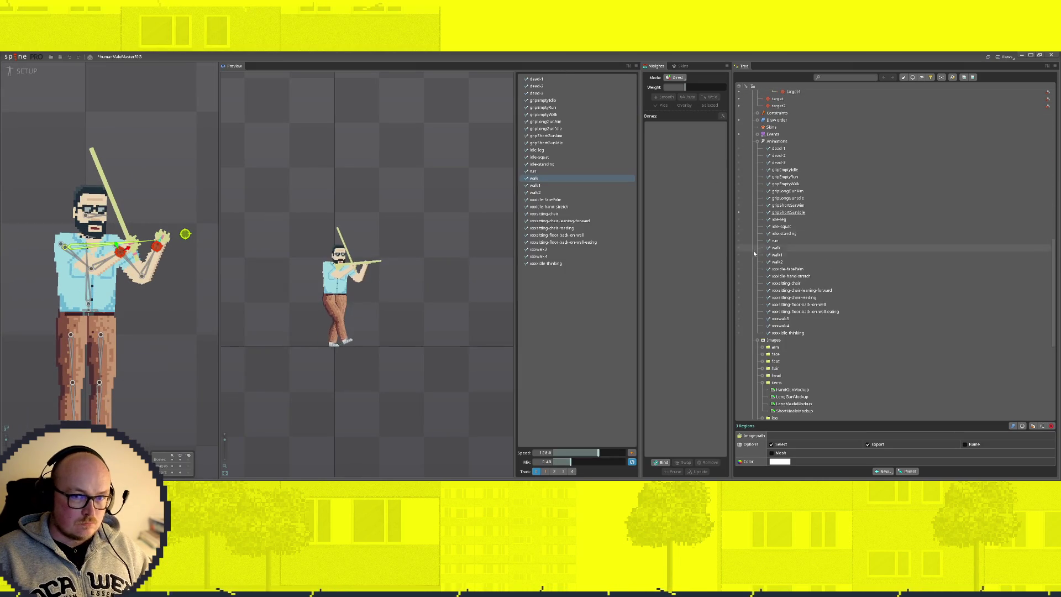
scroll(775, 274, up, 3)
scroll(775, 284, up, 2)
Hide the sword and long gun in the setup pose, preview another grip animation on track 1, and return to animating
click(746, 165)
click(739, 172)
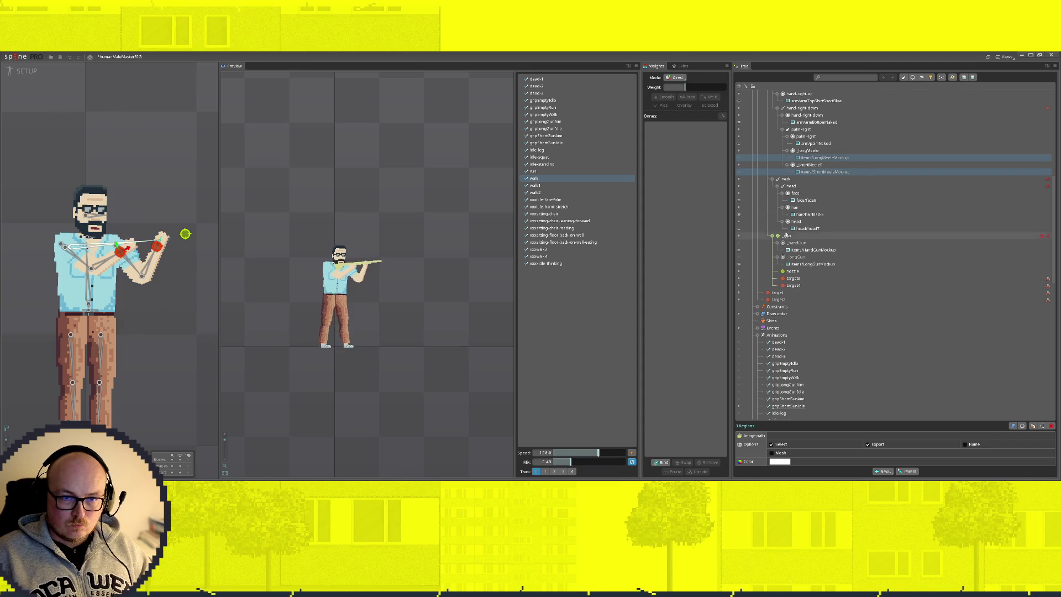
click(739, 264)
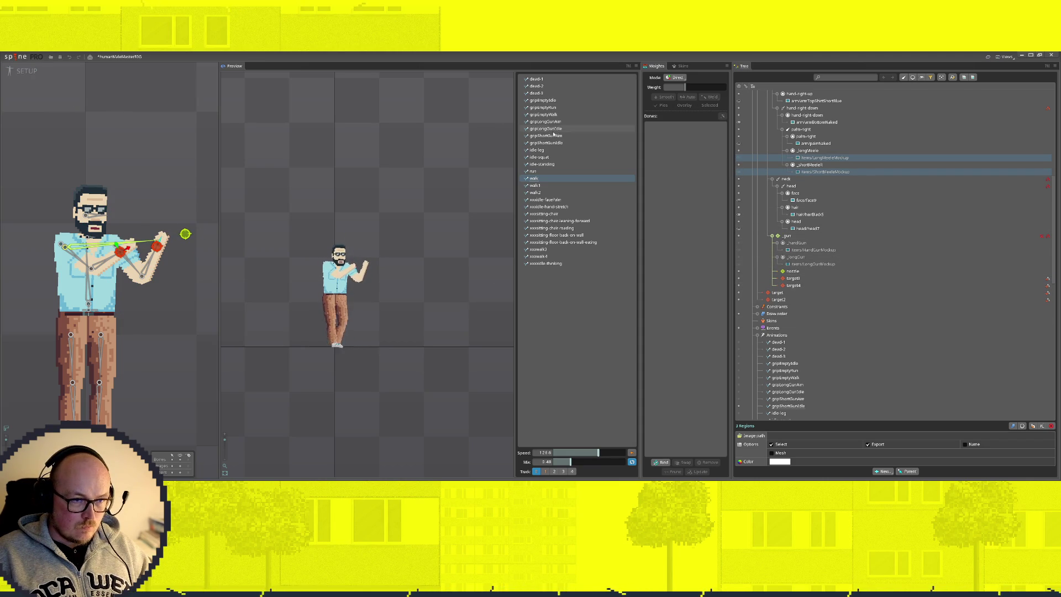
click(549, 471)
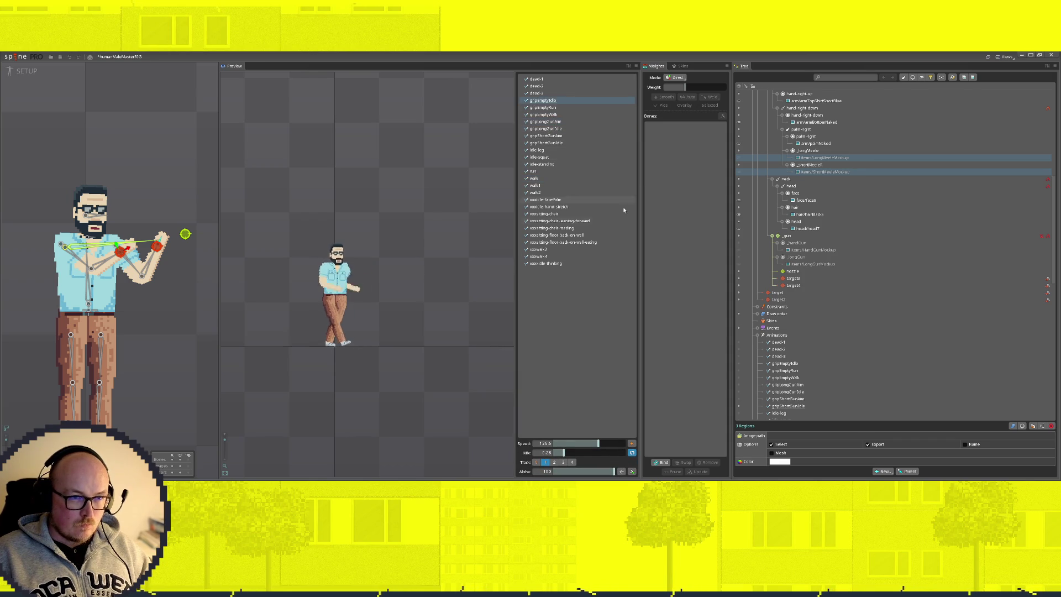
click(26, 71)
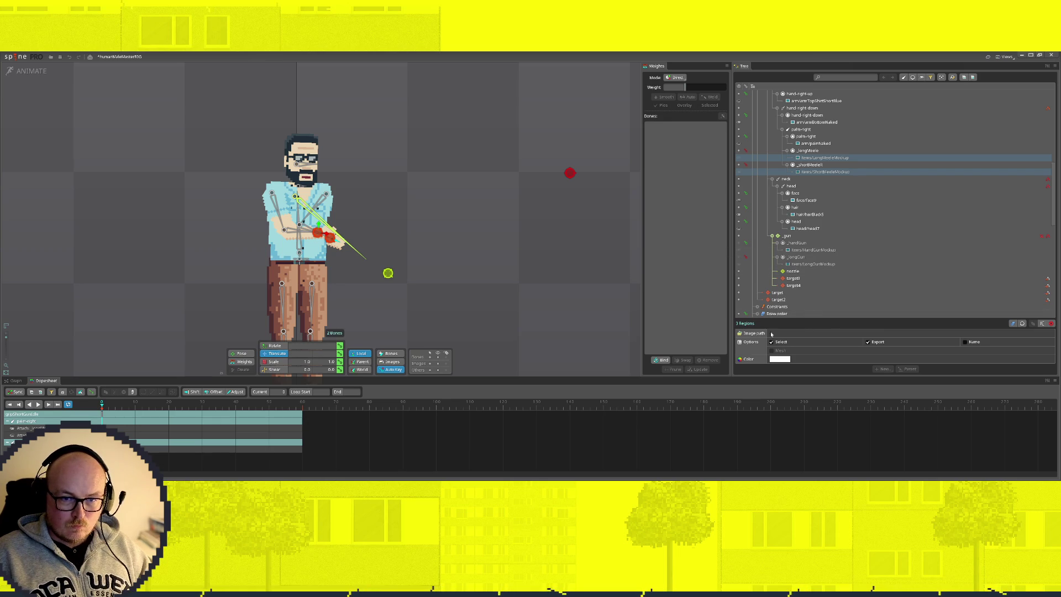
Key the _handGun slot showing HandGunMockup, load gripShortGunAim, and switch to setup for previewing
click(744, 258)
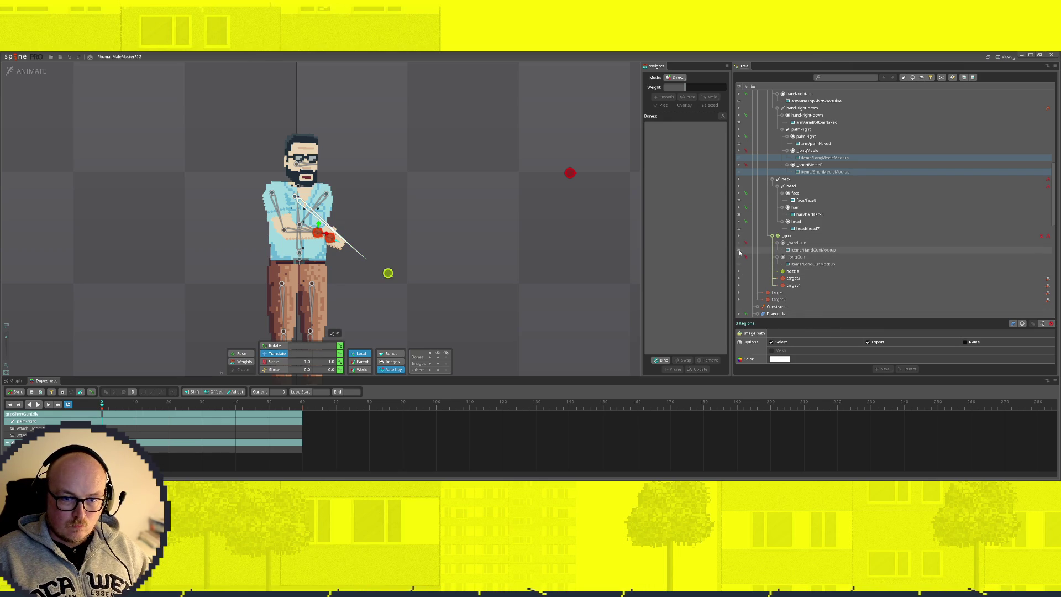
click(738, 249)
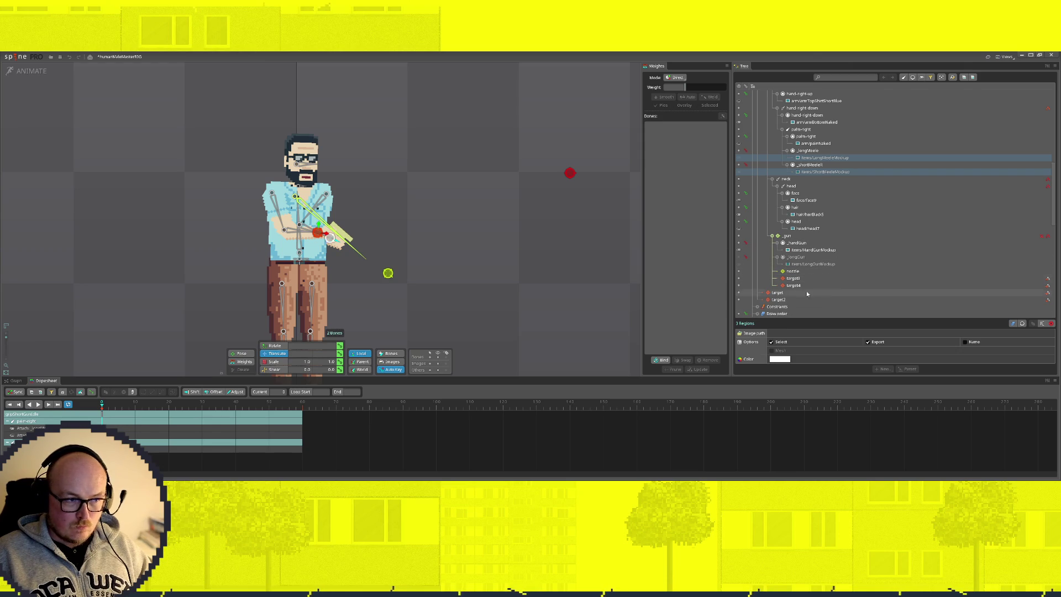
scroll(861, 282, down, 5)
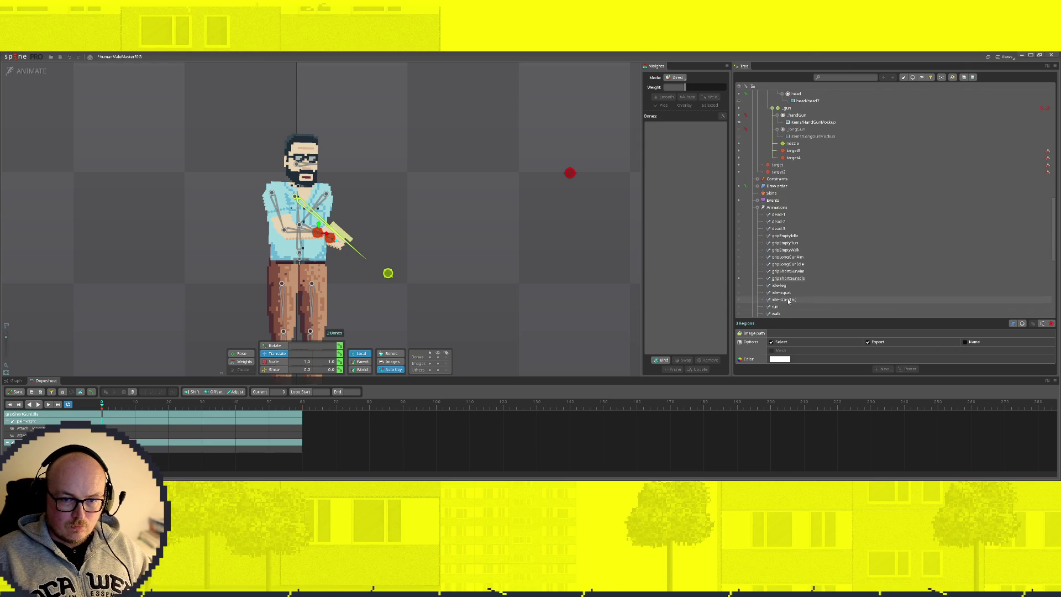
click(740, 271)
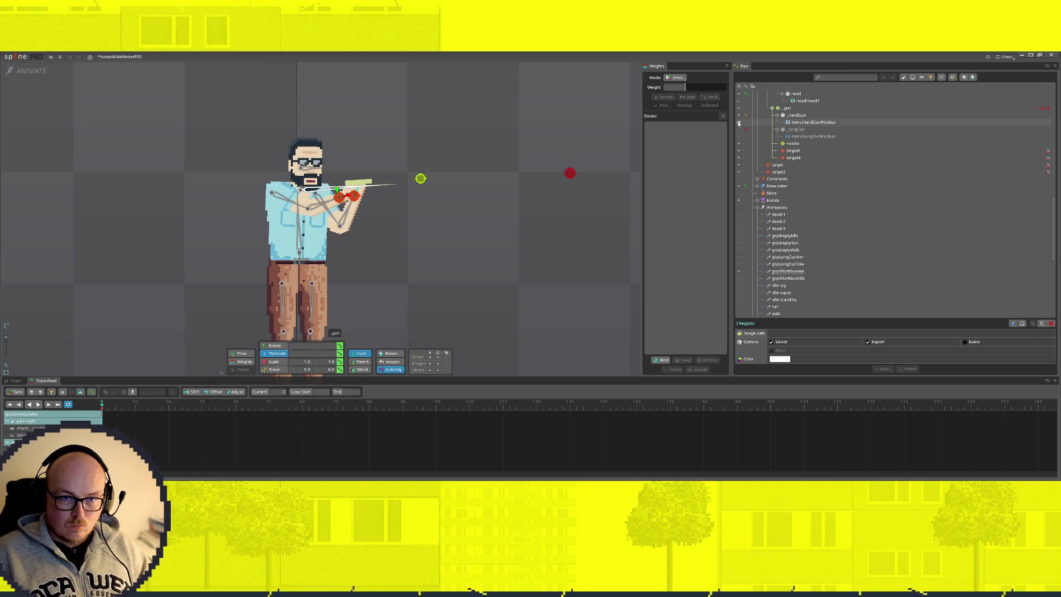
click(20, 73)
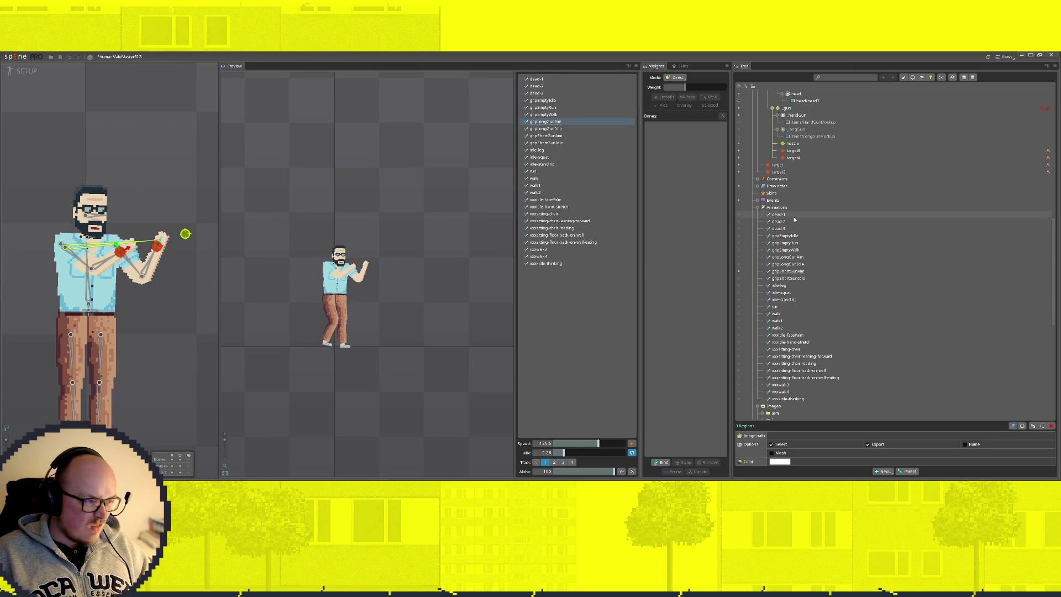
scroll(817, 244, up, 3)
scroll(854, 215, up, 4)
scroll(885, 172, up, 3)
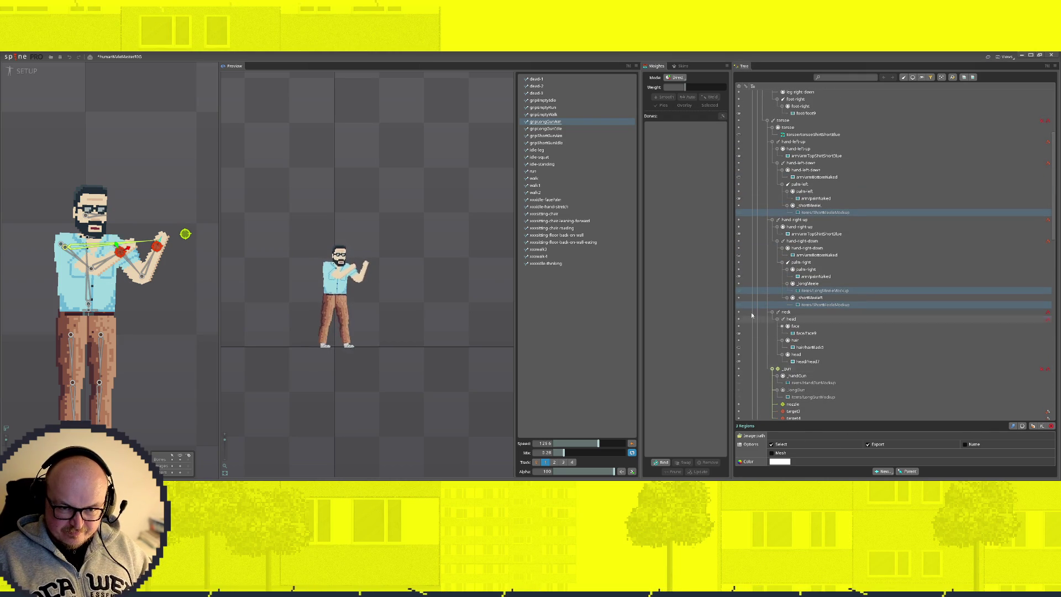
Preview gripShortGunAim in the Preview list and return to animate mode
click(547, 129)
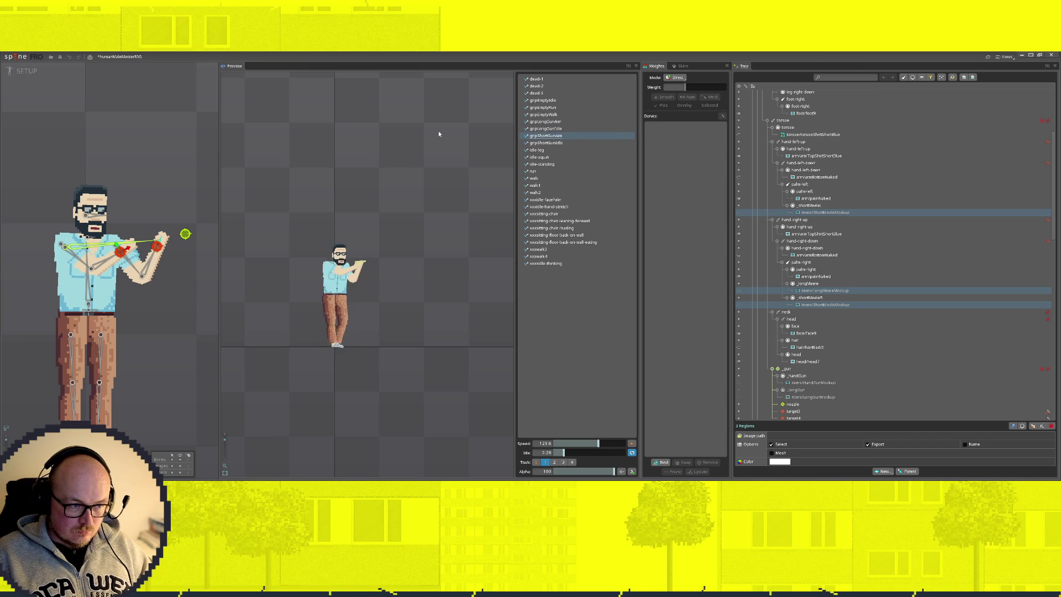
click(17, 72)
scroll(959, 258, down, 5)
scroll(958, 258, down, 5)
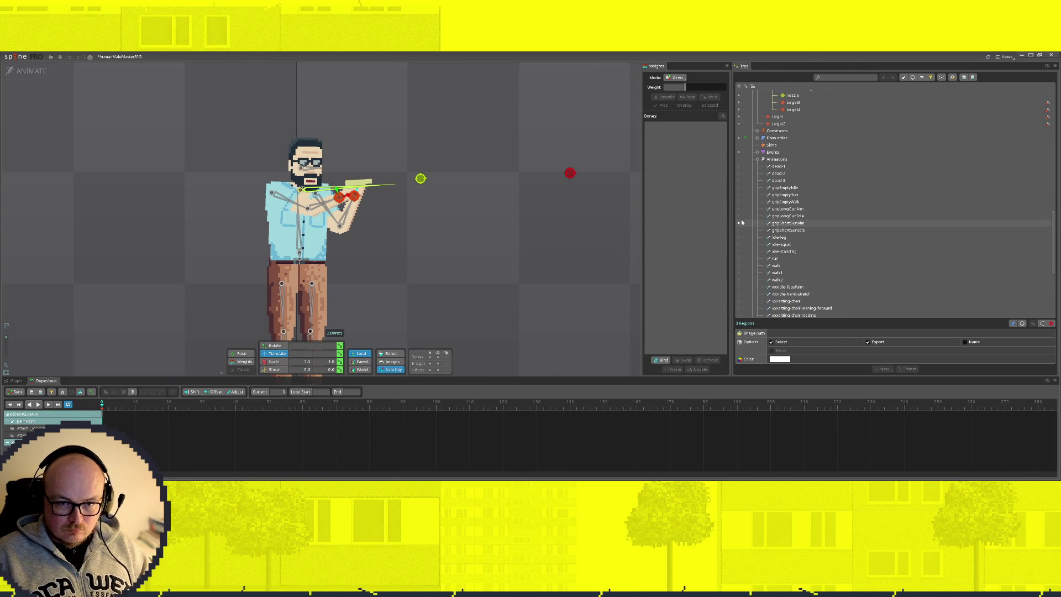
Load gripLongGunAim, then gripLongGunIdle as the active animation, and switch to the preview
click(750, 230)
scroll(802, 237, up, 3)
scroll(801, 237, up, 2)
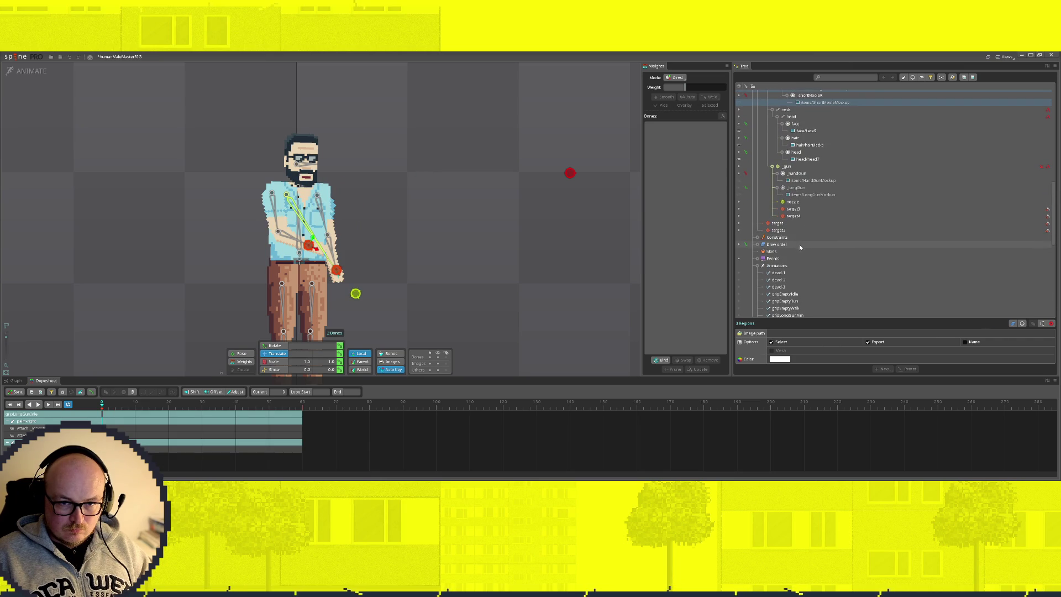
scroll(835, 249, down, 2)
scroll(828, 252, down, 2)
scroll(825, 254, down, 1)
scroll(789, 253, down, 2)
scroll(741, 184, up, 1)
click(739, 189)
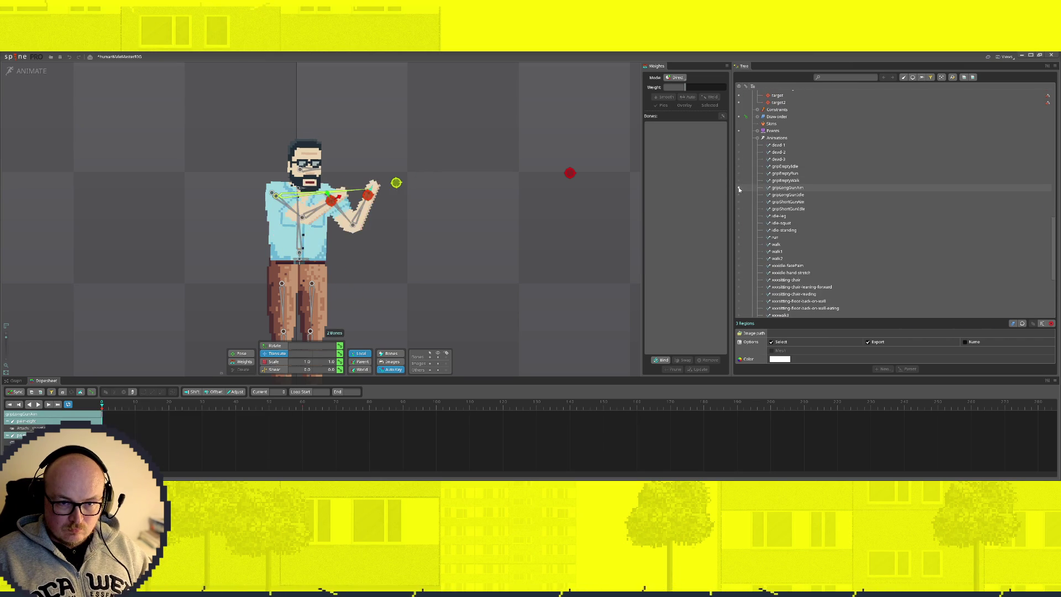
scroll(739, 192, up, 3)
scroll(729, 194, up, 3)
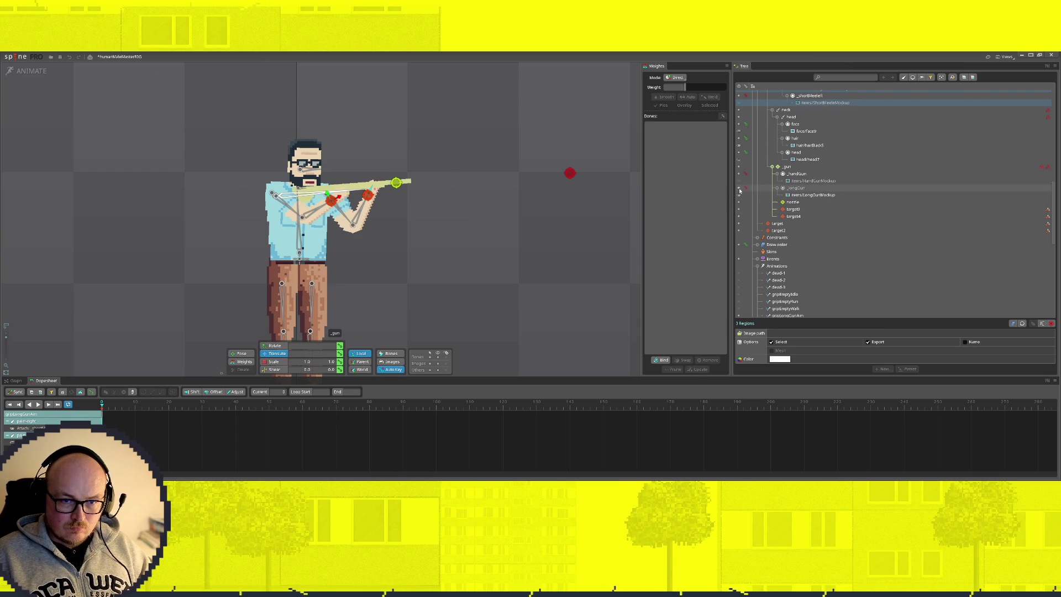
scroll(826, 236, down, 3)
scroll(827, 237, down, 2)
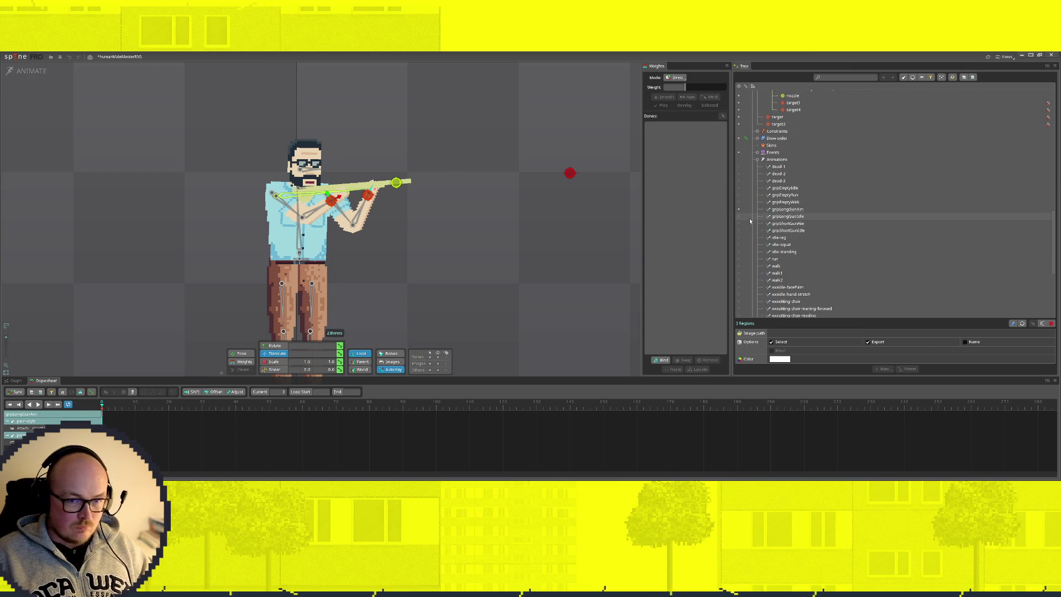
click(787, 231)
scroll(787, 231, up, 1)
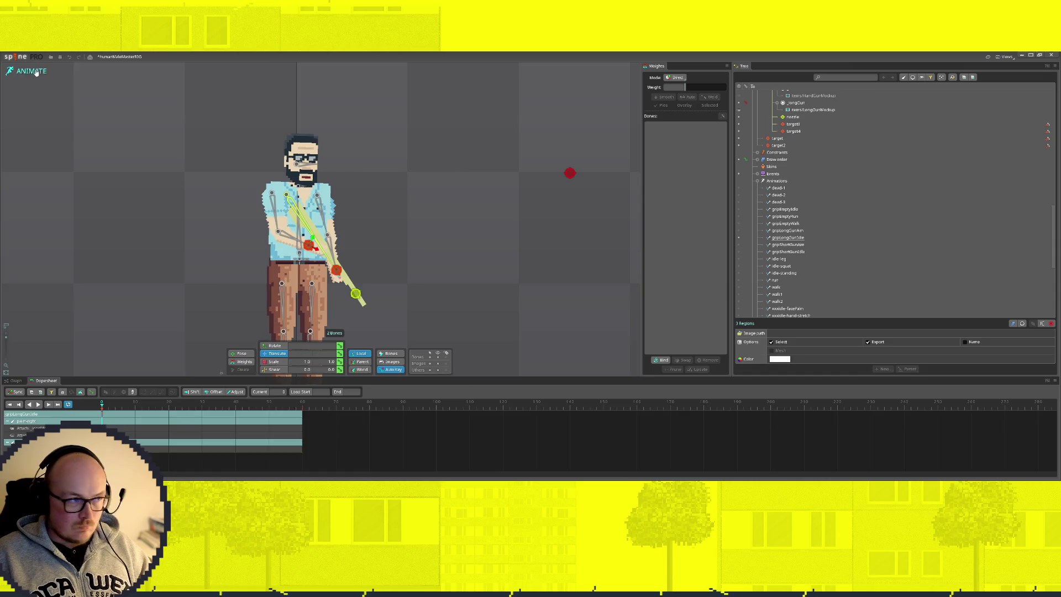
click(32, 71)
click(547, 121)
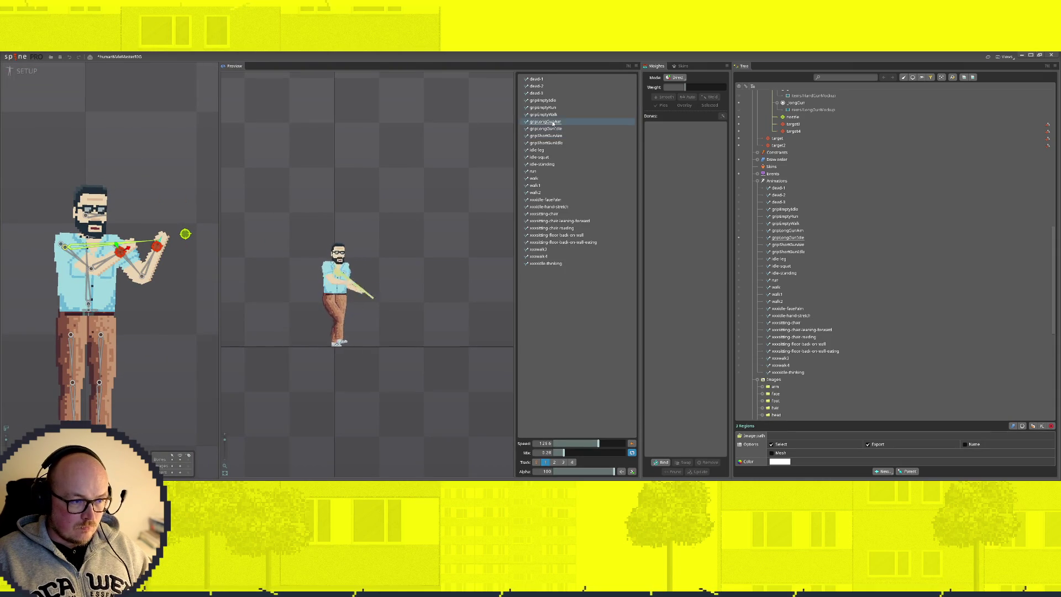
click(555, 129)
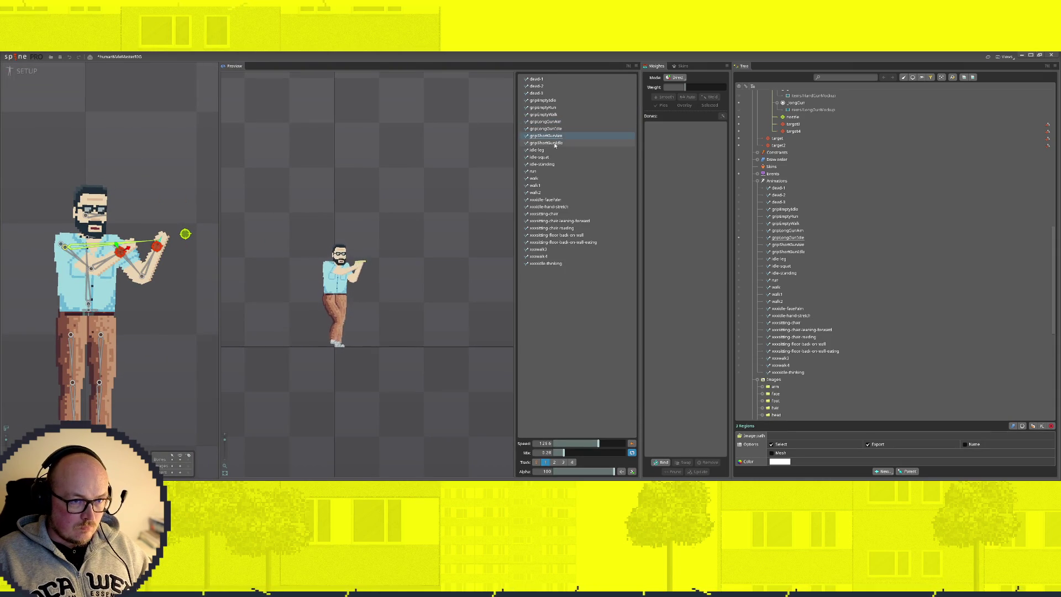
click(551, 122)
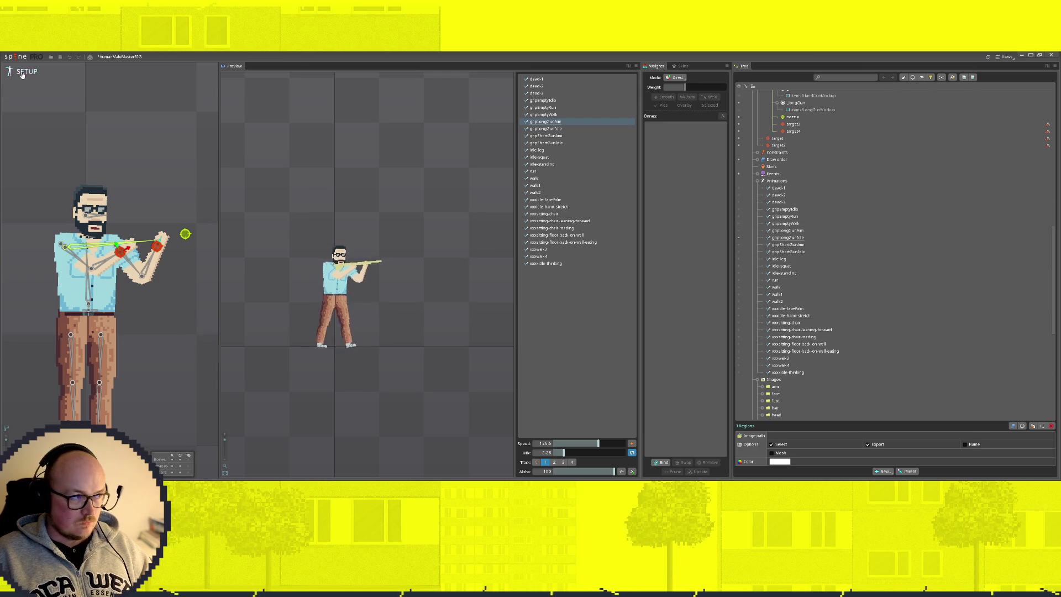
key(Tab)
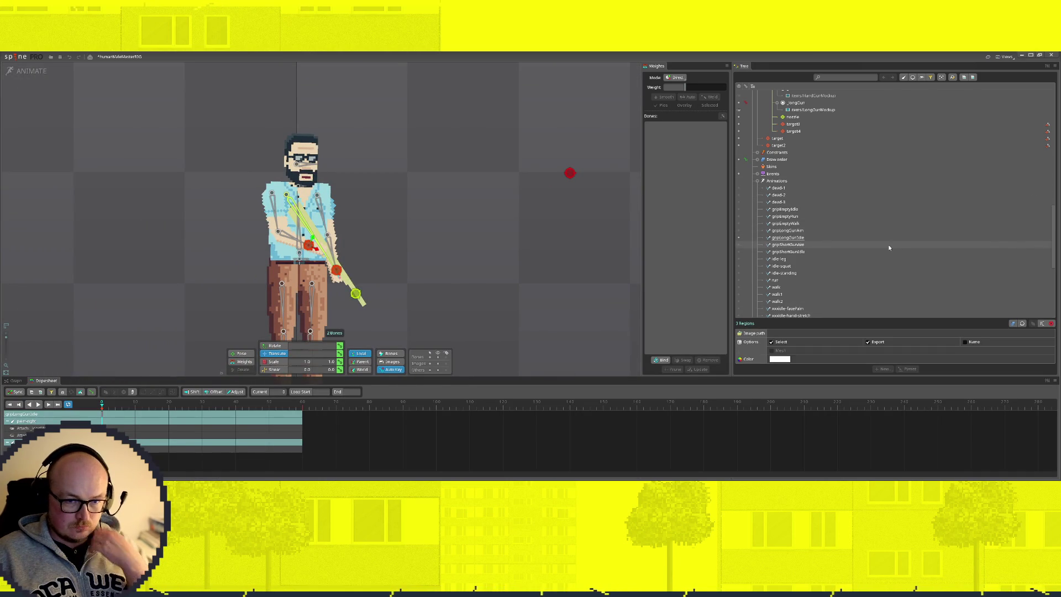
Make gripLongGunAim the active animation and duplicate it
click(788, 231)
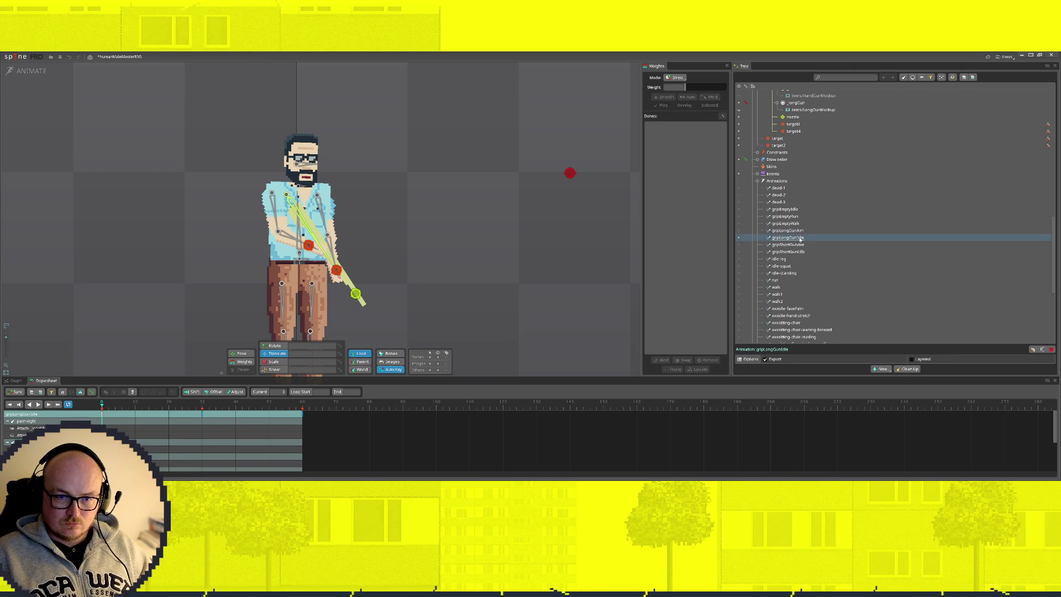
click(739, 231)
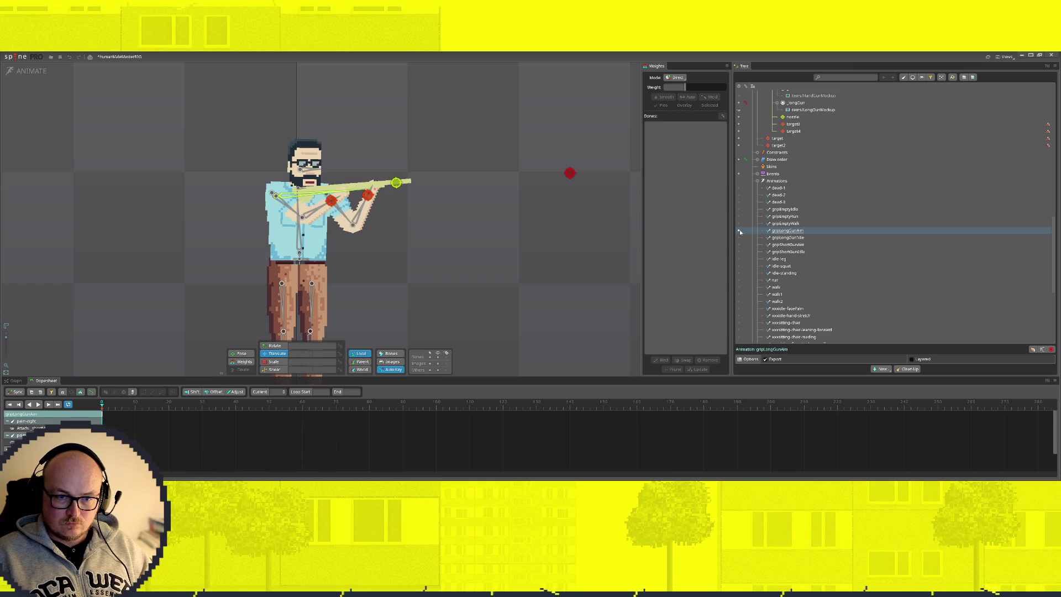
click(1036, 349)
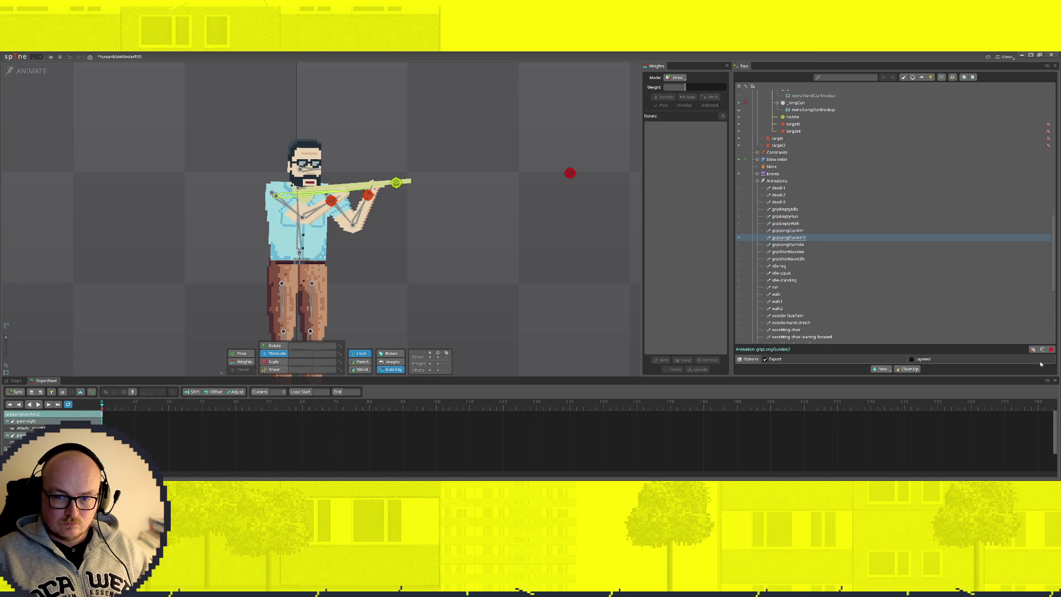
Rename the duplicated animation to gripHeavy
double_click(788, 238)
key(End)
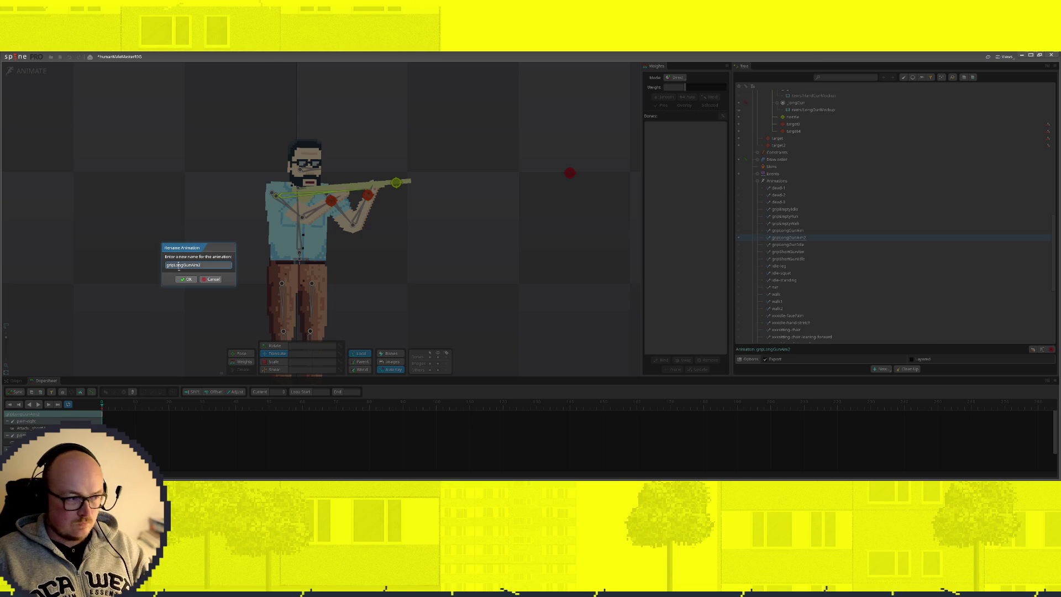
key(BackSpace)
key(BackSpace)
key(BackSpace)
text(gripheavy)
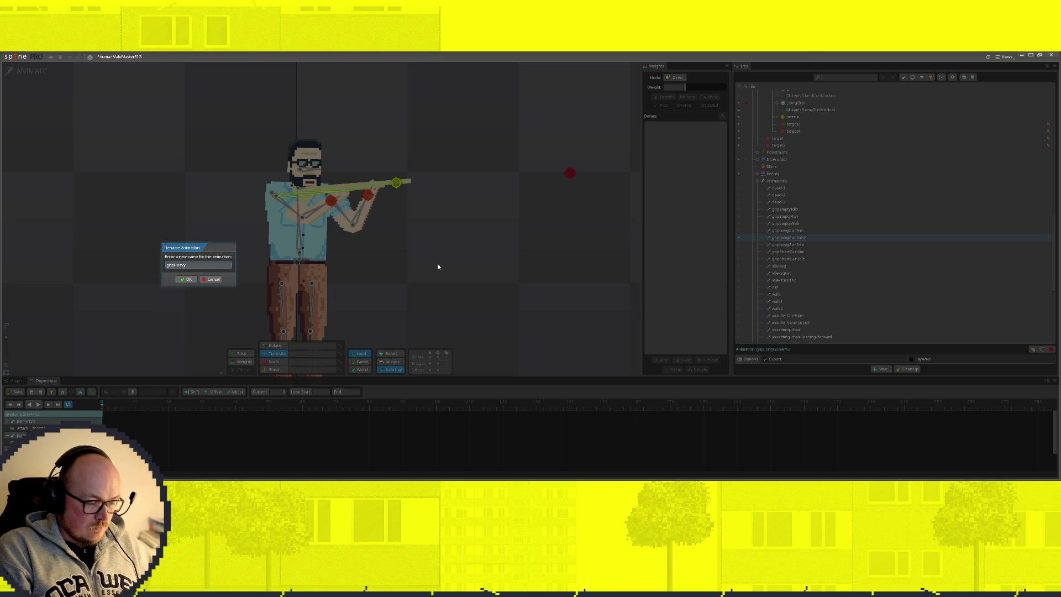
text(stol)
key(Return)
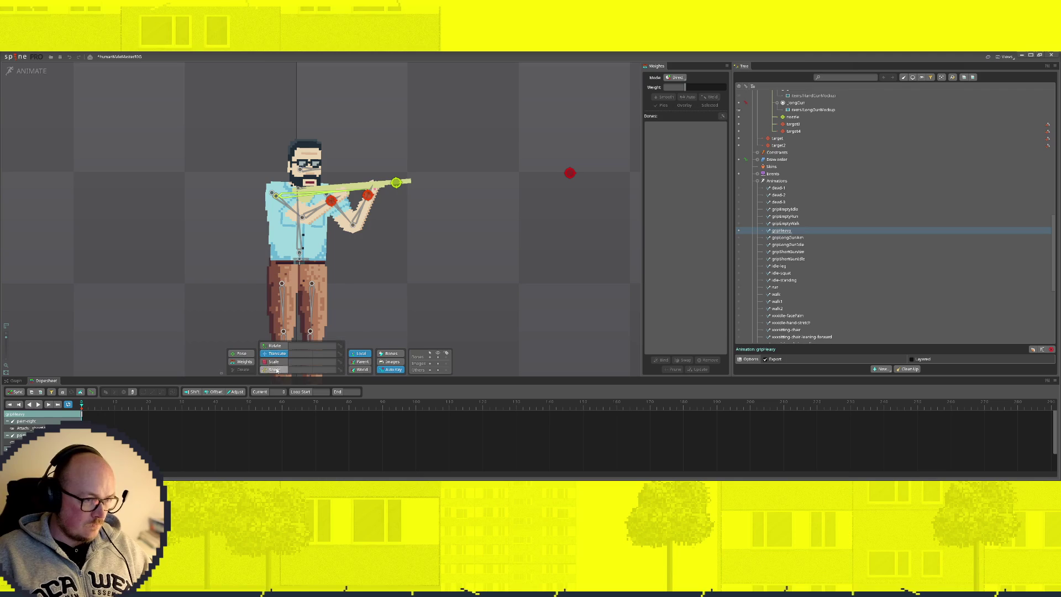
Move the _gun bone down and left to lower the gun and arms, undoing a stray head tweak
click(306, 326)
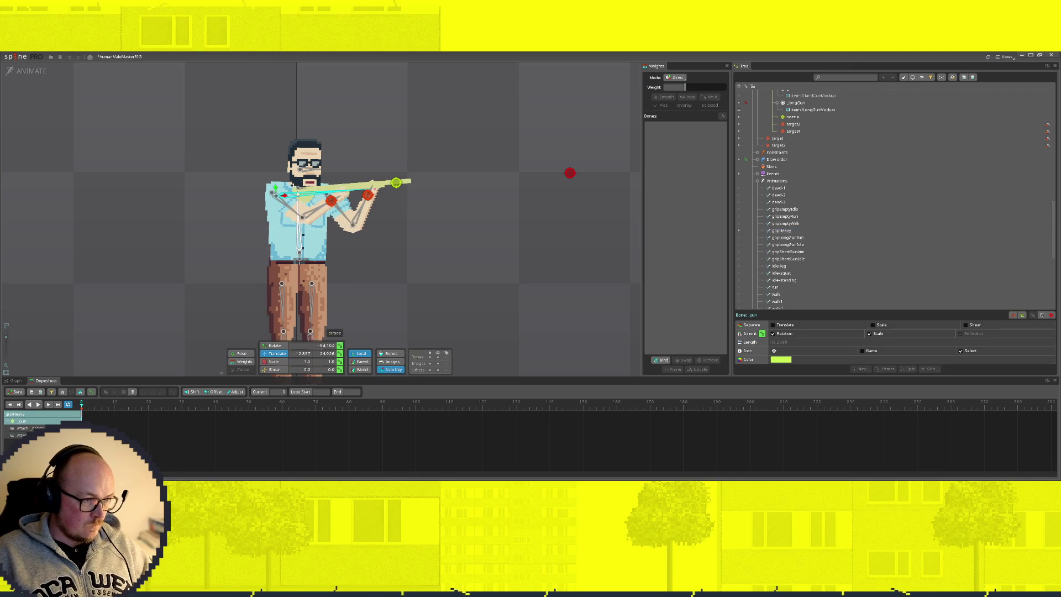
drag(276, 186, 316, 205)
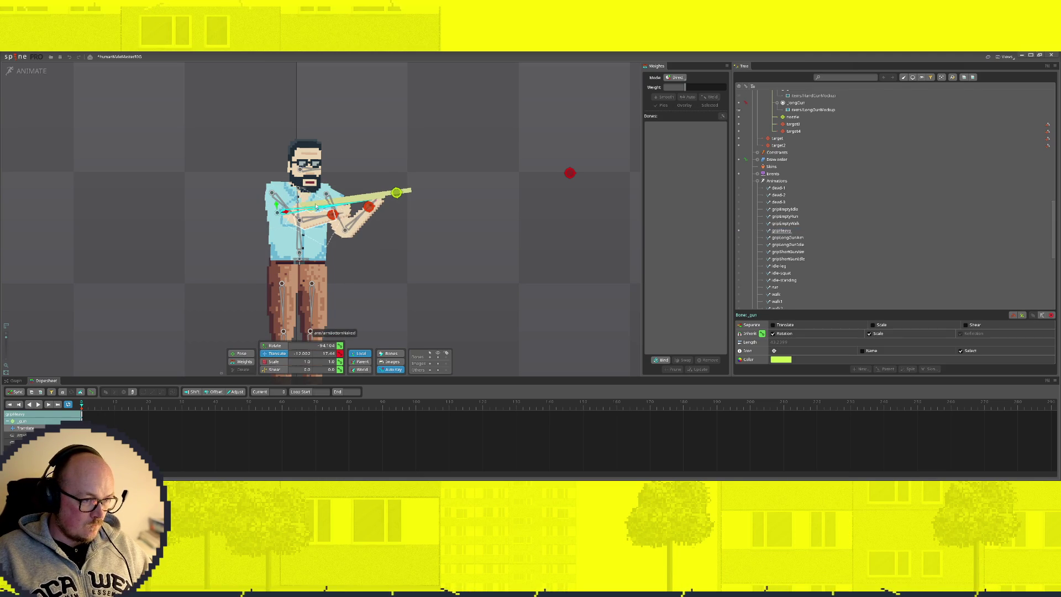
drag(318, 211, 286, 247)
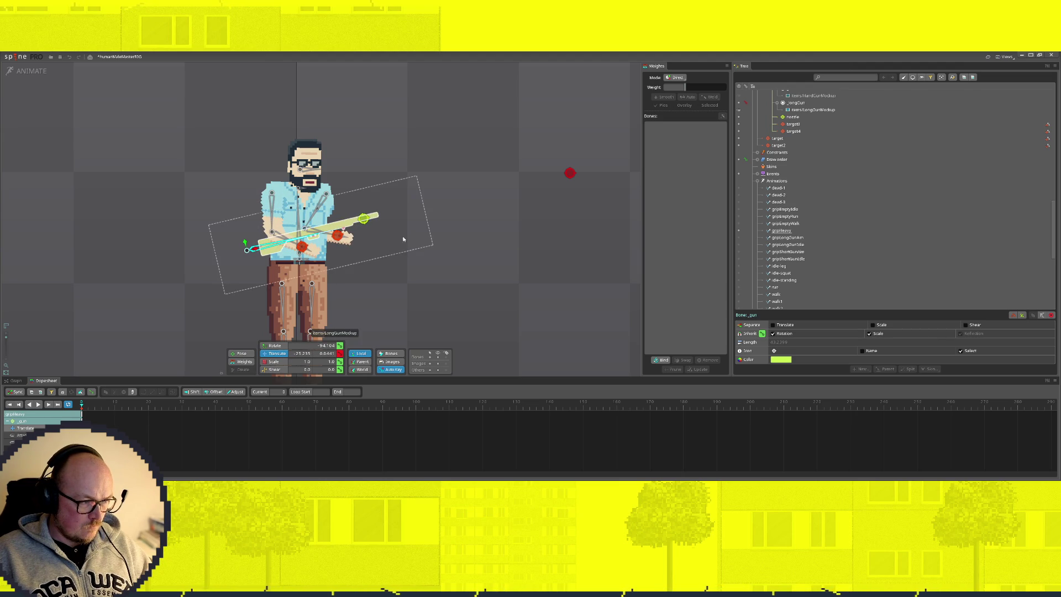
click(299, 180)
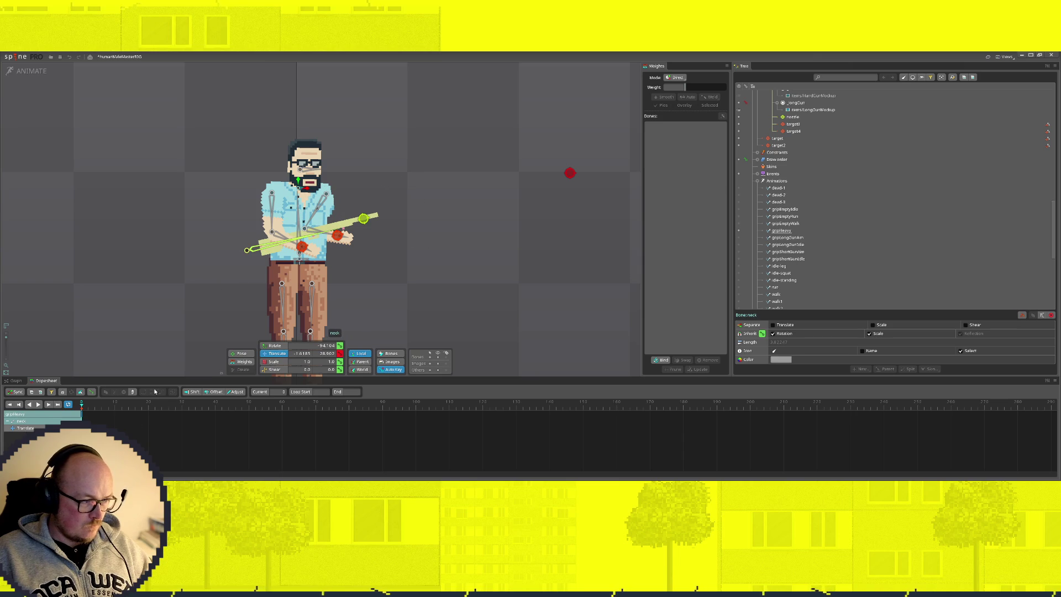
click(307, 162)
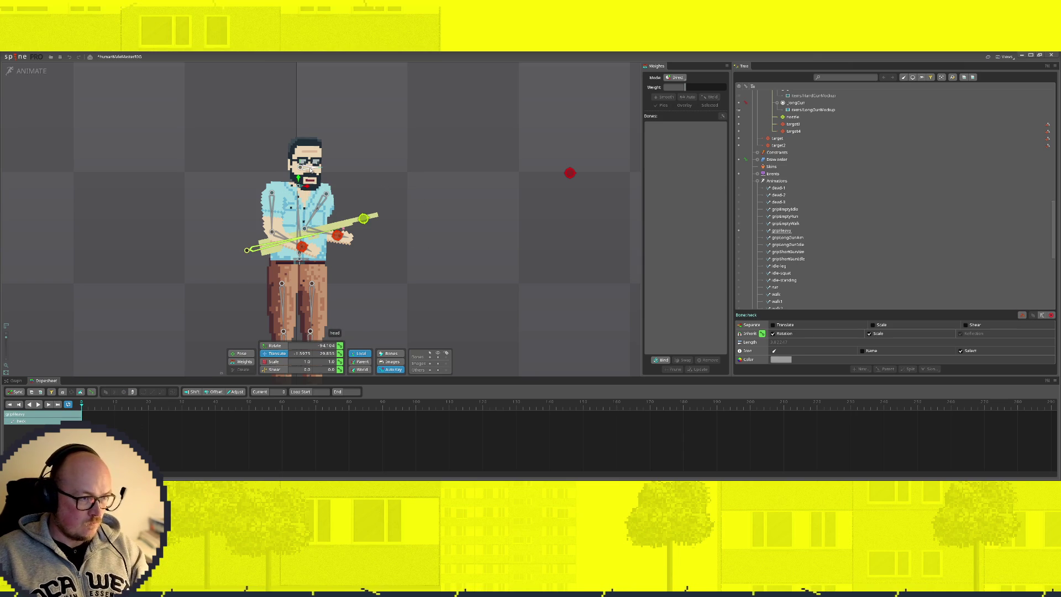
key(ctrl+z)
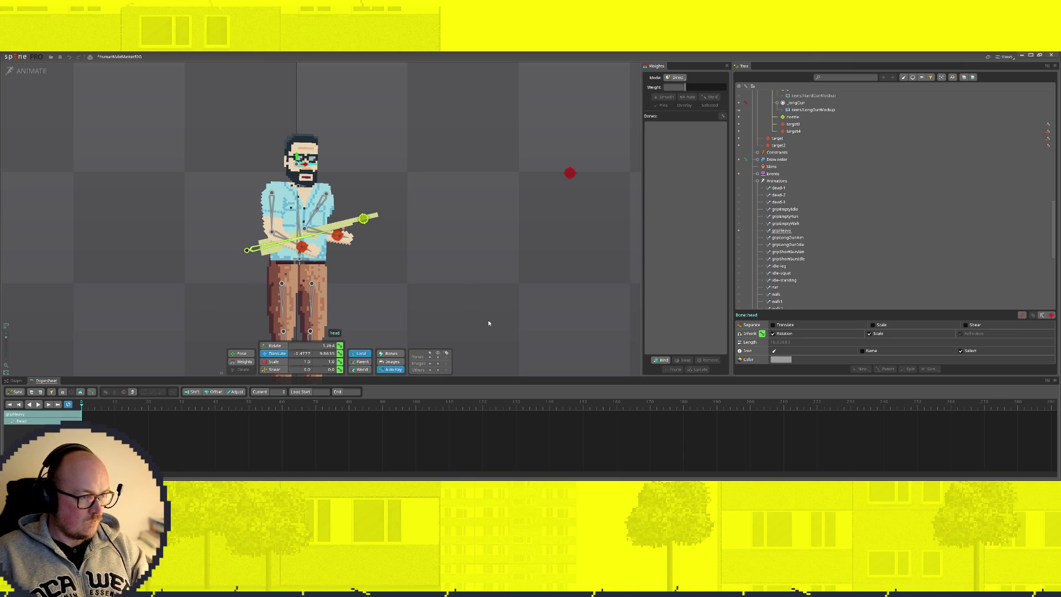
key(ctrl+z)
key(ctrl+z)
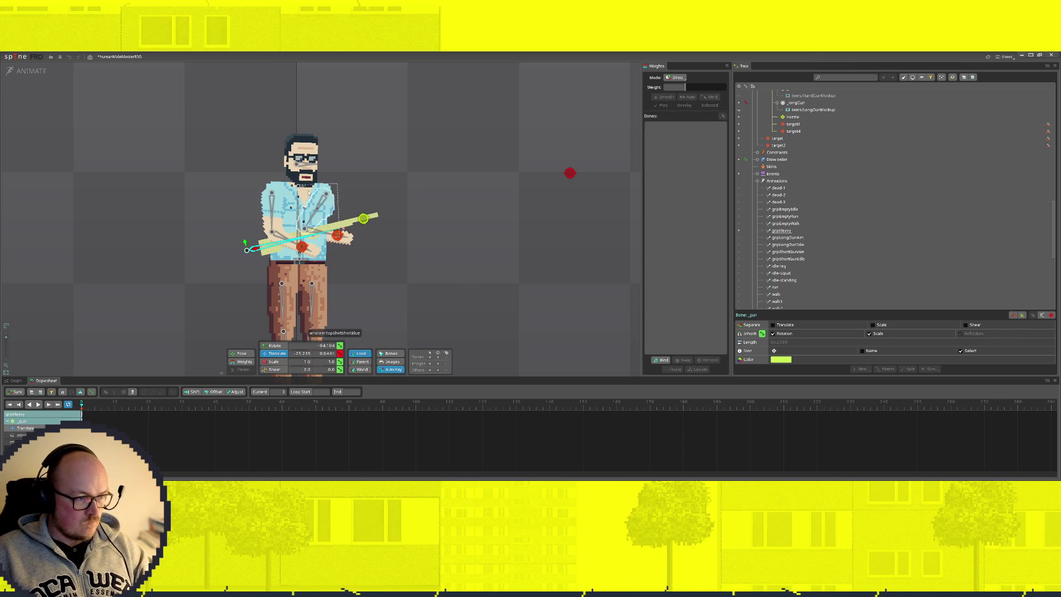
Rotate the torso bone to tilt the upper body left, then reselect the _gun bone for translating
click(299, 225)
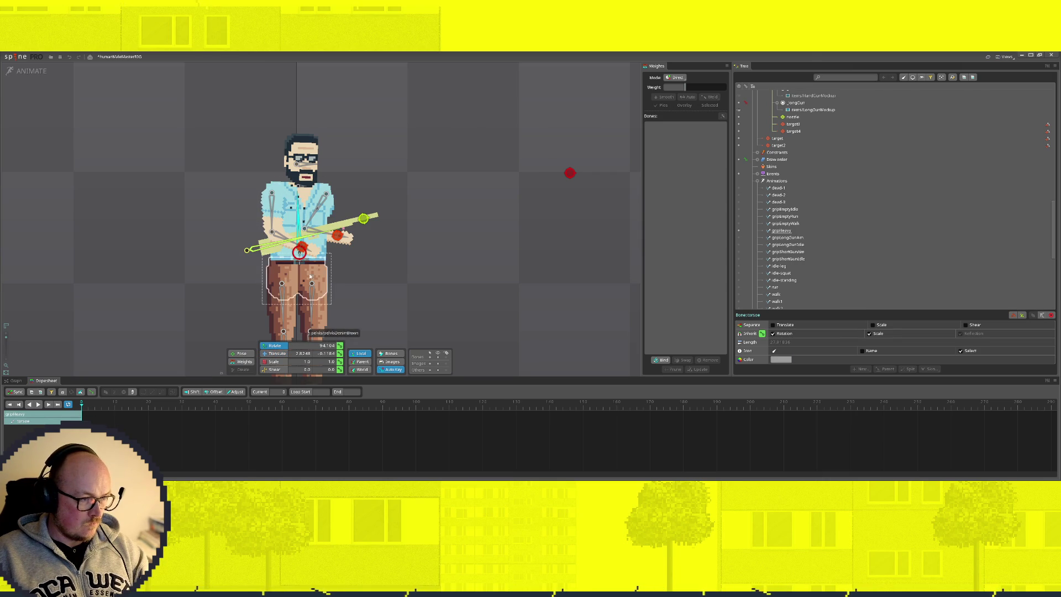
drag(301, 250, 298, 248)
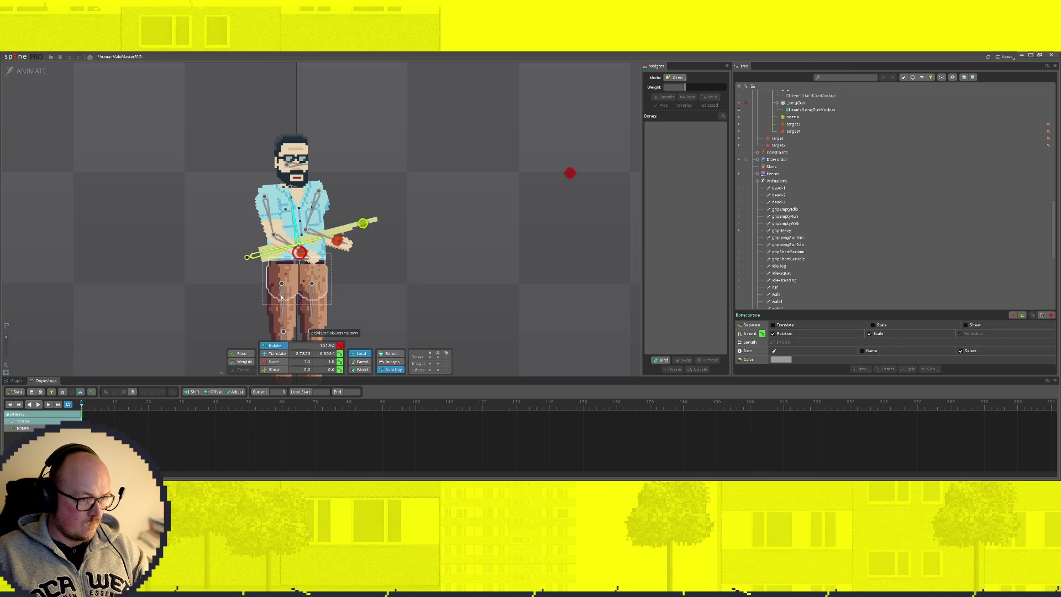
click(276, 353)
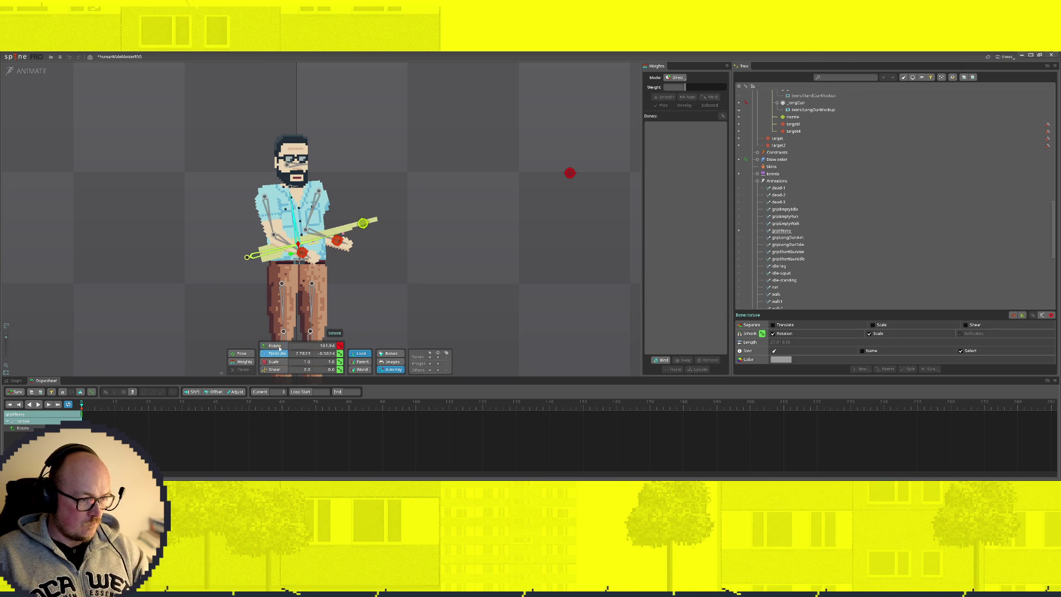
click(372, 238)
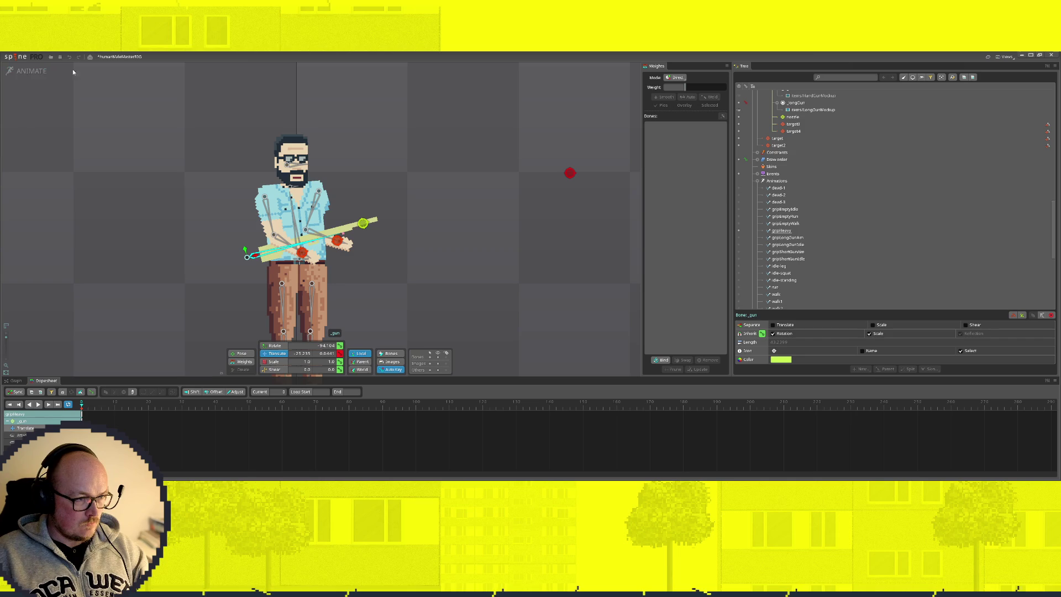
scroll(845, 233, up, 5)
scroll(851, 252, up, 5)
scroll(851, 252, down, 3)
scroll(812, 251, down, 3)
scroll(811, 252, down, 3)
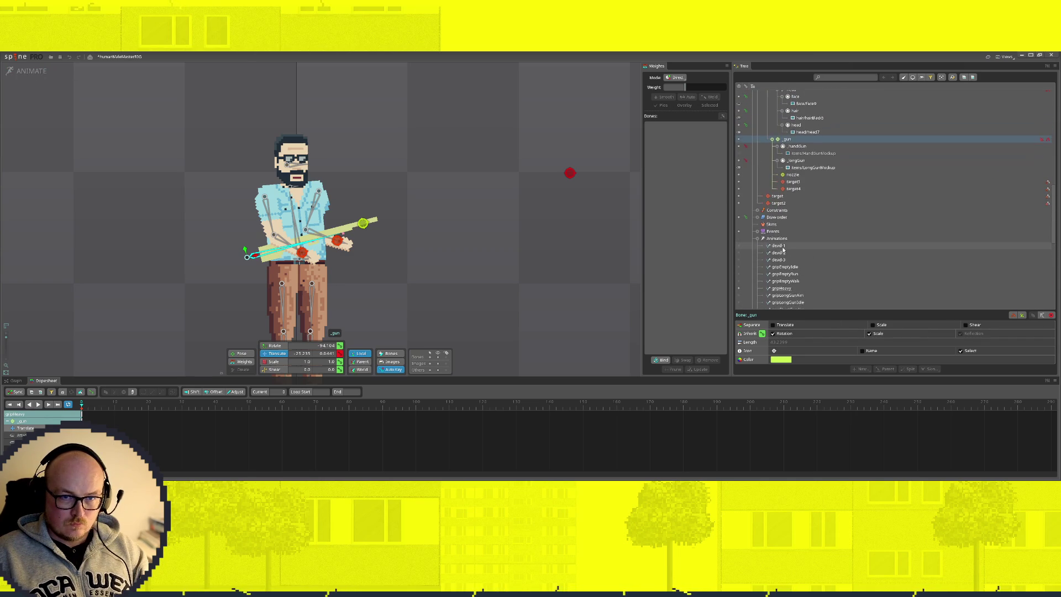
Expand the constraints, move the target3 hand target up-left onto the lowered gun, and select target4
click(757, 211)
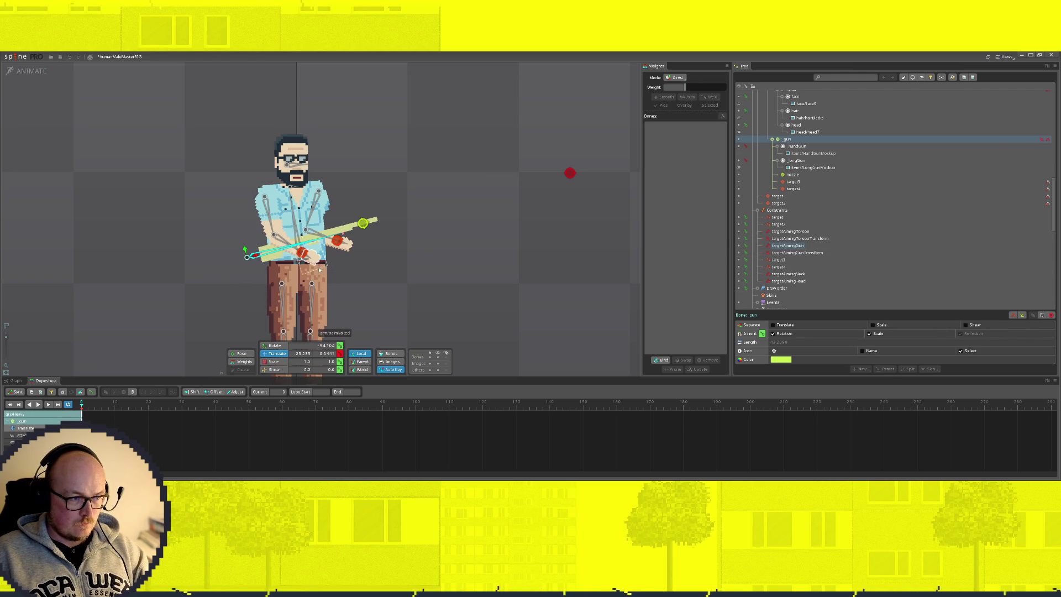
click(302, 249)
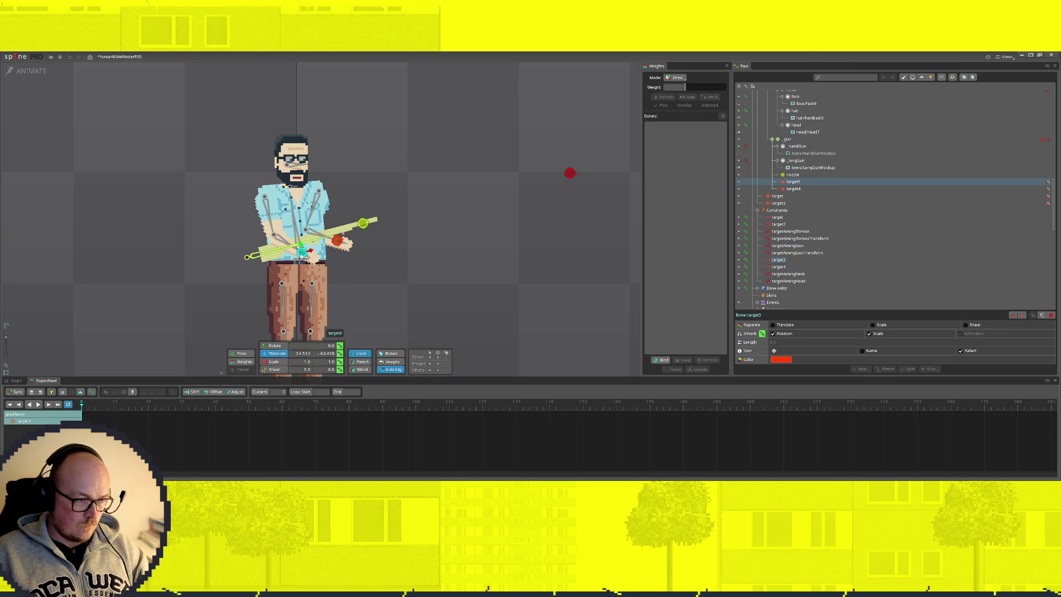
drag(302, 252, 298, 245)
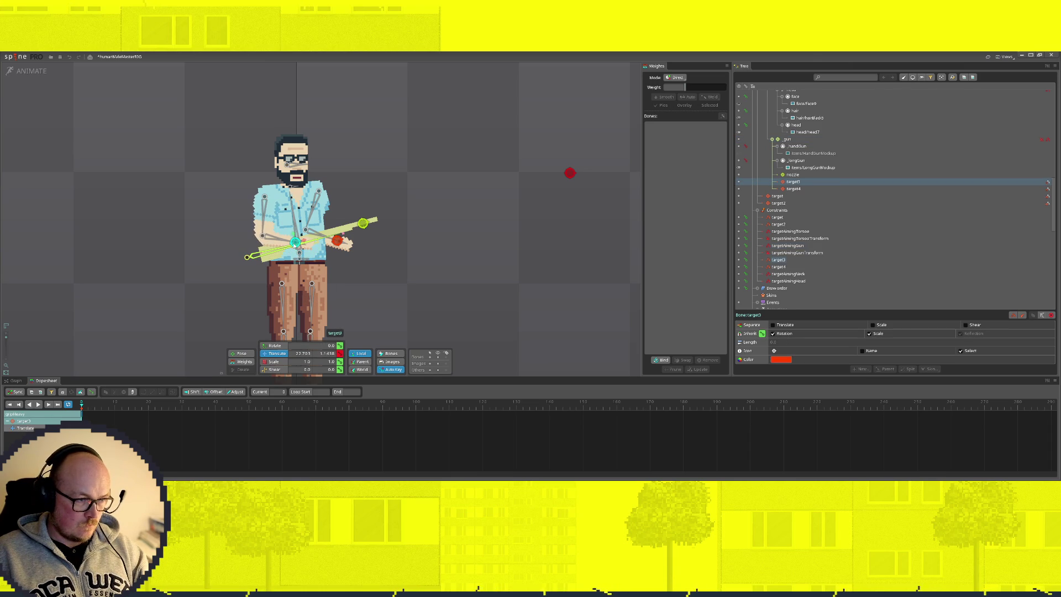
click(337, 241)
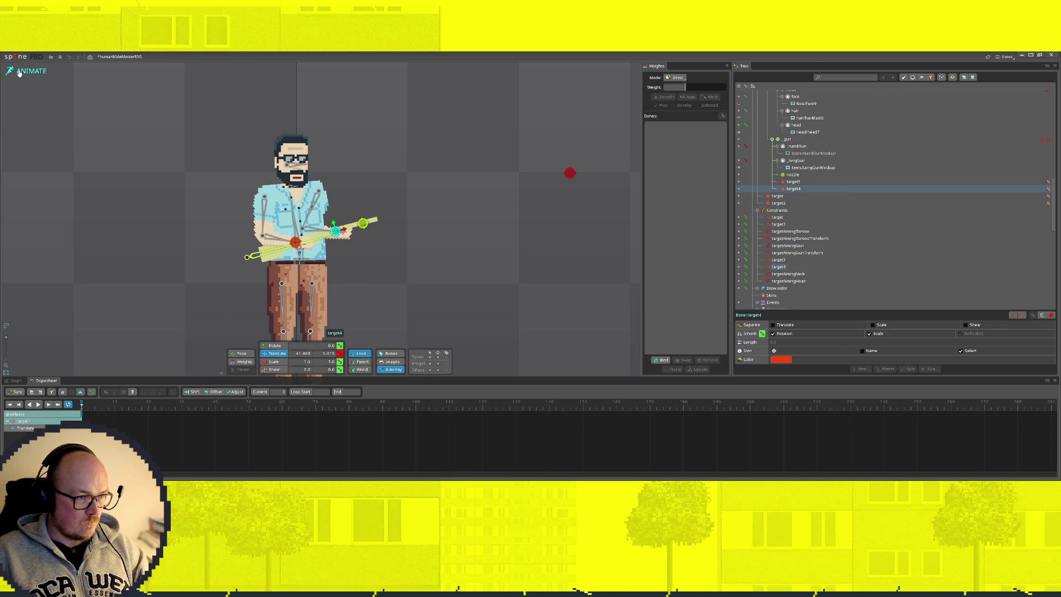
Nudge the _gun bone slightly lower and target3 slightly right (X 22.424), then switch to the setup preview
click(247, 256)
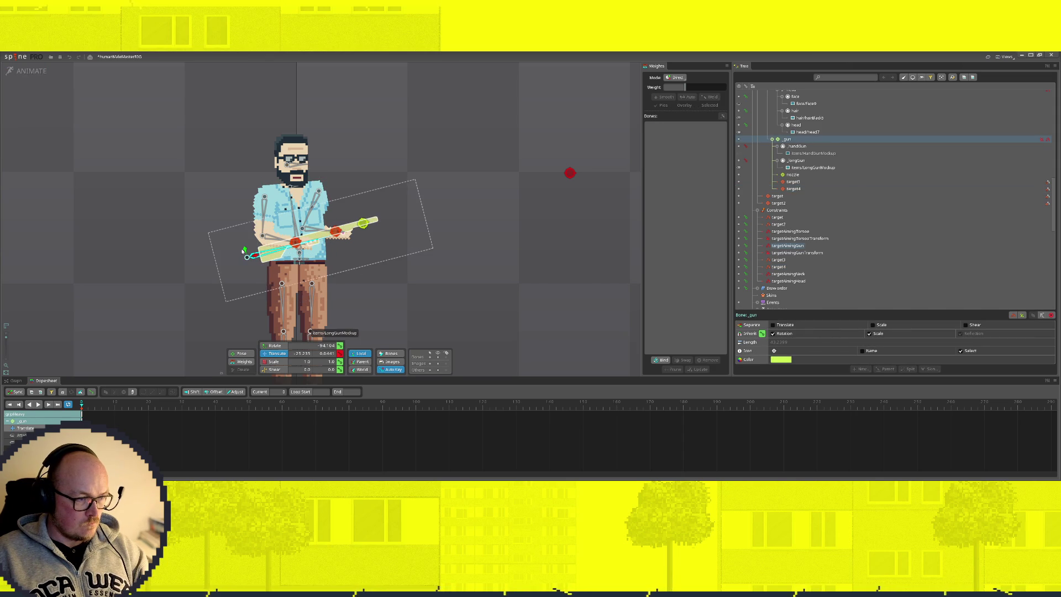
mouse_move(250, 261)
mouse_down()
mouse_move(245, 250)
mouse_move(249, 272)
mouse_move(251, 254)
mouse_up()
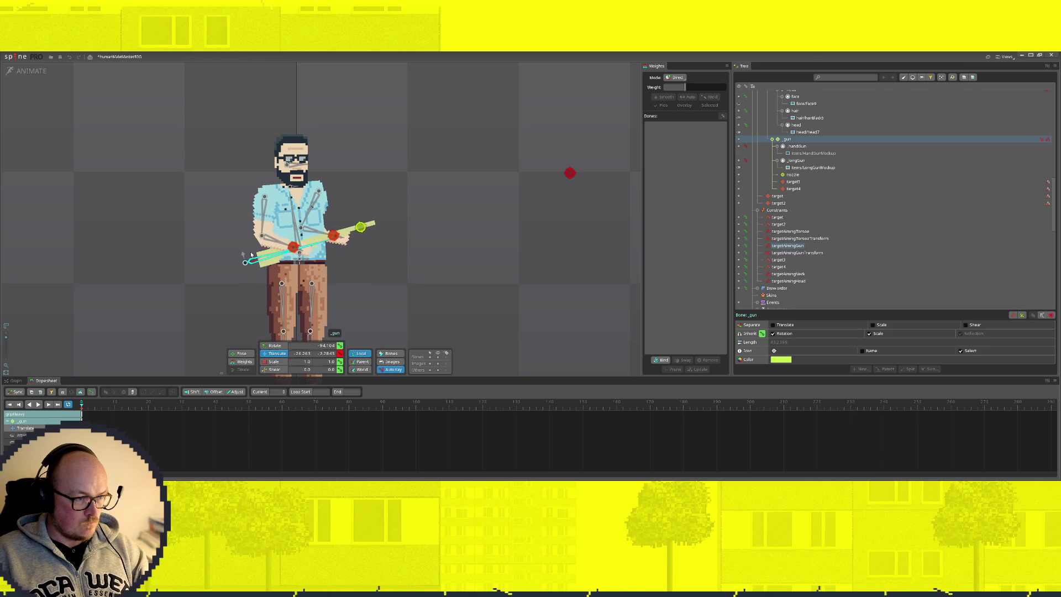
click(294, 246)
drag(299, 247, 301, 248)
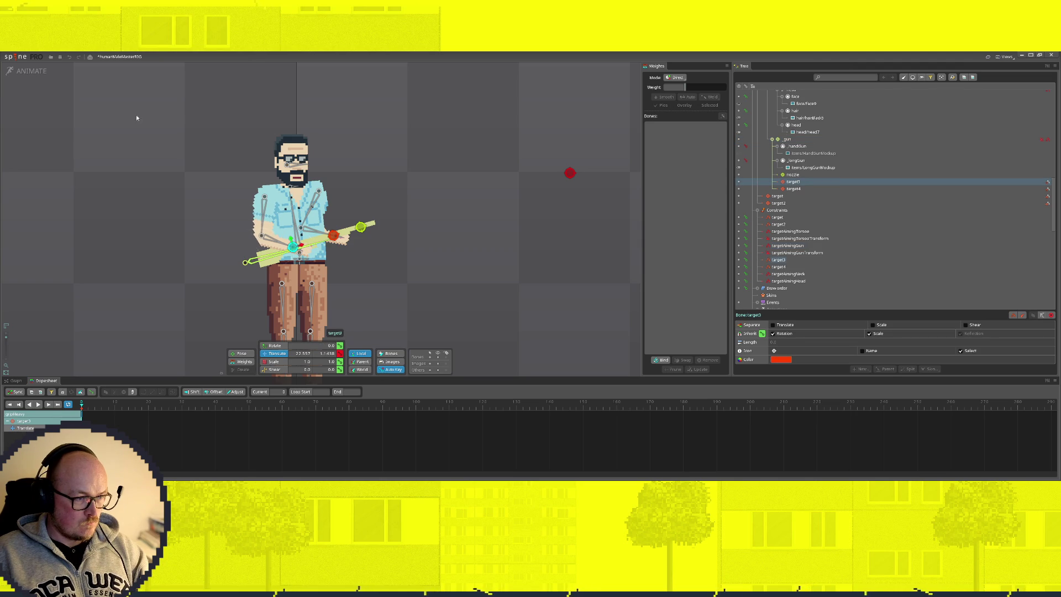
click(32, 71)
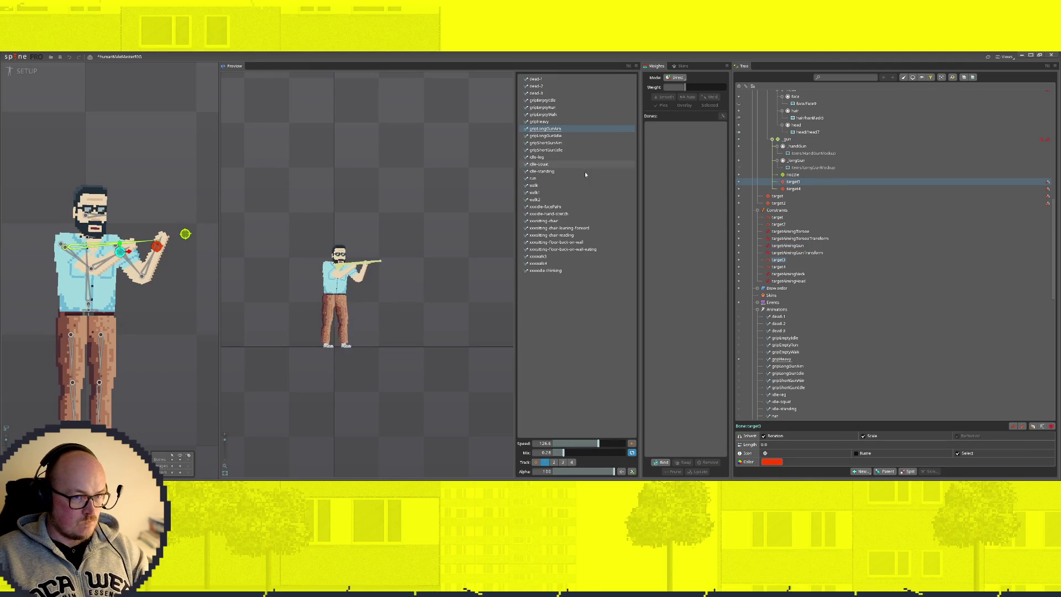
Preview gripHeavy, drag the aim target down to re-aim the arms, and return to animate mode
click(542, 122)
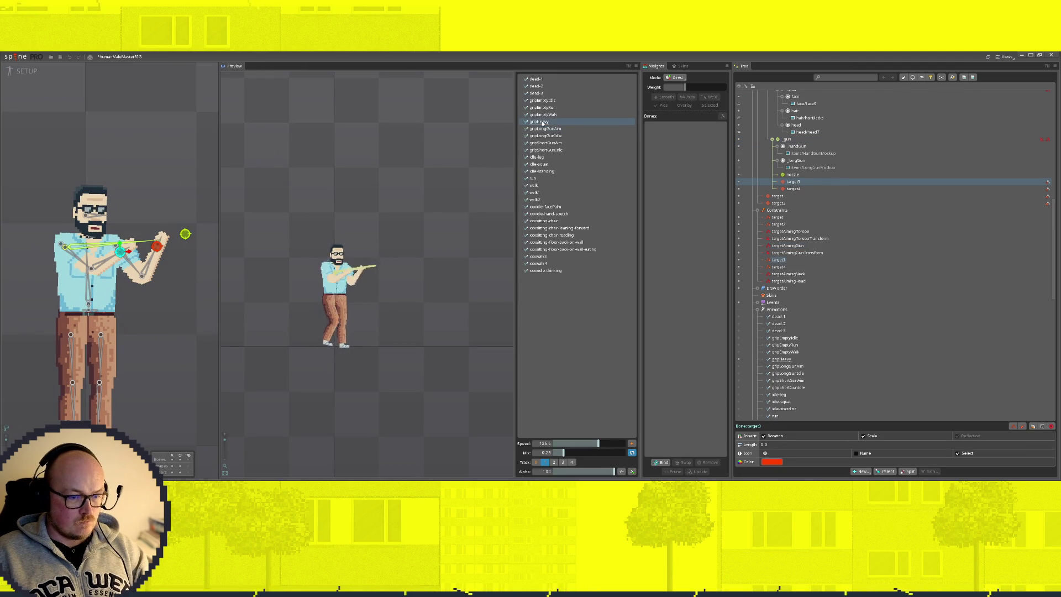
scroll(169, 282, down, 3)
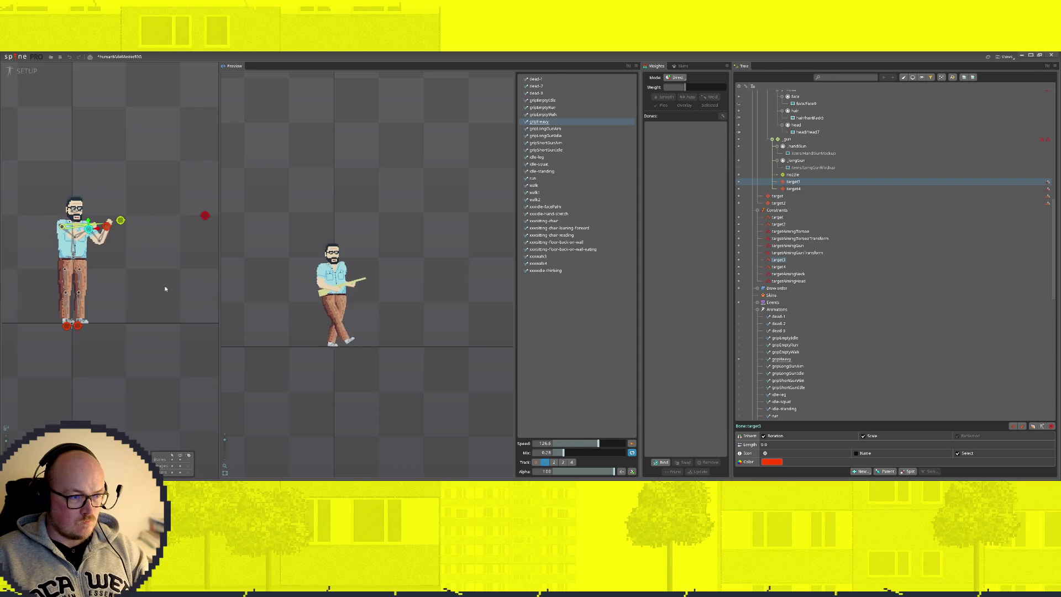
click(204, 215)
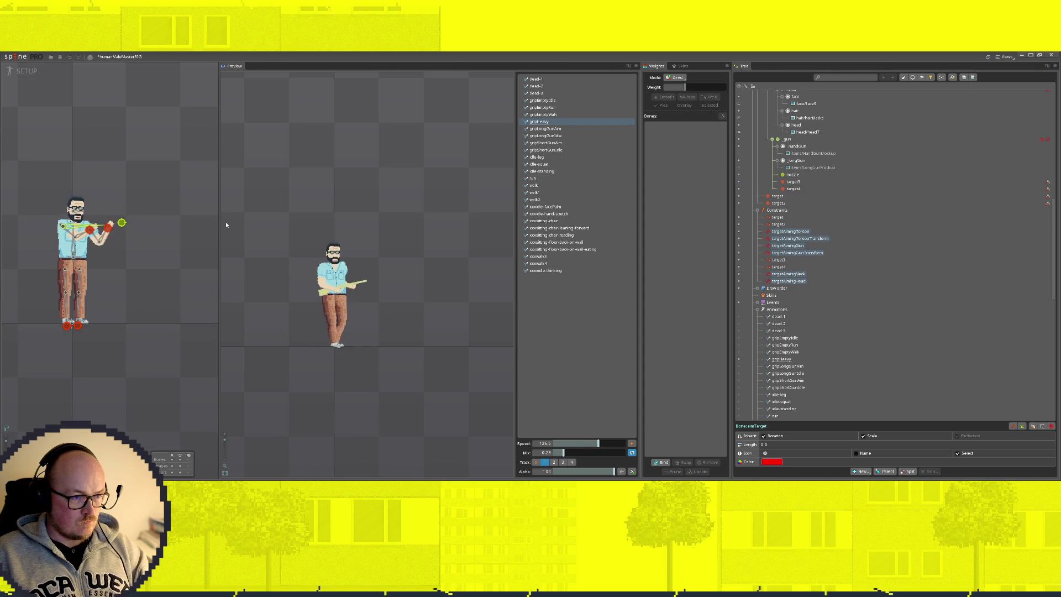
mouse_move(231, 222)
mouse_down()
mouse_move(224, 248)
mouse_move(213, 249)
mouse_move(216, 195)
mouse_move(213, 254)
mouse_move(240, 292)
mouse_move(249, 260)
mouse_up()
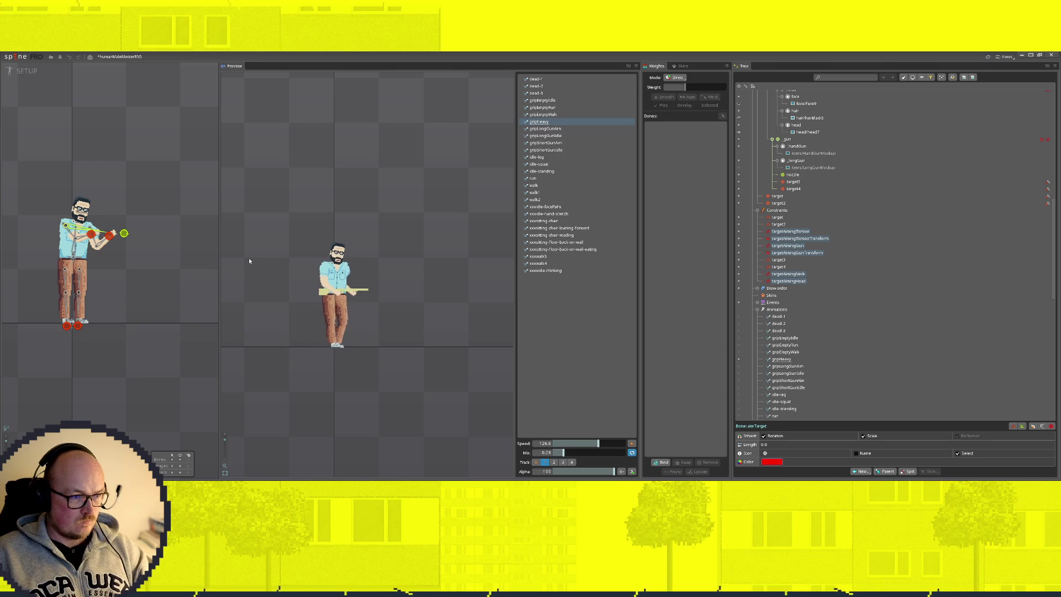
click(25, 71)
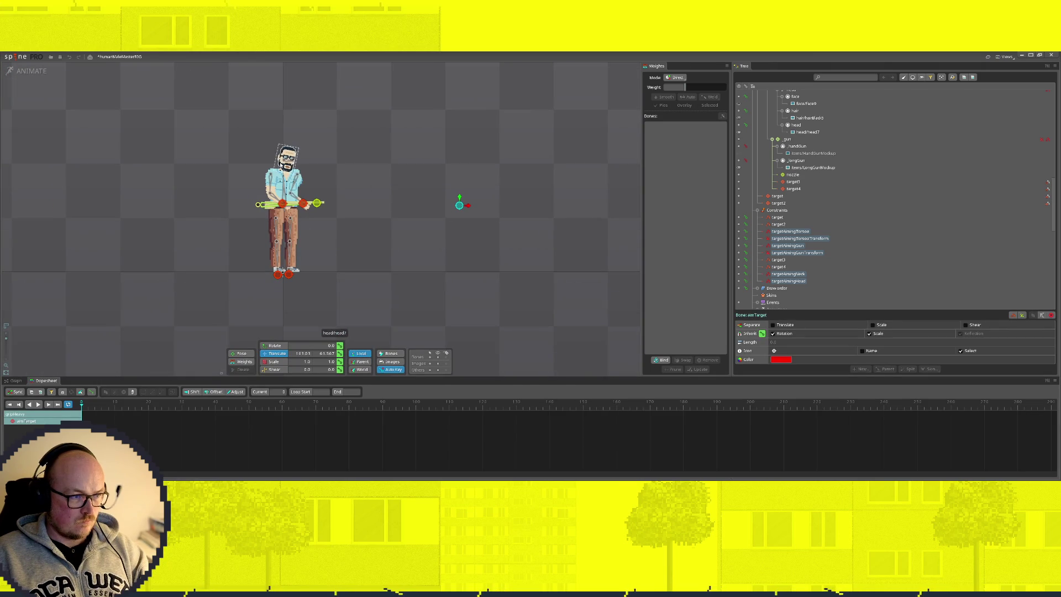
Save the project, set targetAimingNeck's mix to 0, select targetAimingHead, and switch to the setup preview
click(789, 274)
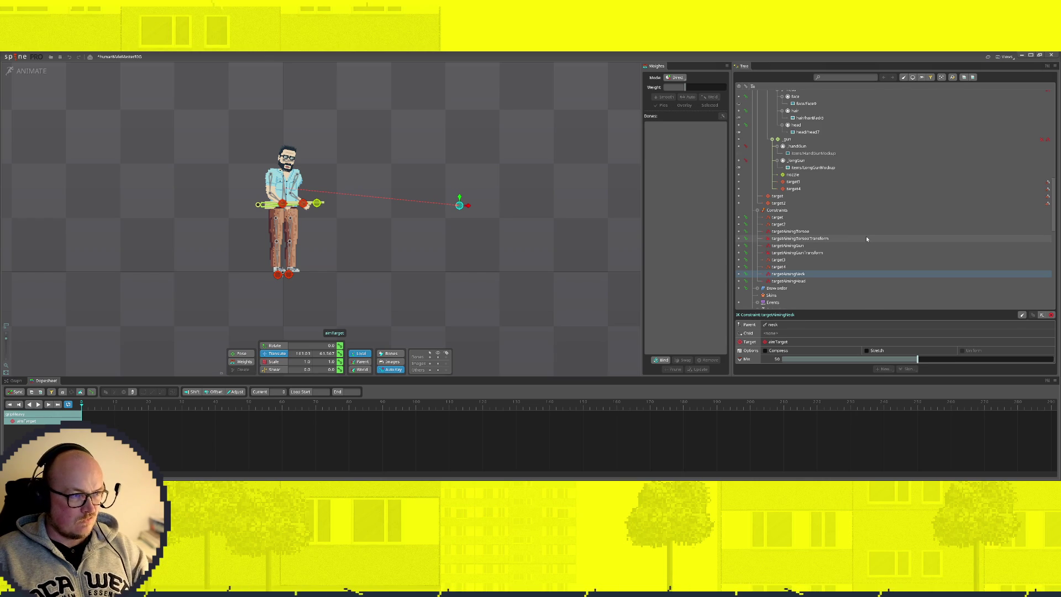
key(ctrl+s)
scroll(863, 266, down, 10)
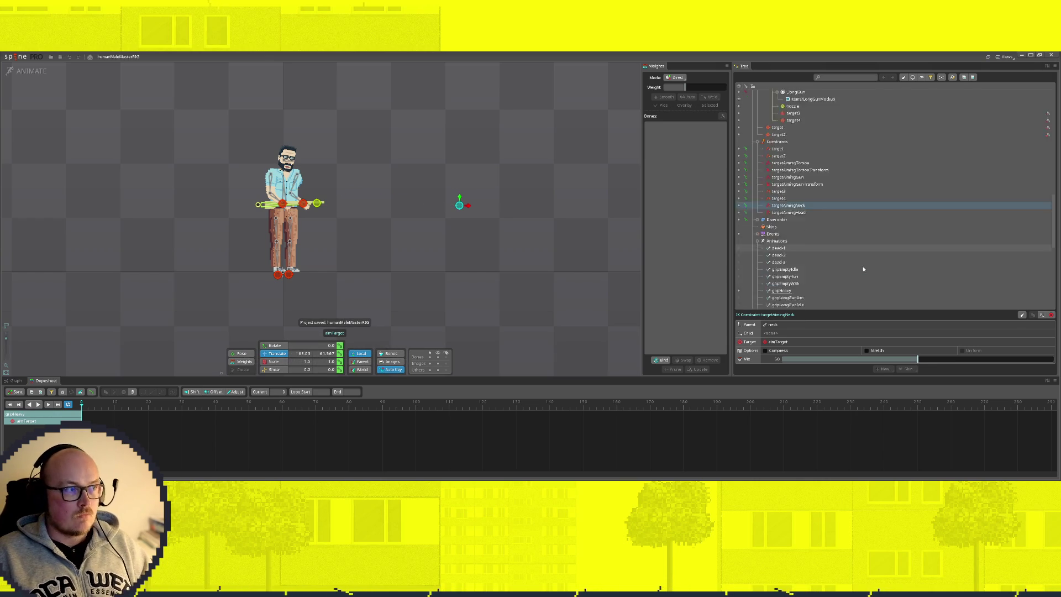
scroll(861, 264, up, 3)
scroll(846, 259, up, 3)
scroll(830, 253, up, 2)
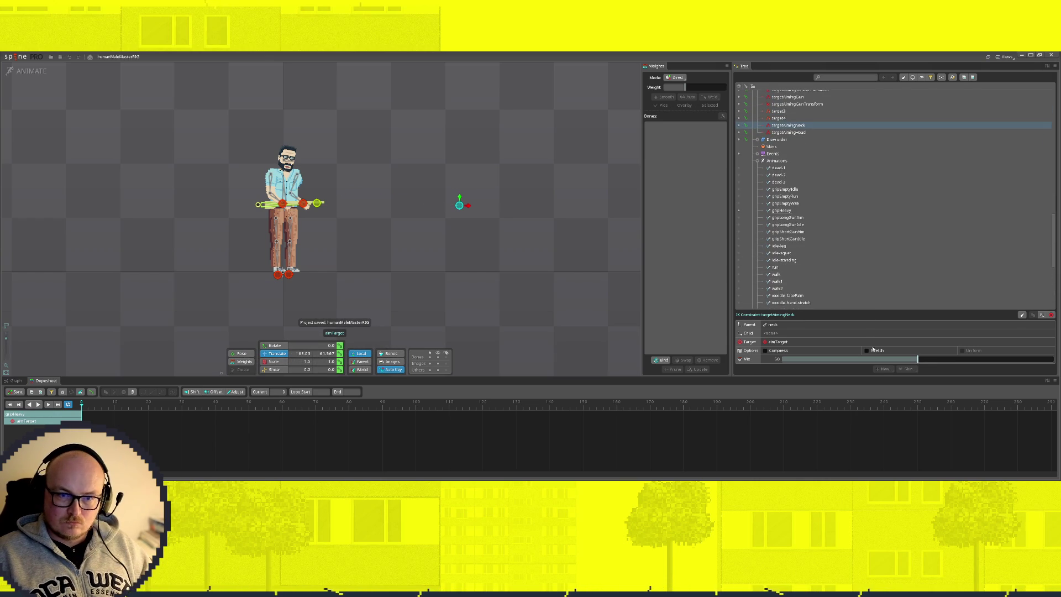
drag(903, 360, 779, 360)
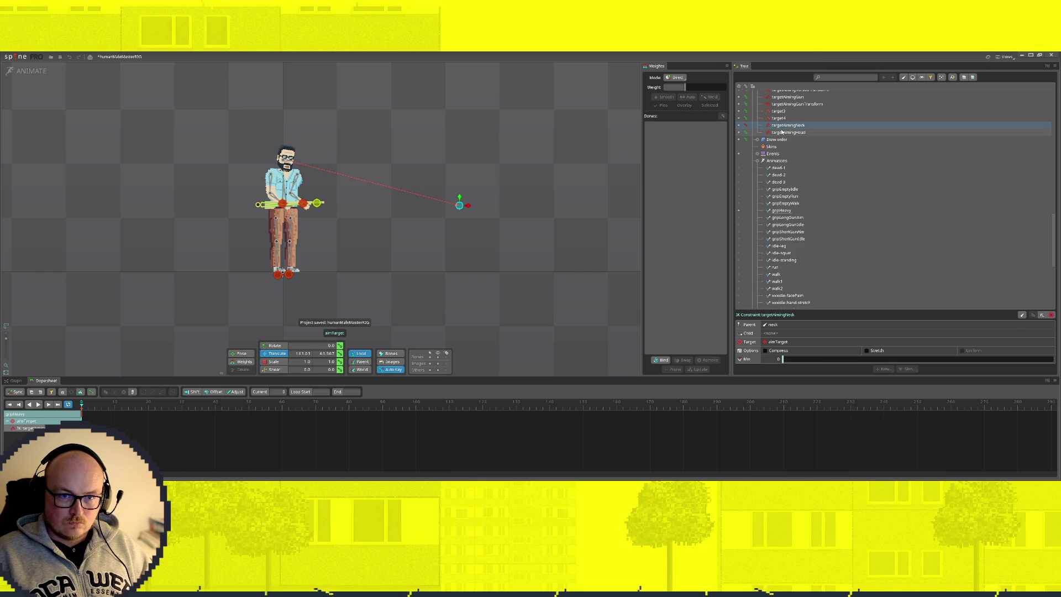
click(784, 133)
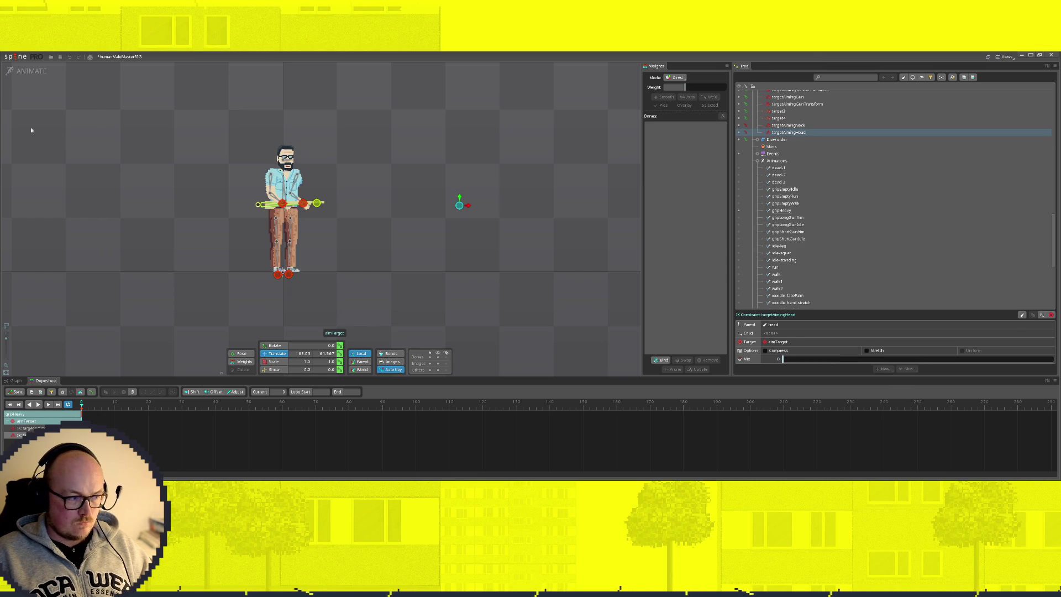
click(29, 72)
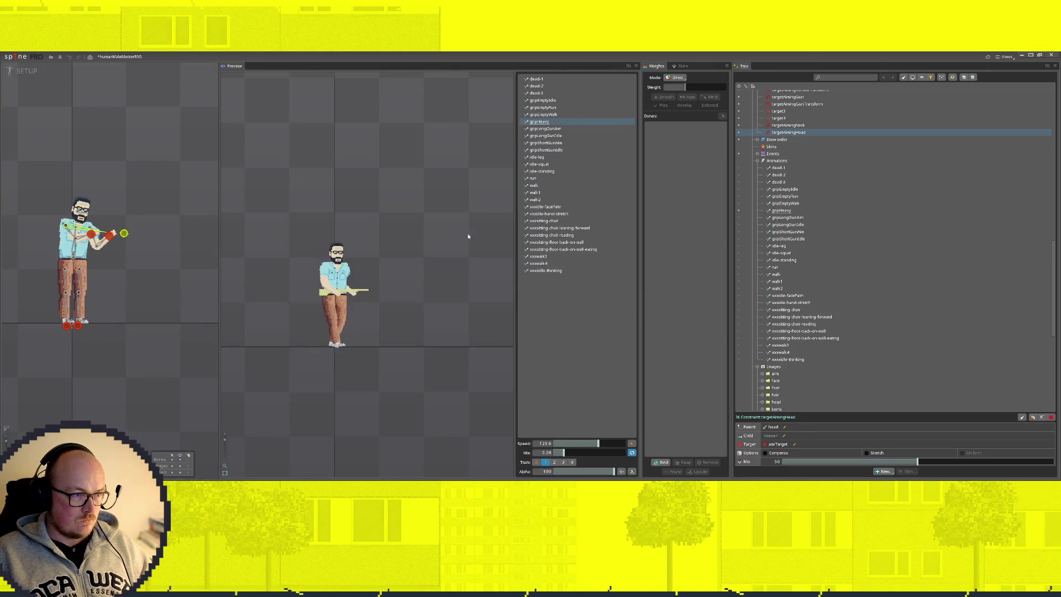
scroll(177, 248, down, 3)
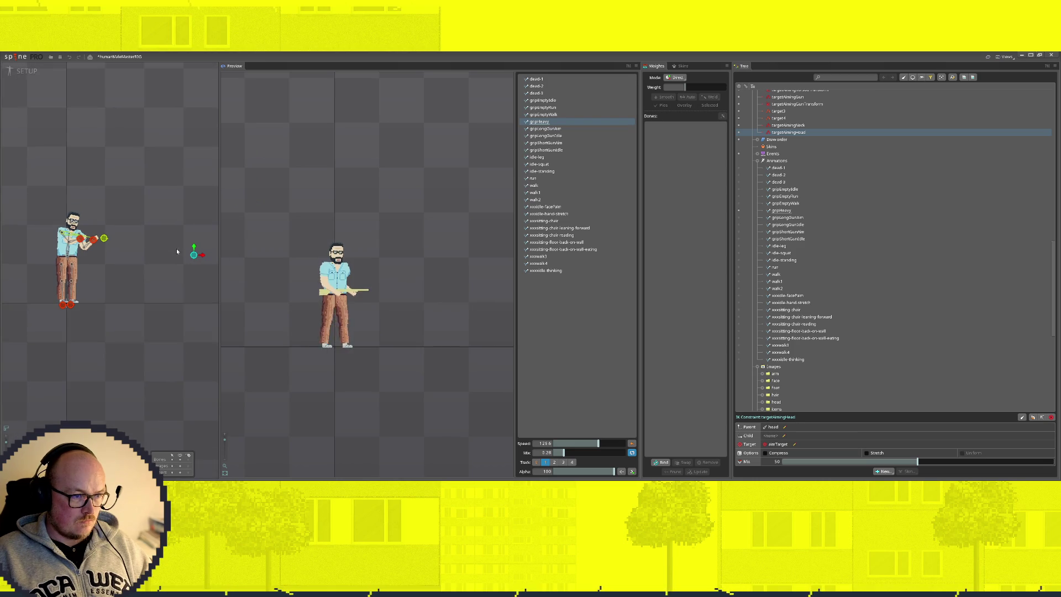
Test arm aiming by moving the aim target, then lower targetAimingTorso's mix to about 25
drag(156, 250, 178, 248)
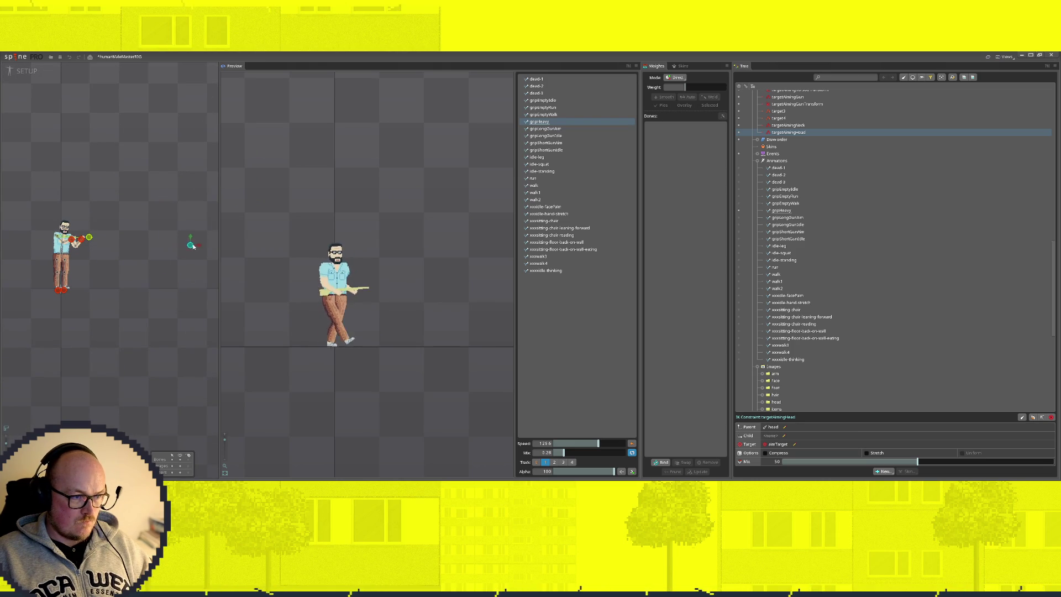
drag(179, 249, 195, 249)
scroll(786, 196, up, 2)
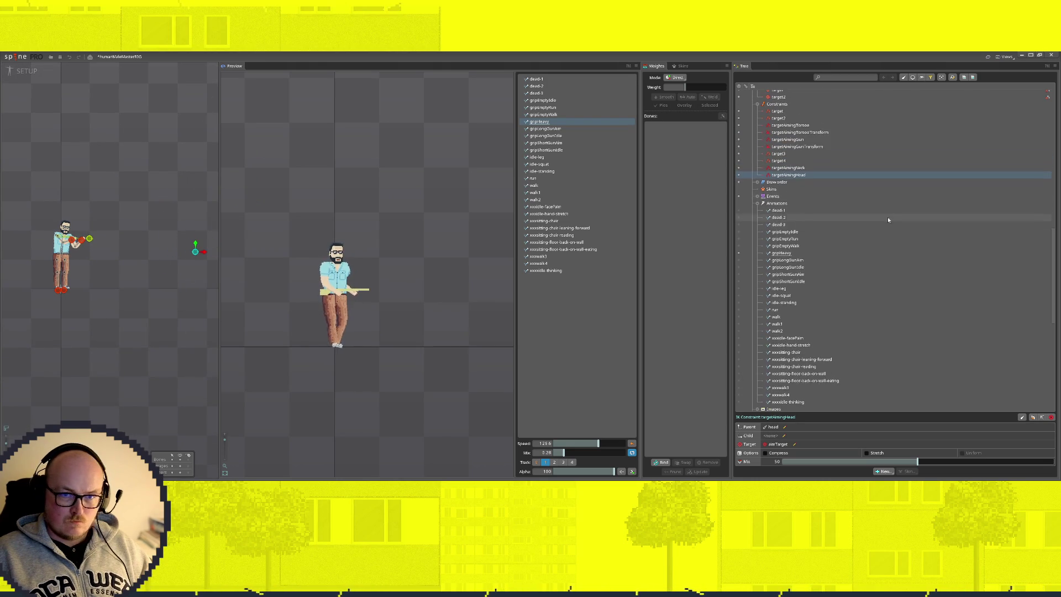
click(793, 125)
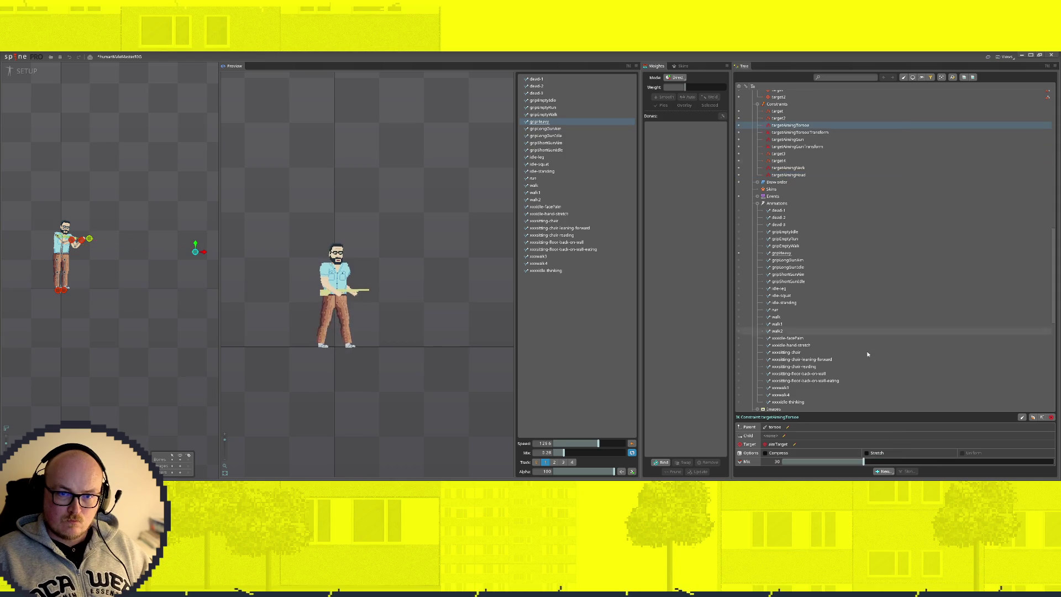
mouse_move(862, 462)
mouse_down()
mouse_move(833, 464)
mouse_move(852, 464)
mouse_up()
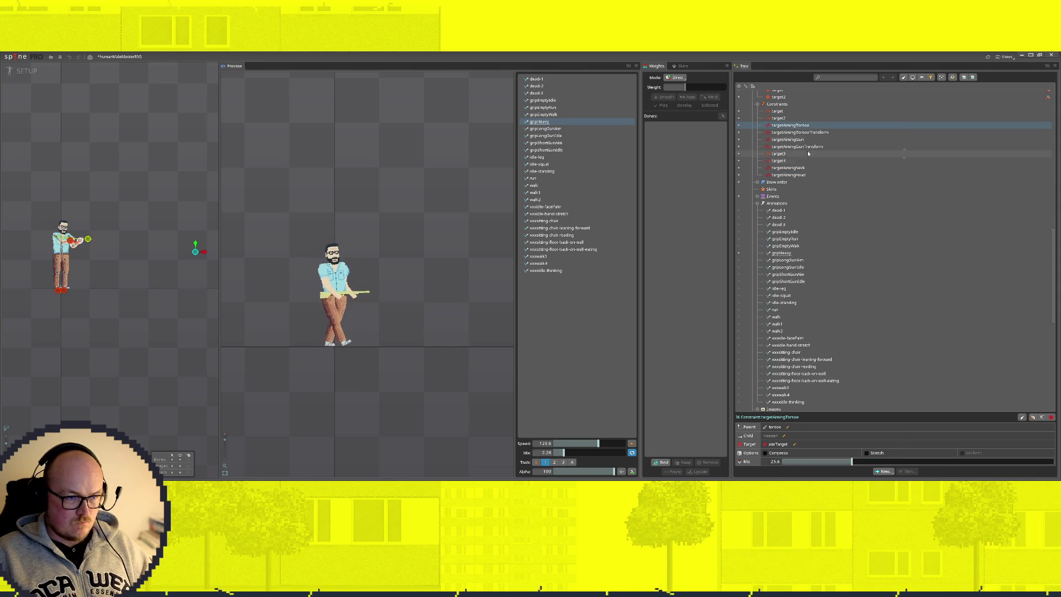
Move the aim target again to check the weaker torso follow and return to animating
mouse_move(195, 249)
mouse_down()
mouse_move(201, 301)
mouse_move(192, 282)
mouse_up()
click(31, 71)
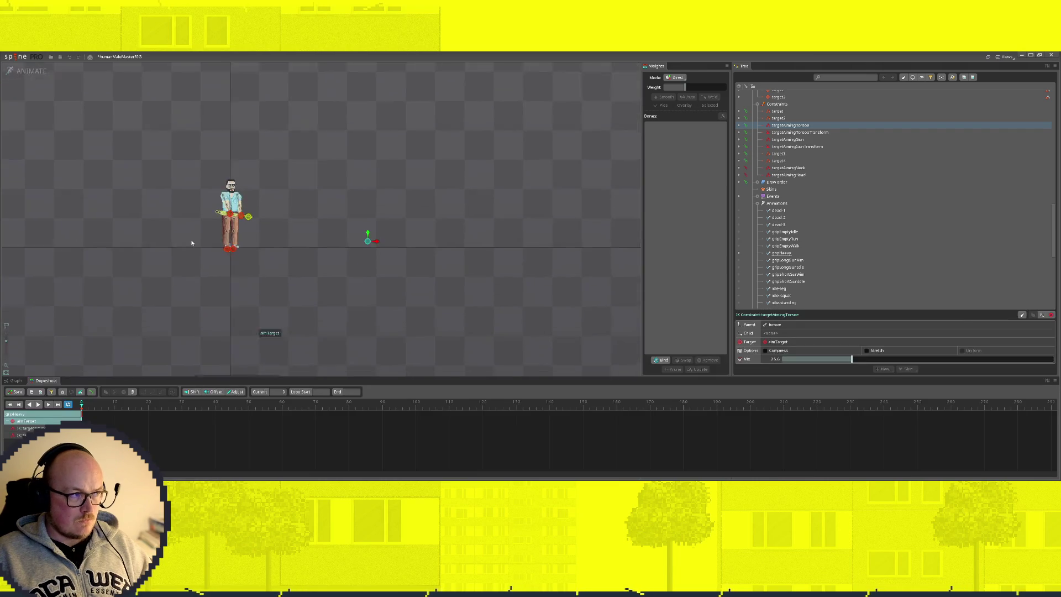
scroll(316, 240, up, 3)
scroll(316, 240, up, 3)
Shift the gun and hands right in the pose, then lower the aim target slightly in the setup preview
click(225, 222)
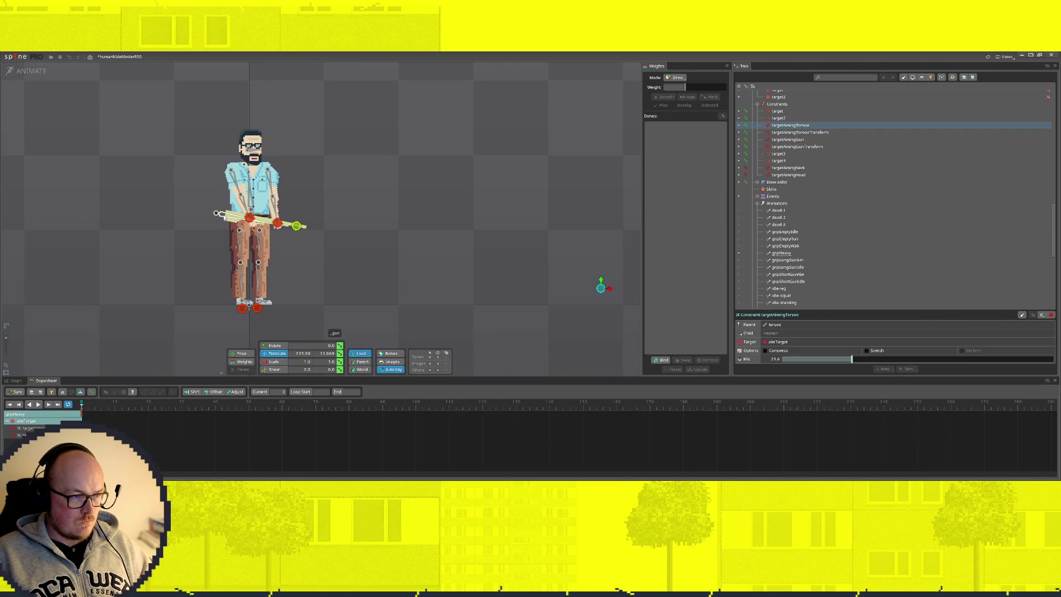
drag(225, 215, 219, 198)
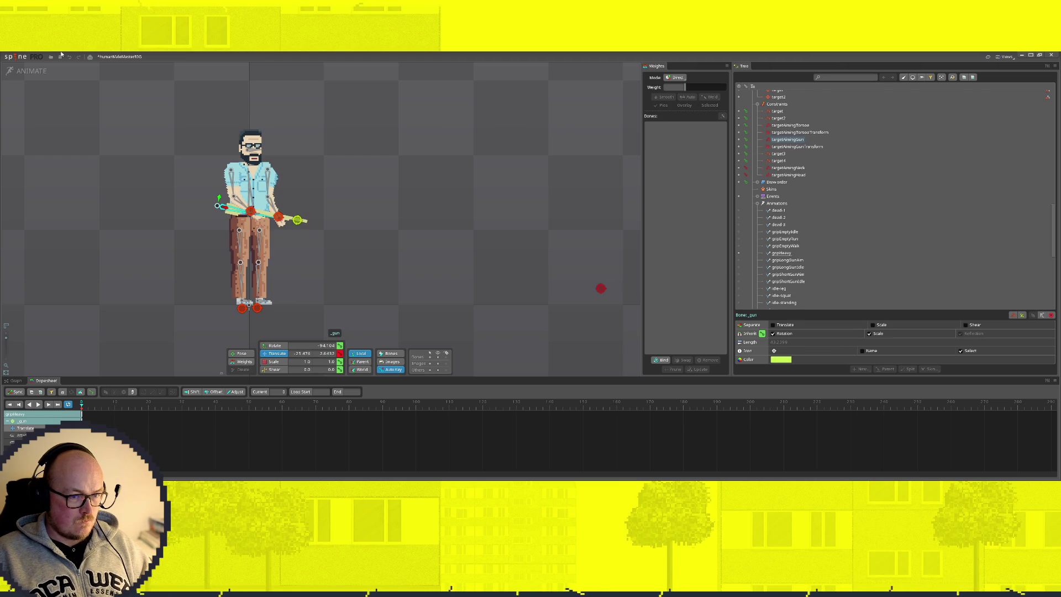
click(35, 73)
scroll(155, 292, down, 3)
mouse_move(211, 264)
mouse_down()
mouse_move(206, 280)
mouse_move(216, 182)
mouse_move(196, 264)
mouse_move(208, 221)
mouse_move(123, 220)
mouse_move(214, 222)
mouse_up()
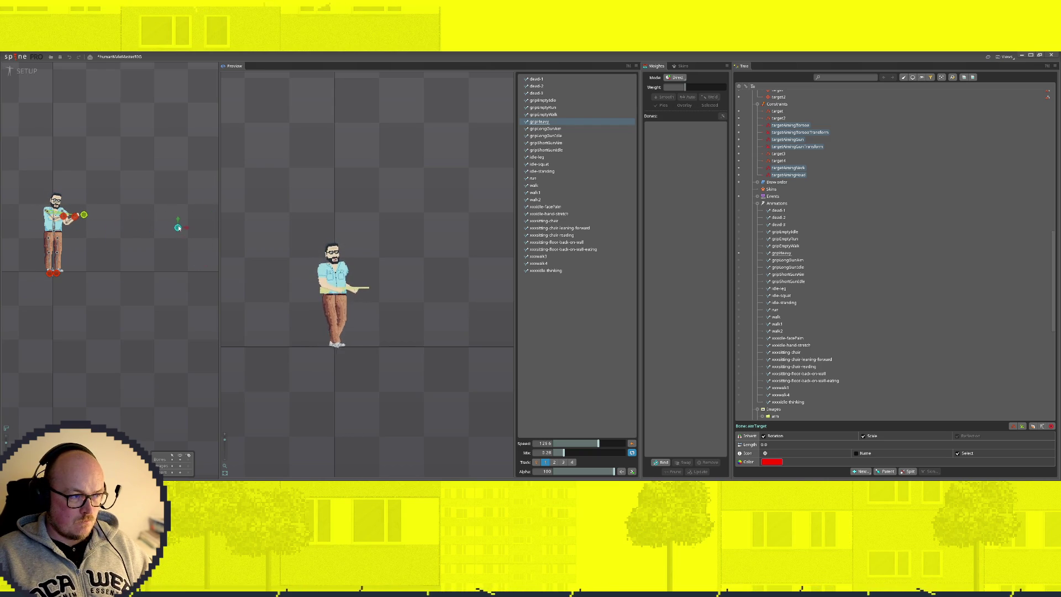
Inspect targetAimingGunTransform and raise its translate mix while moving the aim target
click(800, 132)
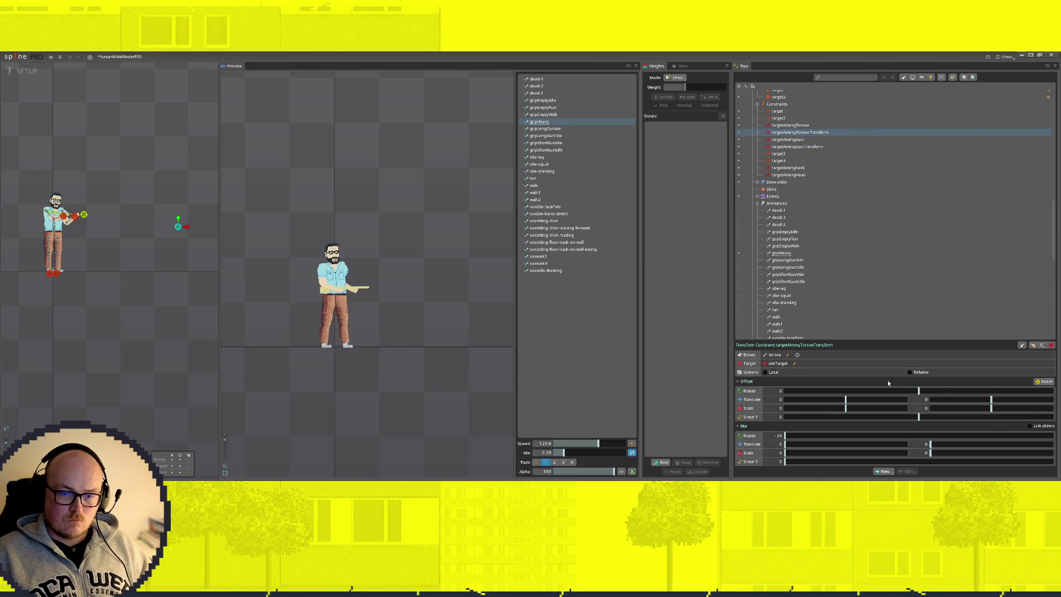
click(807, 147)
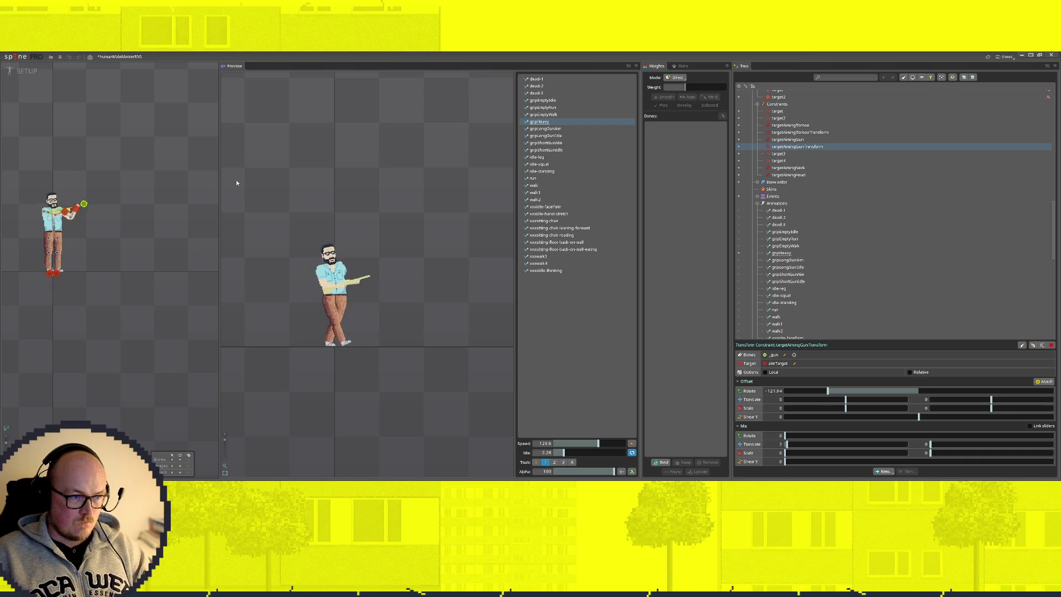
drag(133, 237, 217, 231)
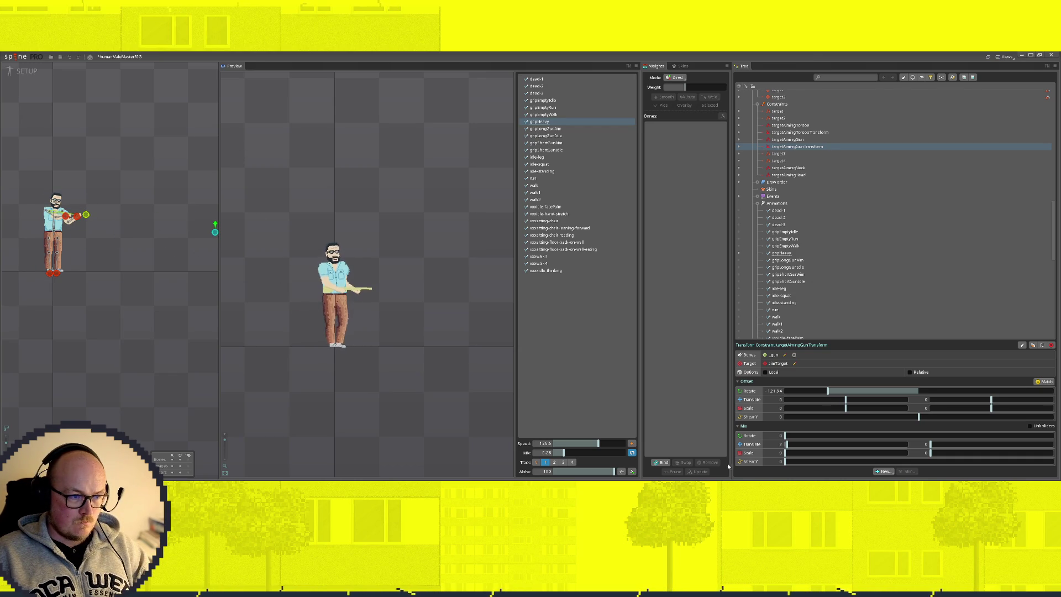
drag(788, 445, 781, 445)
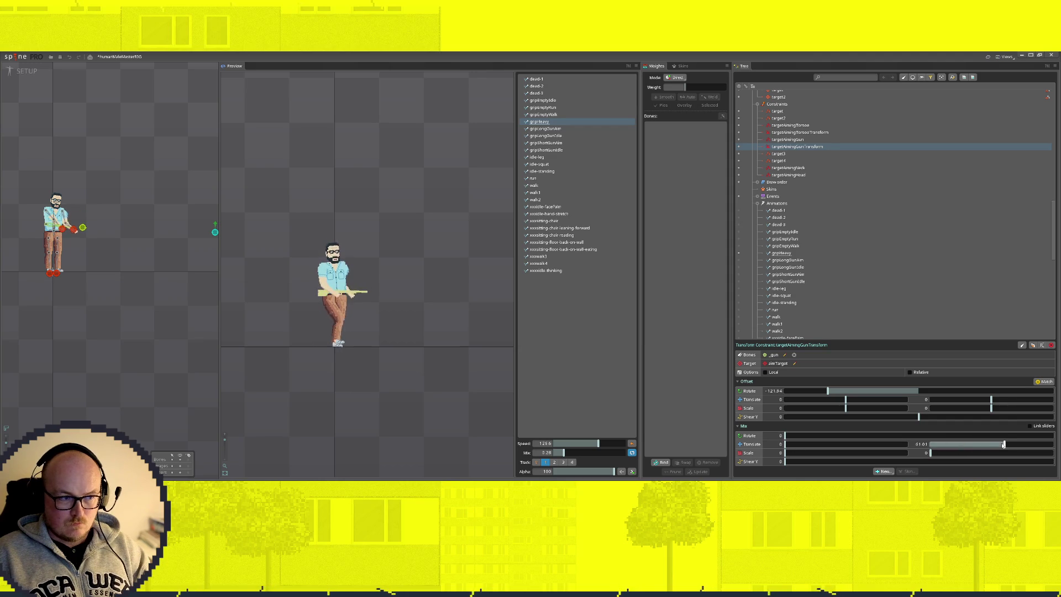
drag(929, 445, 951, 446)
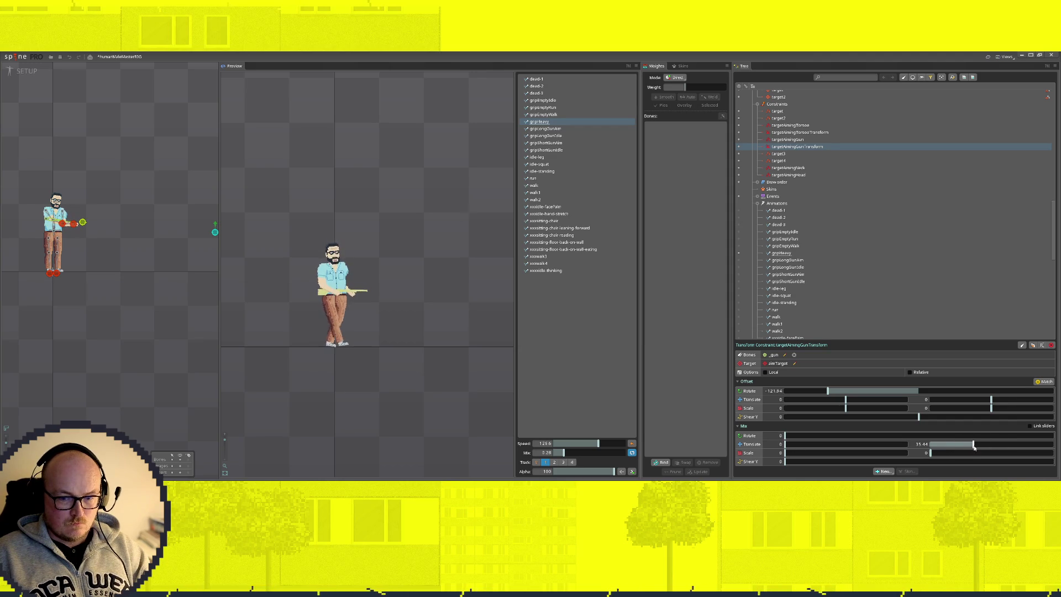
drag(215, 232, 197, 235)
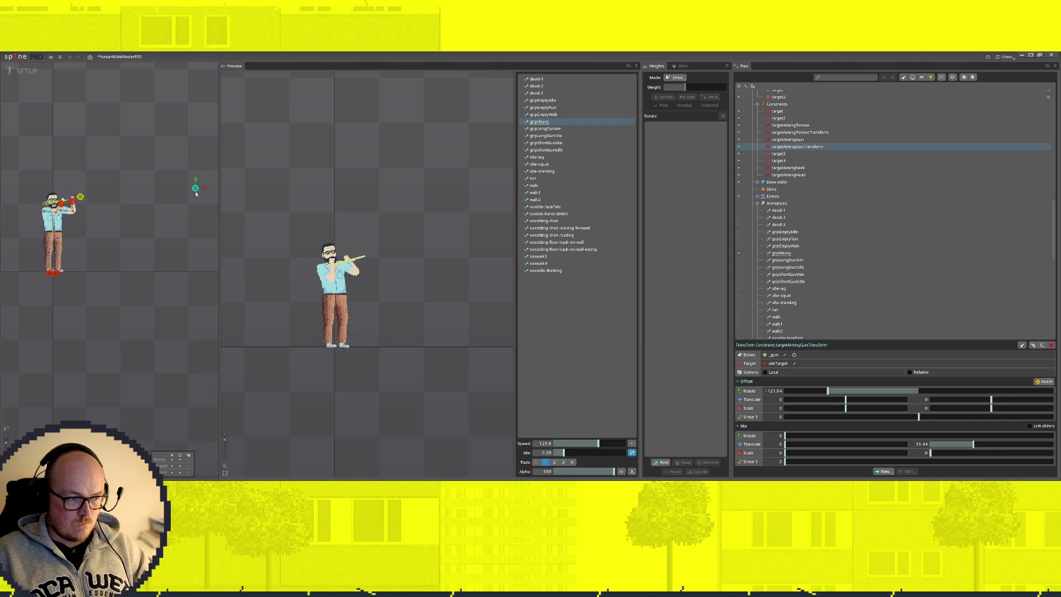
Try a negative translate mix on the gun constraint, test it, then undo back to the original value
drag(972, 444, 795, 444)
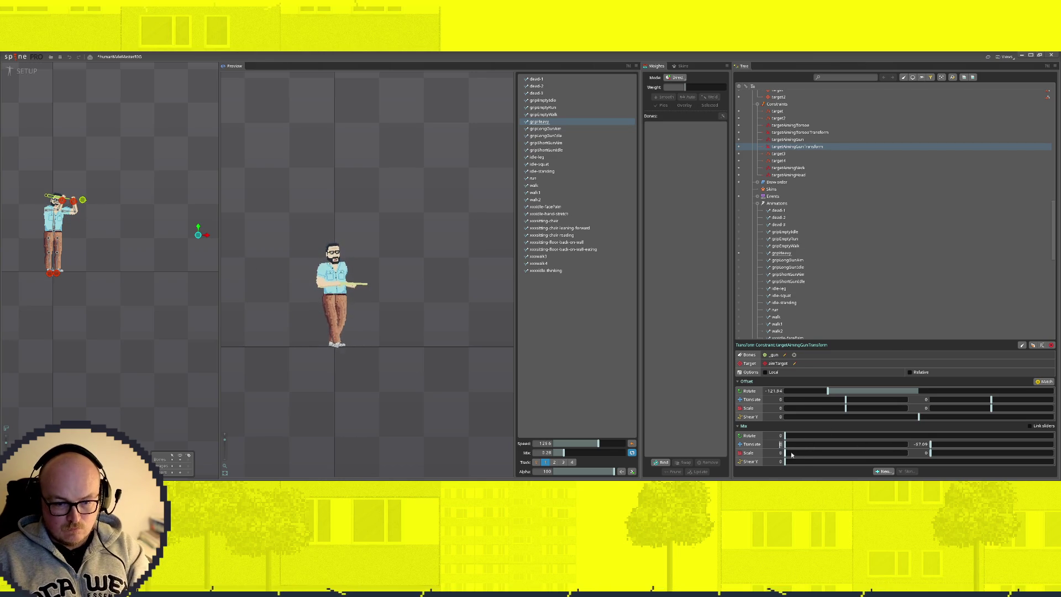
drag(789, 444, 813, 447)
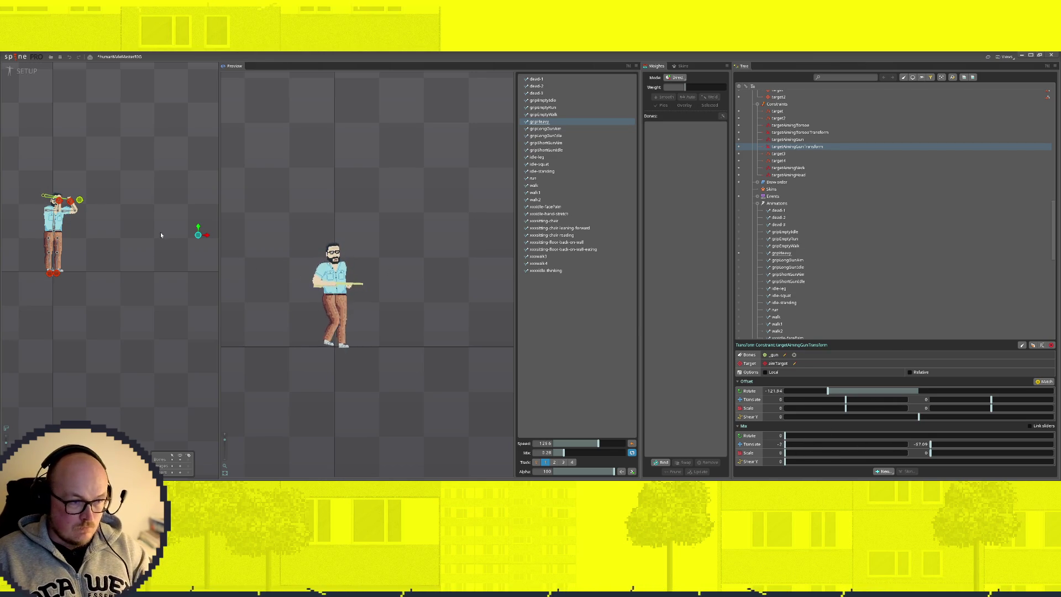
drag(199, 235, 215, 265)
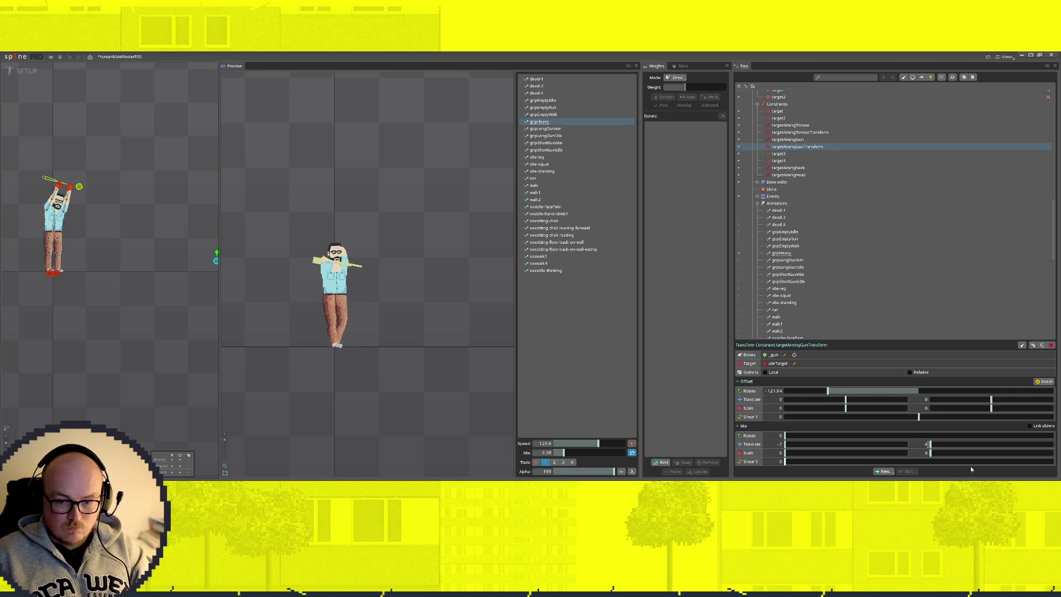
key(ctrl+z)
mouse_move(215, 257)
mouse_down()
mouse_move(206, 177)
mouse_move(203, 214)
mouse_move(142, 230)
mouse_up()
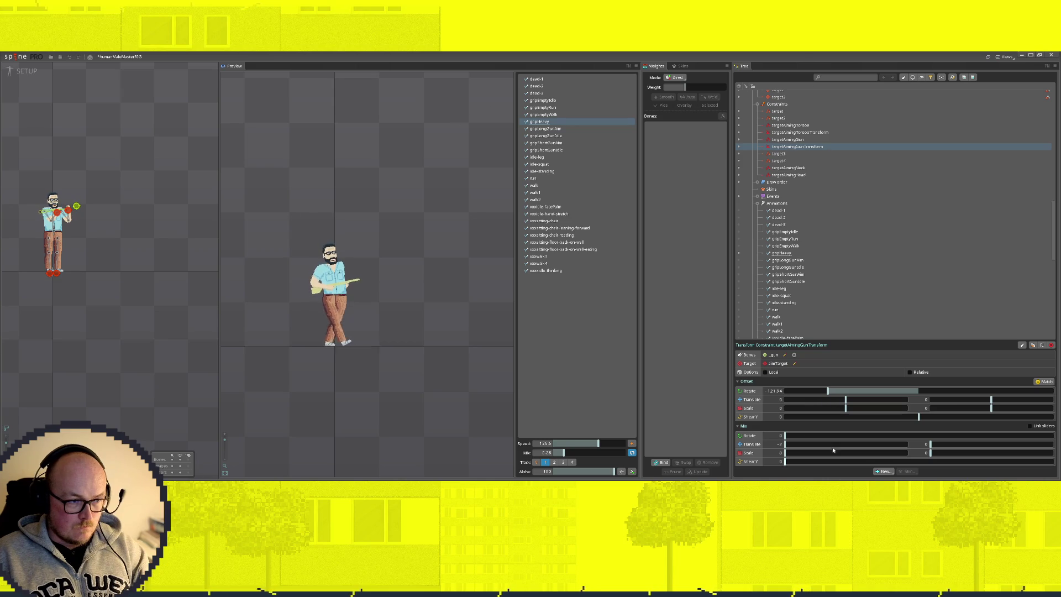
drag(785, 444, 783, 444)
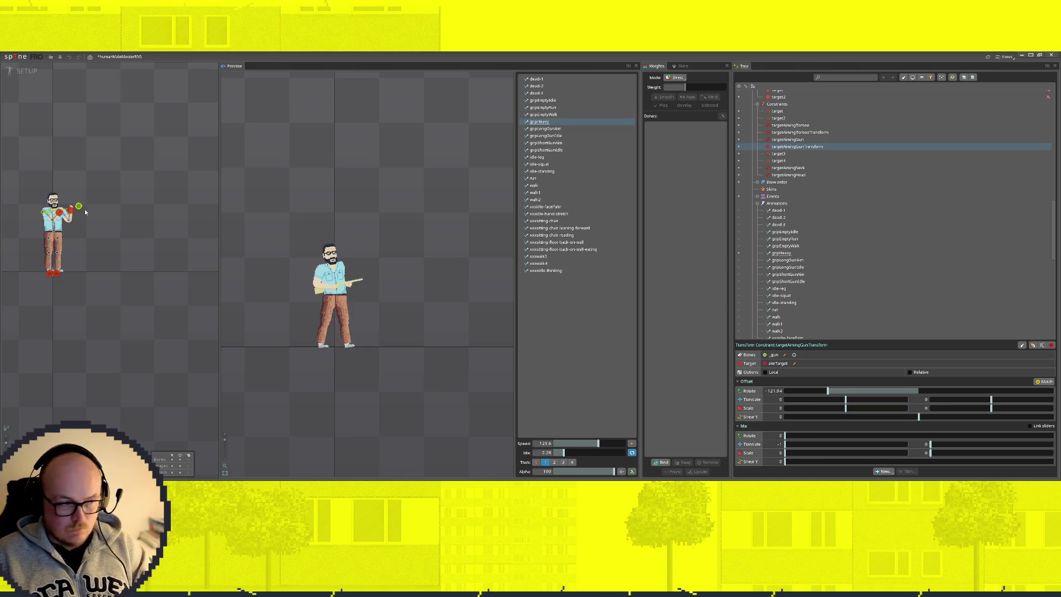
scroll(147, 233, down, 1)
scroll(147, 233, down, 1)
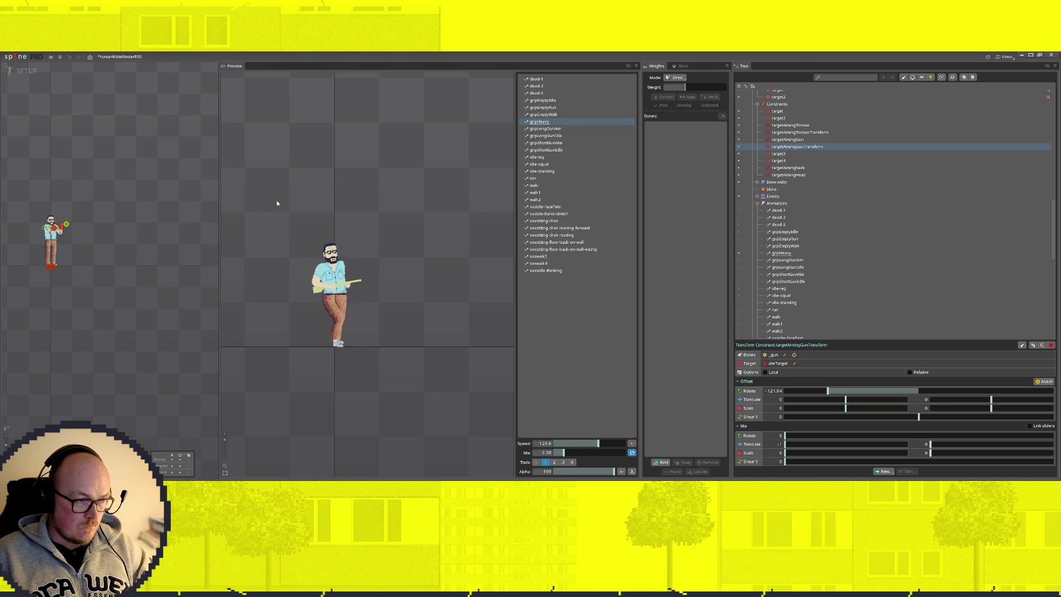
Move the aim target down-right so the gun arm angles down toward it
mouse_move(66, 233)
mouse_down()
mouse_move(112, 207)
mouse_move(127, 148)
mouse_move(161, 254)
mouse_up()
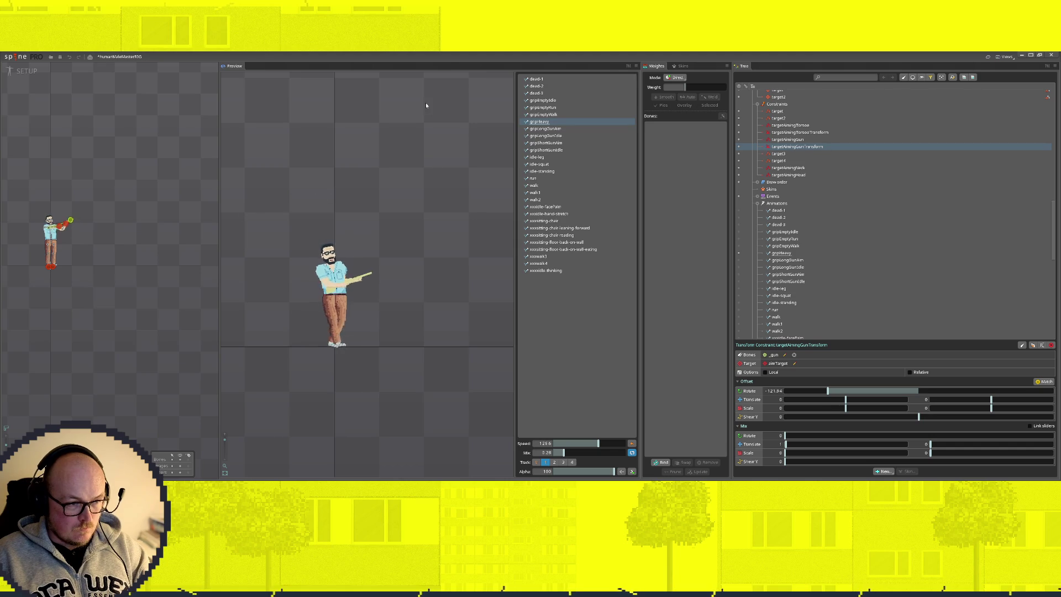
drag(162, 254, 188, 296)
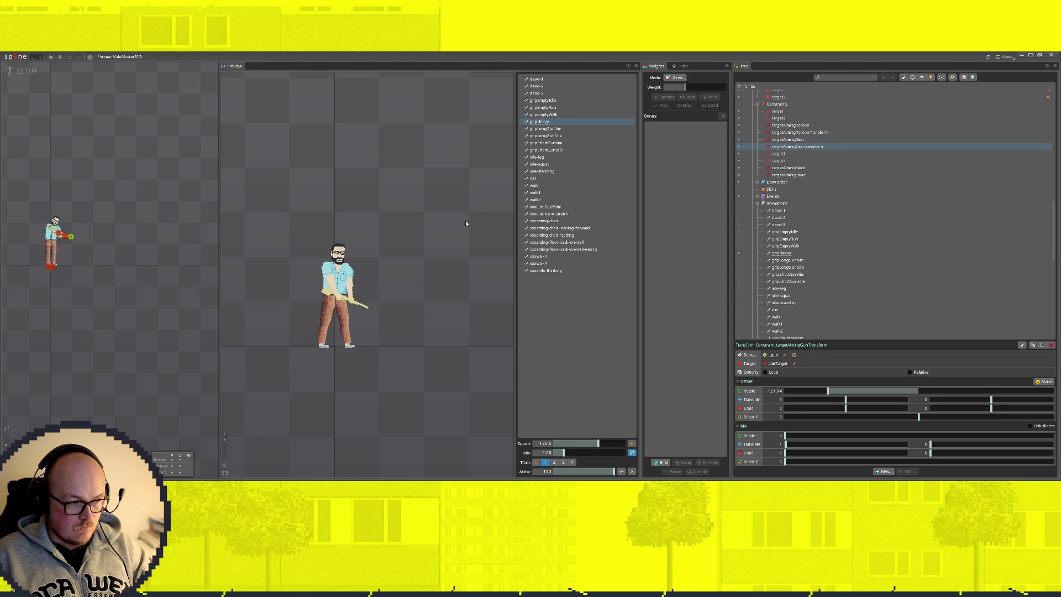
Nudge the gun slightly up and right in the gripHeavy pose
click(8, 74)
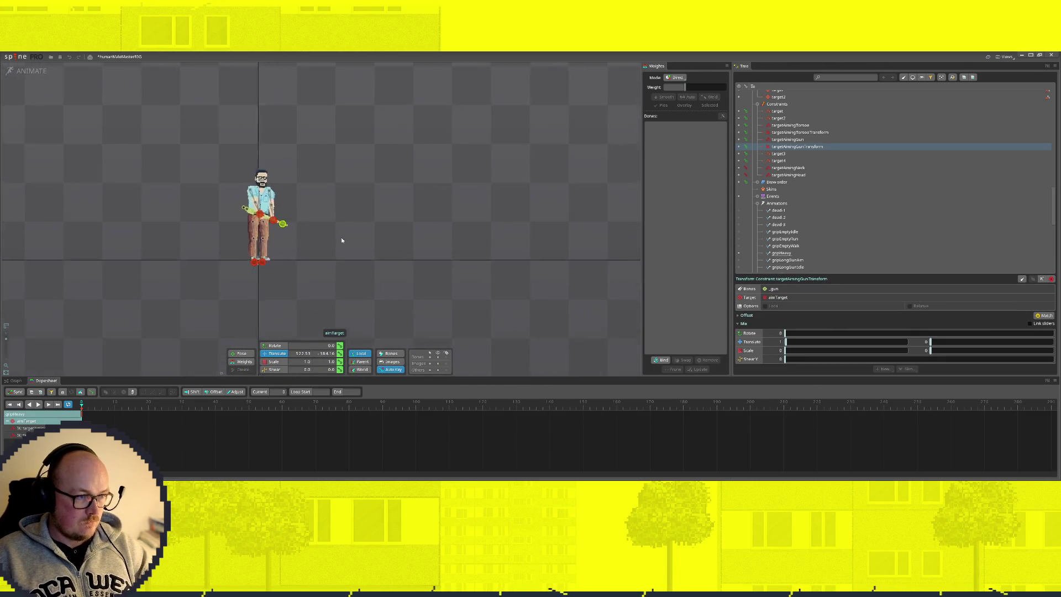
scroll(282, 191, up, 5)
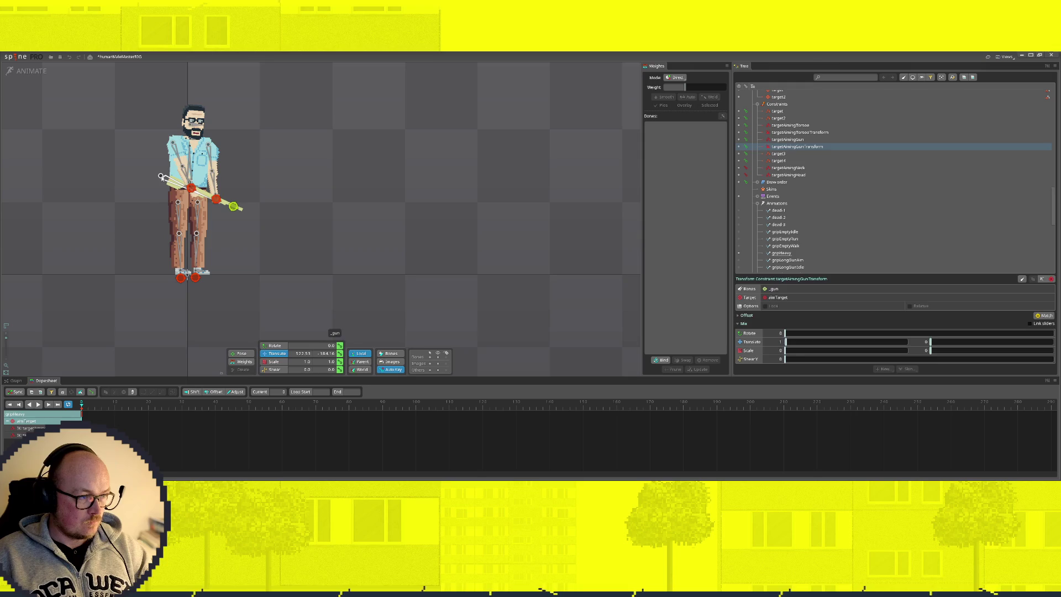
click(161, 177)
scroll(161, 177, up, 3)
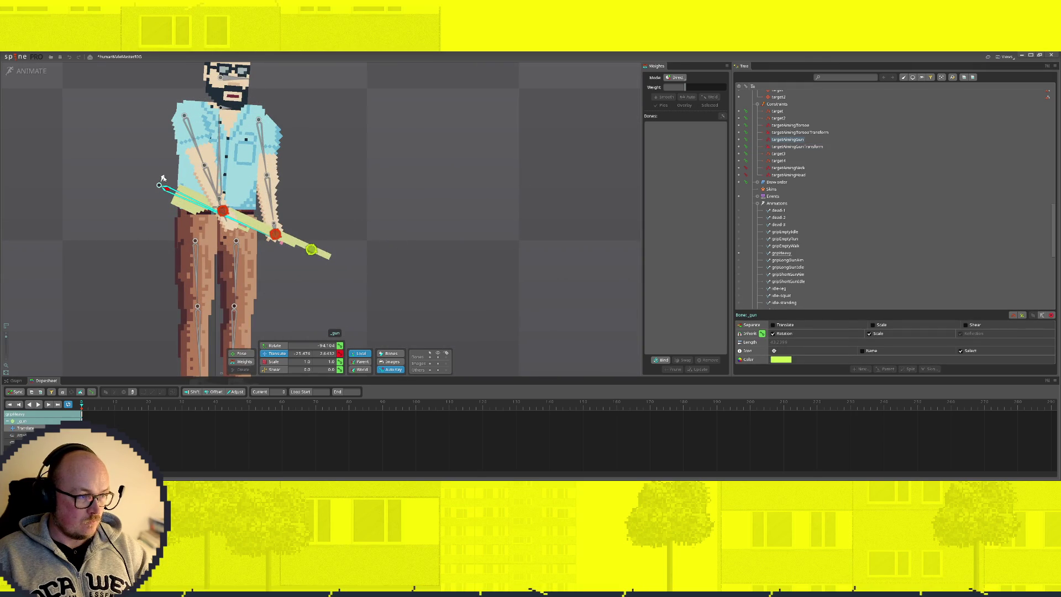
drag(164, 178, 167, 172)
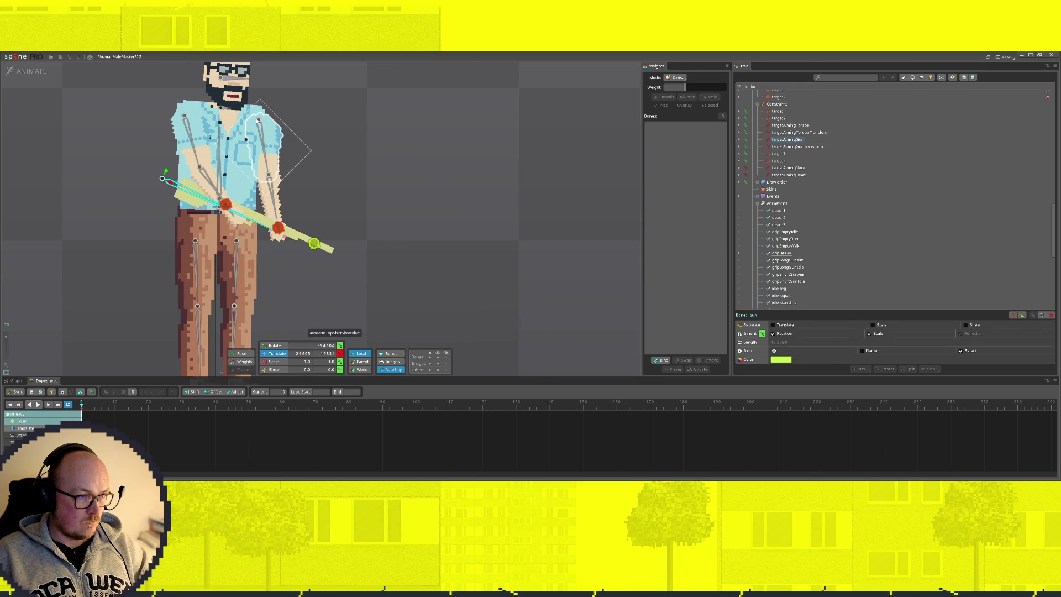
Slide the left hand lower along the gun and return to the setup preview
click(259, 123)
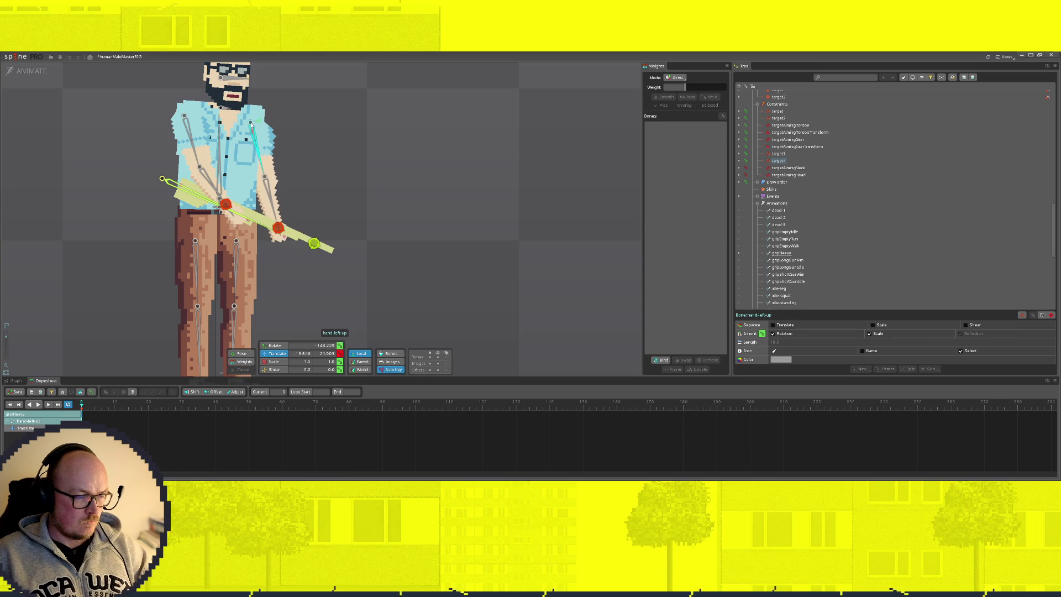
drag(252, 129, 252, 123)
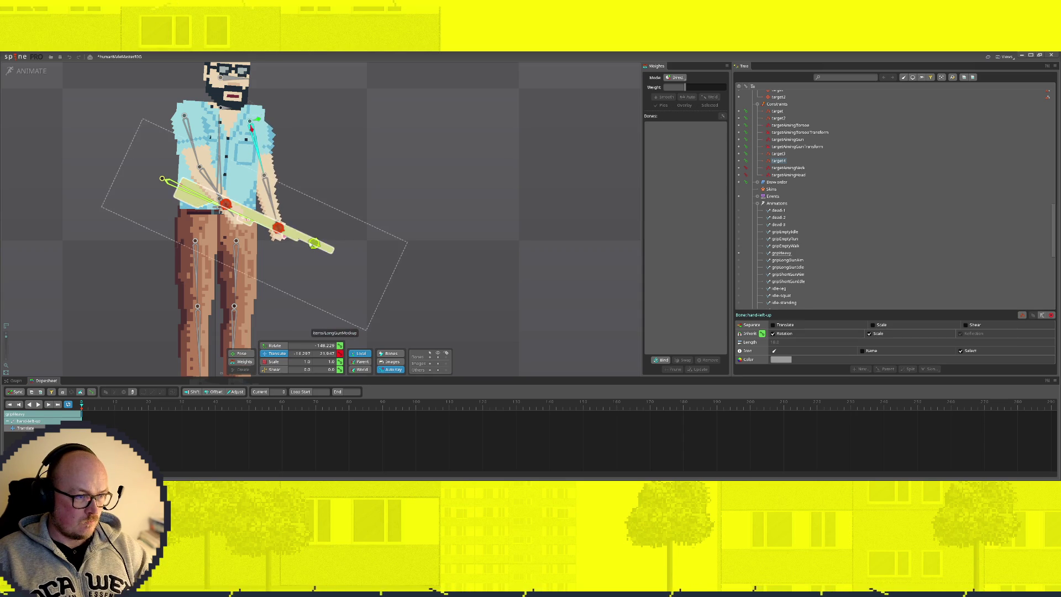
drag(275, 219, 275, 221)
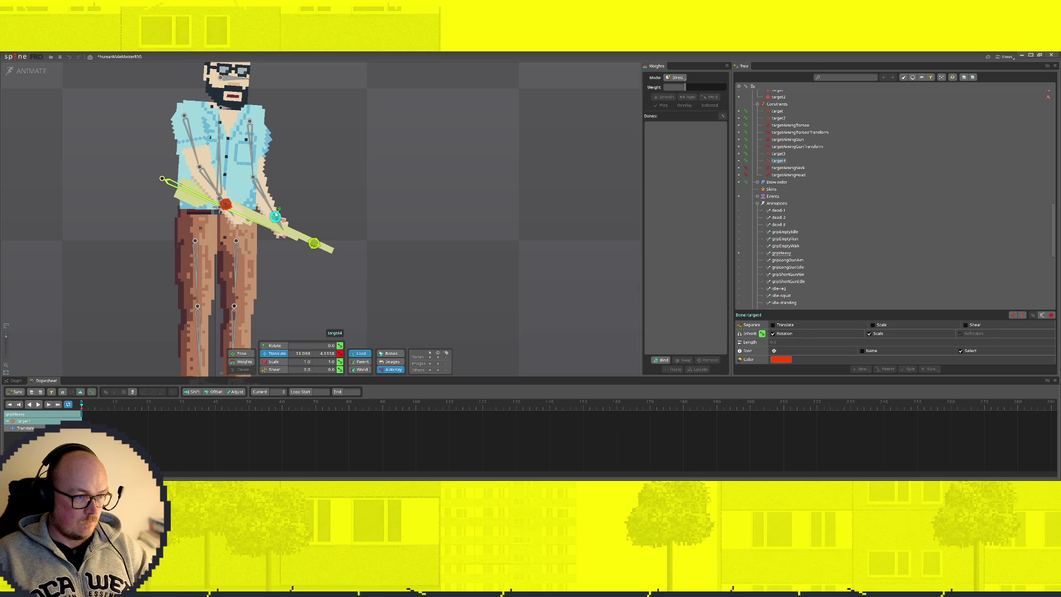
click(16, 73)
scroll(147, 339, down, 3)
scroll(147, 339, down, 2)
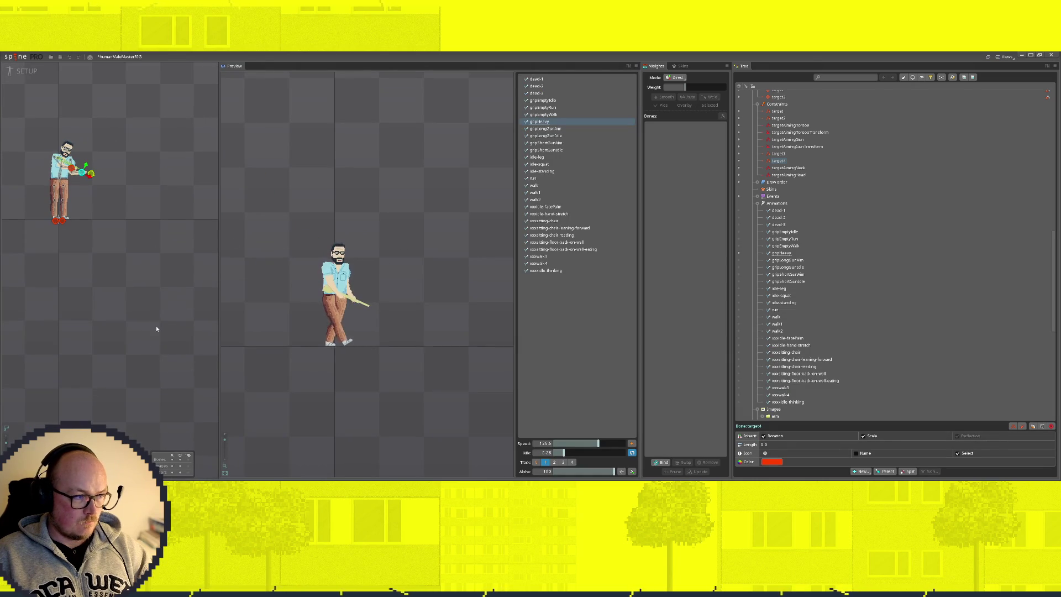
Raise the aim target above the character, then move target4 down to reposition the hand
drag(116, 294, 67, 306)
scroll(101, 231, down, 1)
drag(101, 230, 110, 268)
scroll(110, 269, down, 2)
mouse_move(176, 258)
mouse_down()
mouse_move(177, 209)
mouse_move(186, 230)
mouse_up()
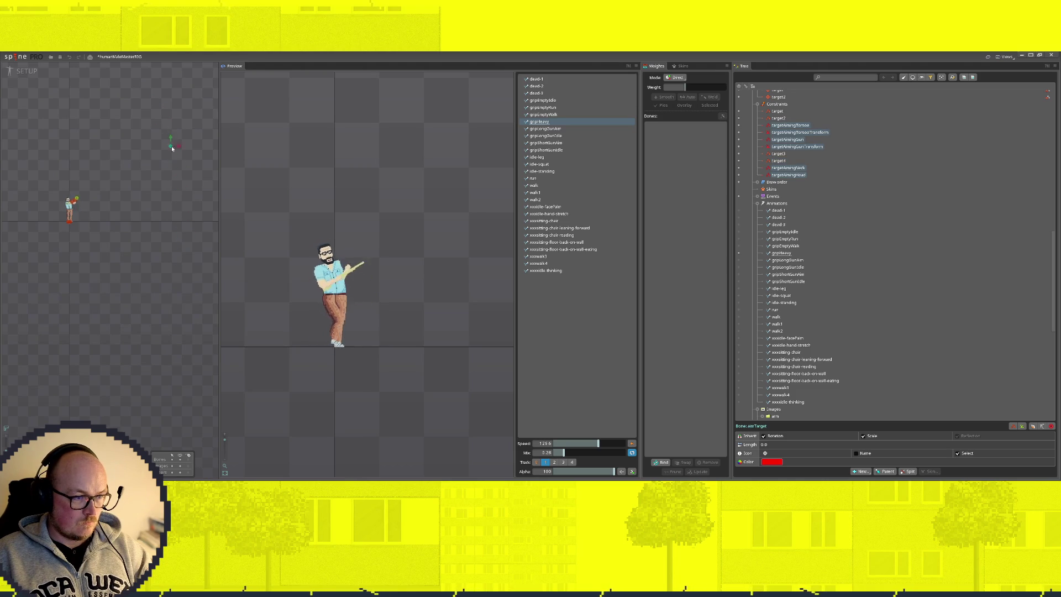
click(27, 70)
scroll(190, 230, up, 5)
click(333, 206)
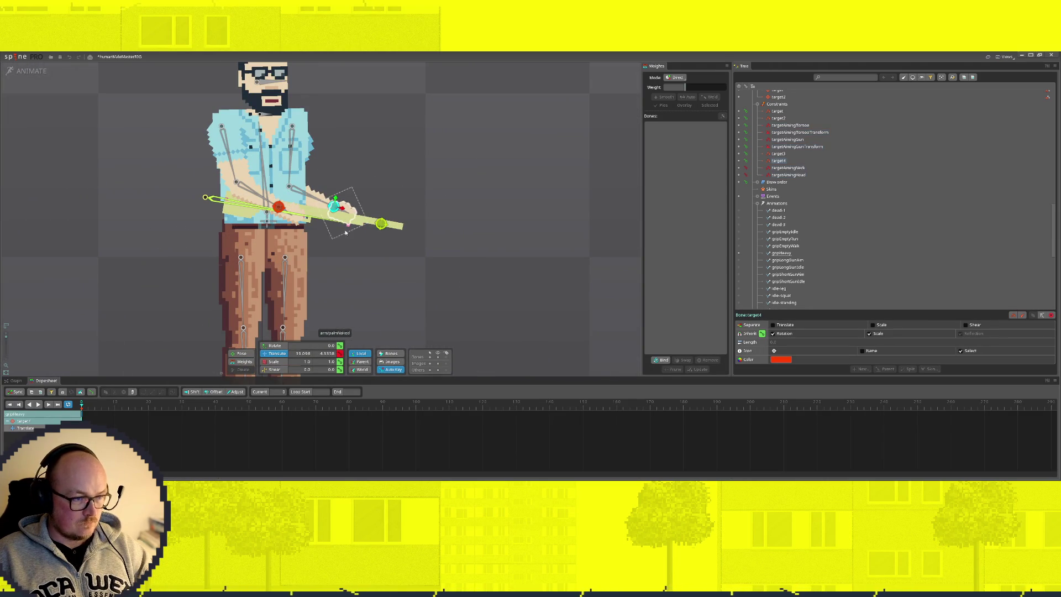
drag(333, 206, 338, 223)
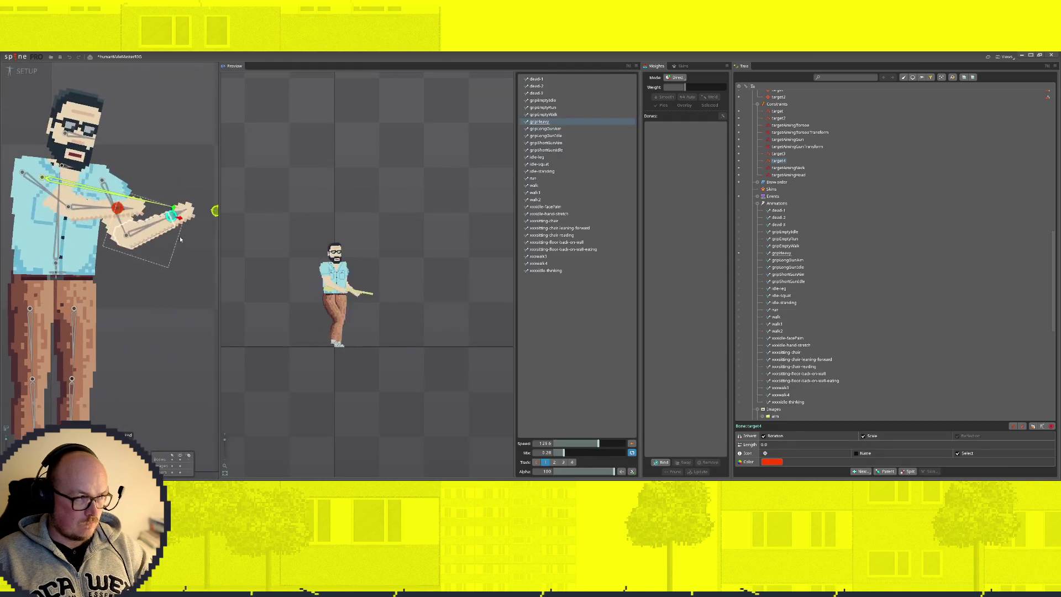
Move the aim target up-left and try bending the arm with target3, then undo it
click(106, 224)
drag(106, 229, 52, 209)
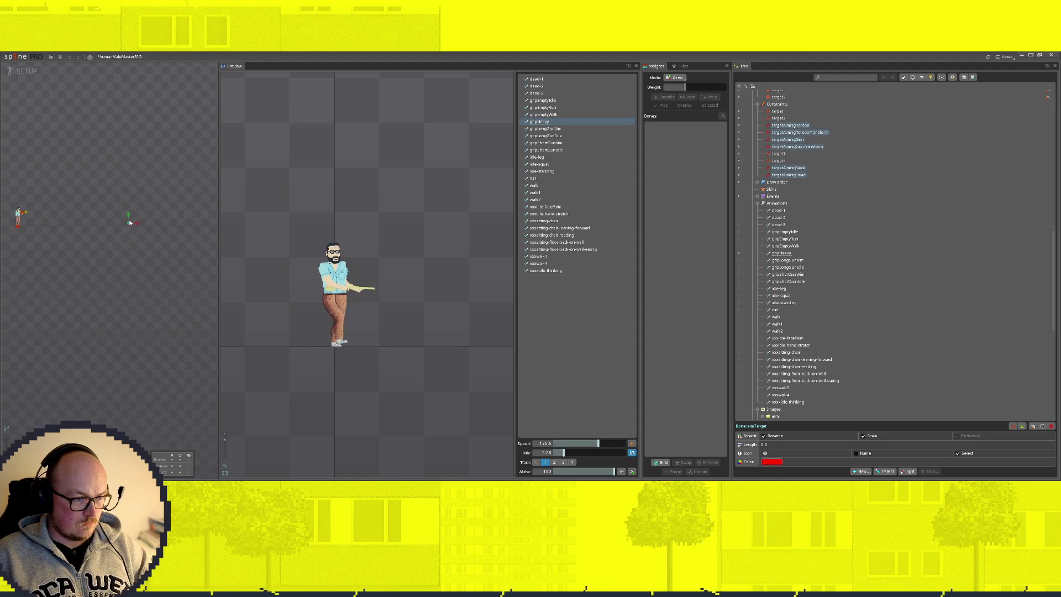
click(17, 72)
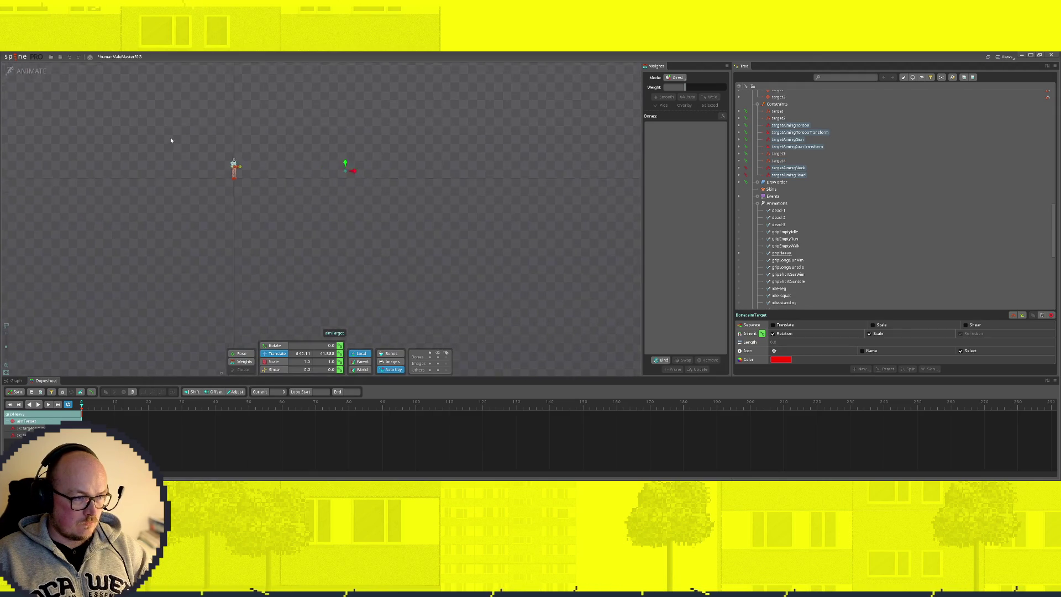
scroll(283, 192, up, 3)
scroll(283, 191, up, 3)
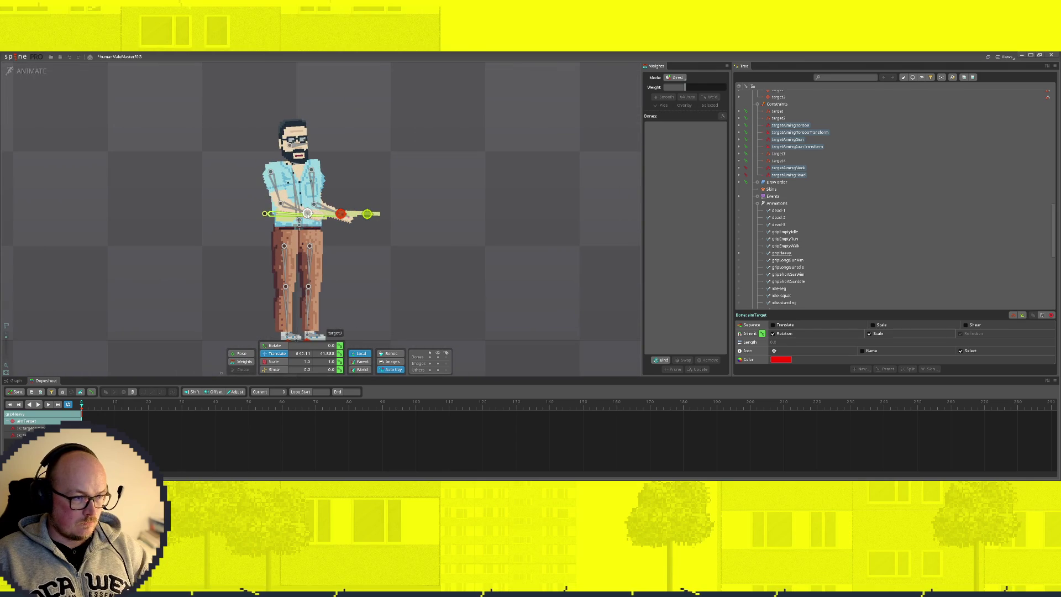
click(301, 214)
mouse_move(301, 214)
mouse_down()
mouse_move(280, 215)
mouse_move(333, 214)
mouse_up()
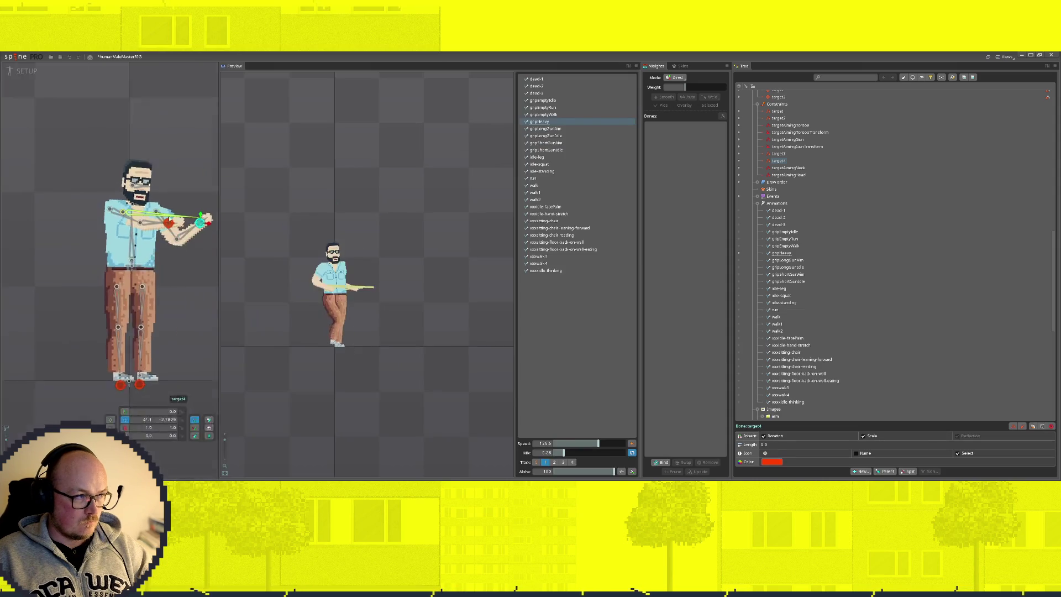
scroll(143, 261, down, 3)
scroll(194, 274, down, 2)
scroll(198, 271, down, 1)
scroll(187, 263, down, 1)
scroll(184, 256, up, 2)
scroll(109, 242, down, 1)
scroll(100, 242, down, 1)
scroll(80, 241, down, 1)
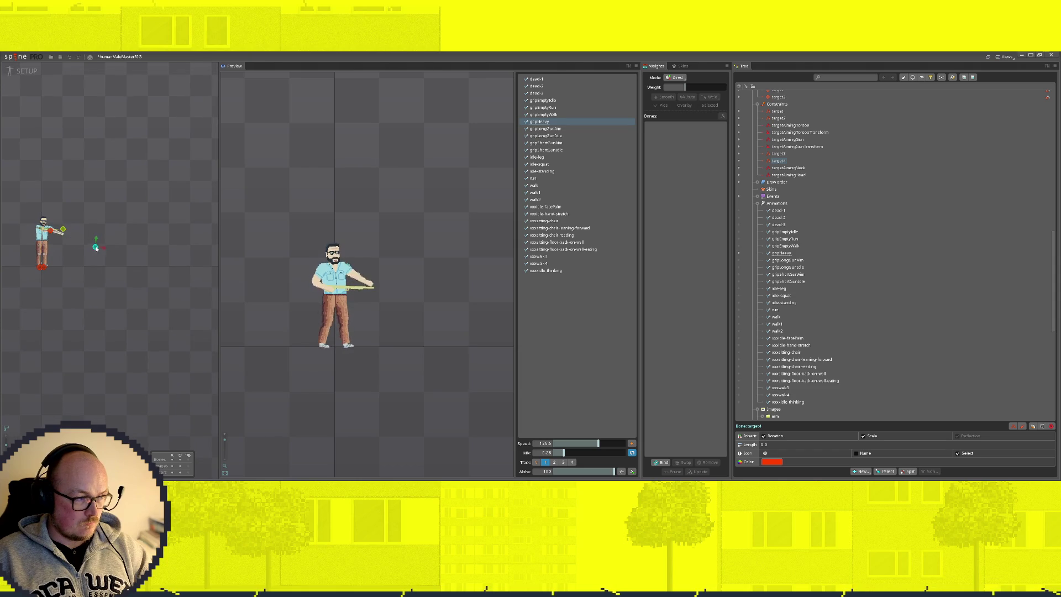
key(ctrl+z)
scroll(160, 298, down, 1)
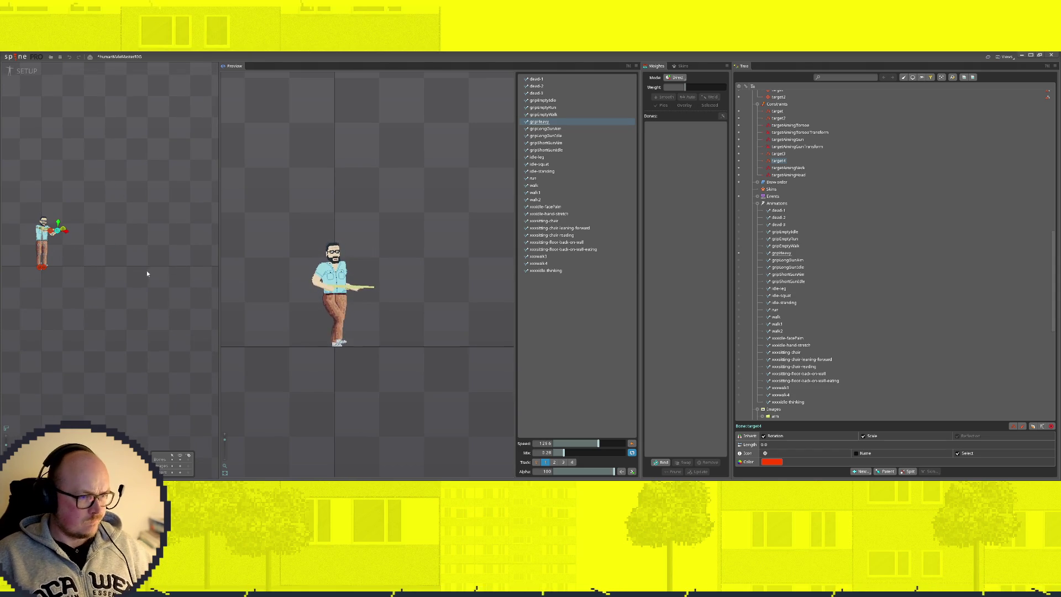
scroll(157, 274, down, 1)
scroll(162, 237, down, 1)
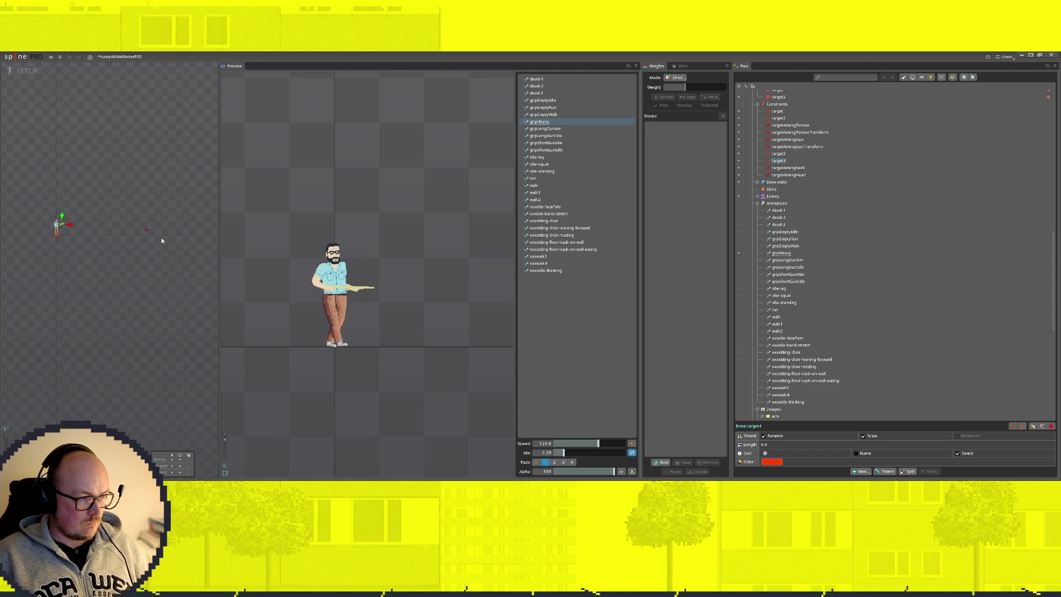
Sweep the aim target up and down so the previewed gun points forward and slightly down
drag(129, 241, 116, 175)
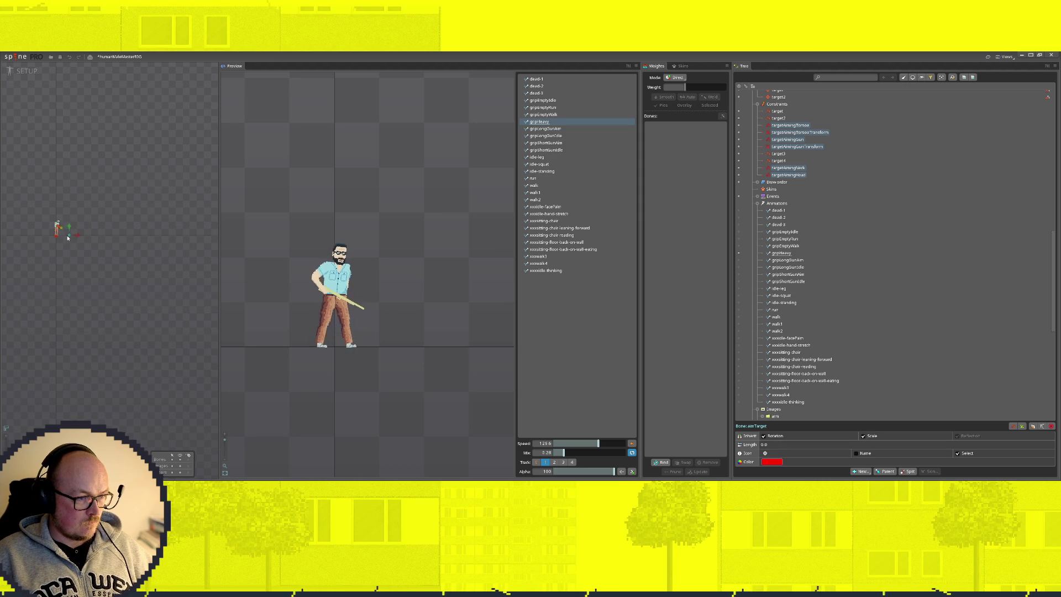
drag(161, 228, 136, 243)
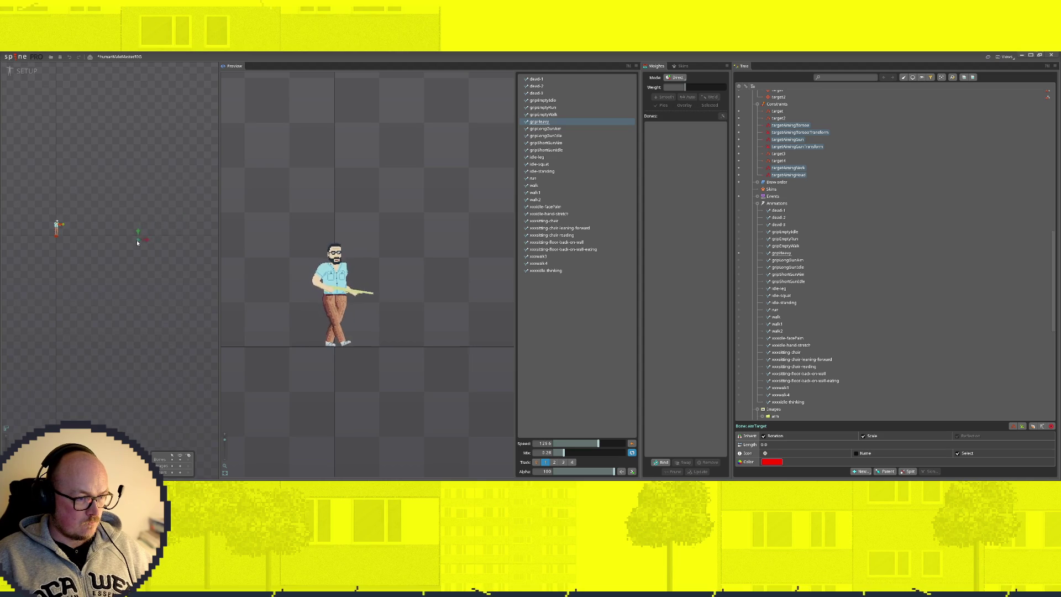
mouse_move(133, 238)
mouse_down()
mouse_move(121, 235)
mouse_move(137, 233)
mouse_up()
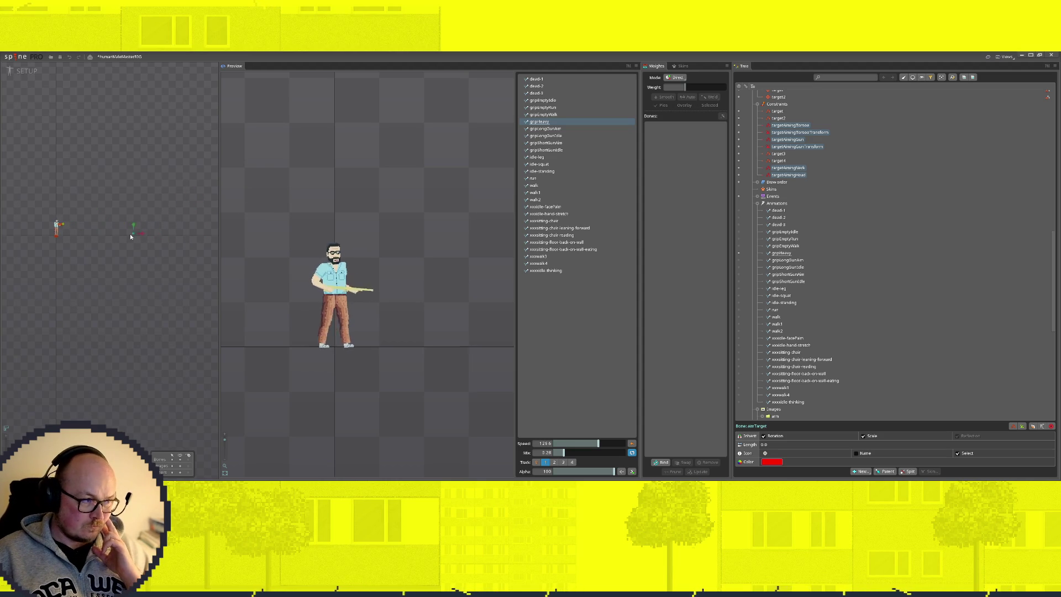
click(799, 146)
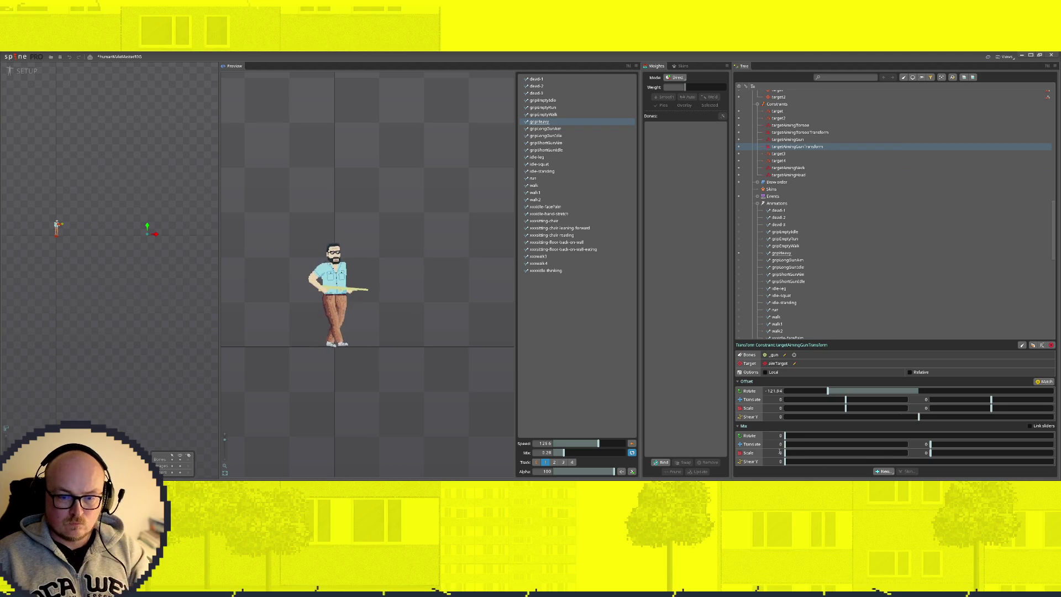
Lower the aim target, shift the gun and arms right and down, then preview in setup
mouse_move(148, 229)
mouse_down()
mouse_move(155, 288)
mouse_move(162, 170)
mouse_move(175, 227)
mouse_up()
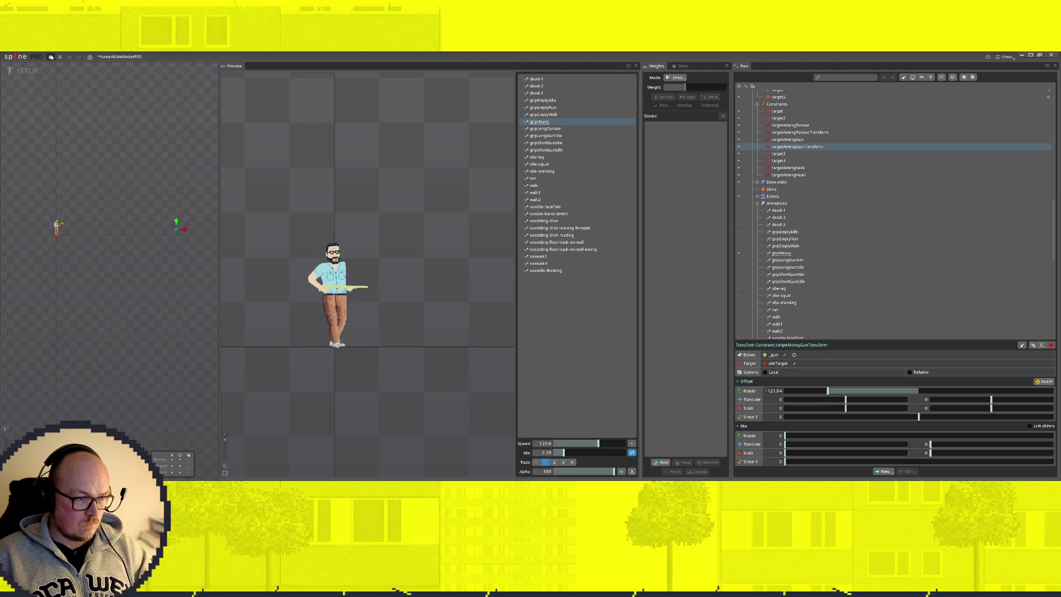
click(23, 72)
scroll(228, 195, up, 3)
scroll(240, 237, up, 2)
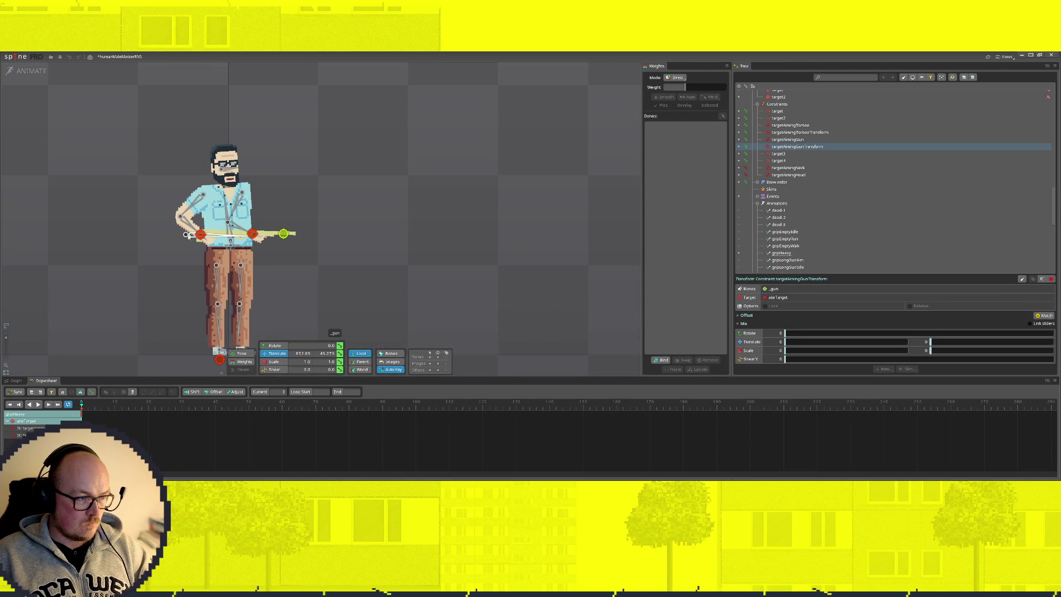
drag(187, 235, 195, 234)
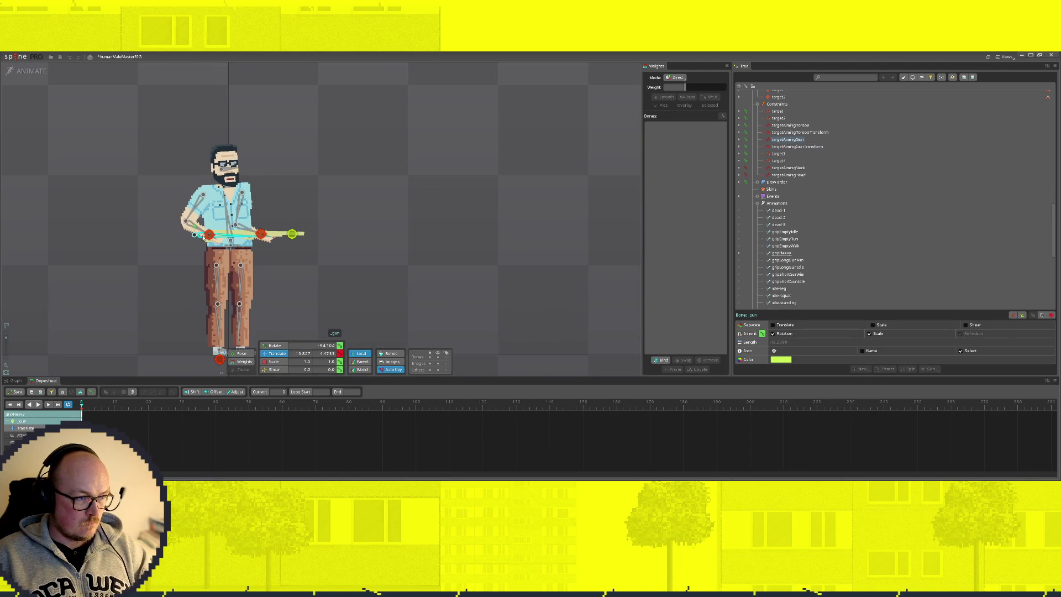
drag(195, 234, 193, 242)
click(31, 72)
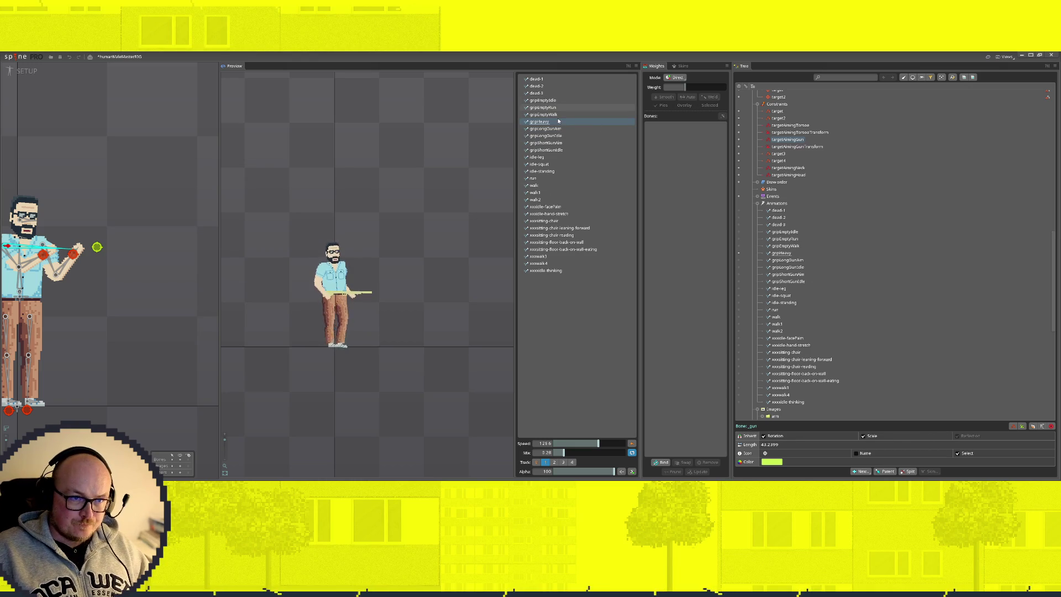
Preview gripShortGunIdle, then start creating a new animation under Animations
click(545, 150)
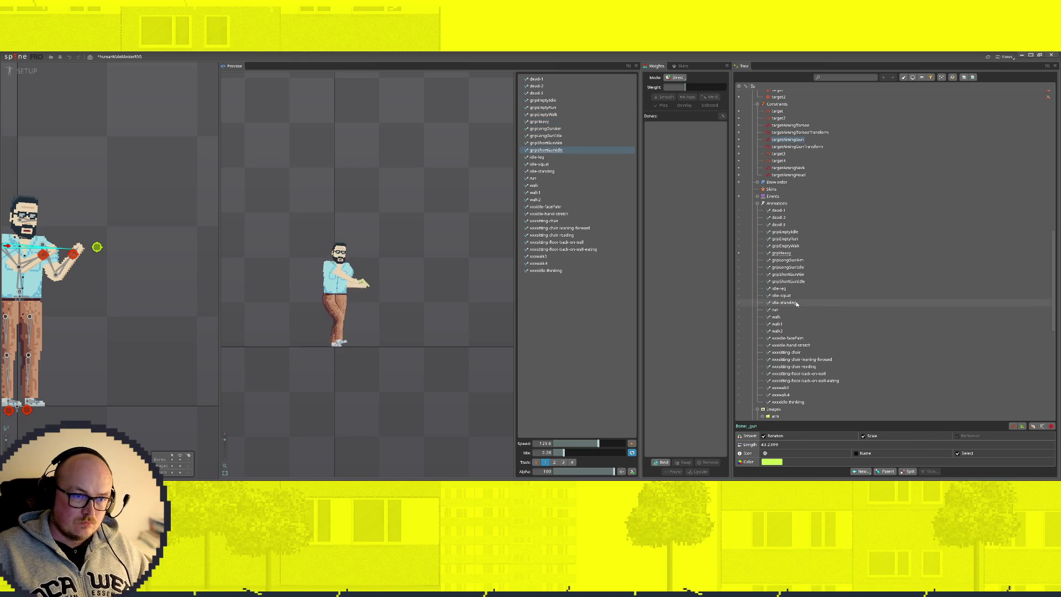
scroll(853, 330, down, 2)
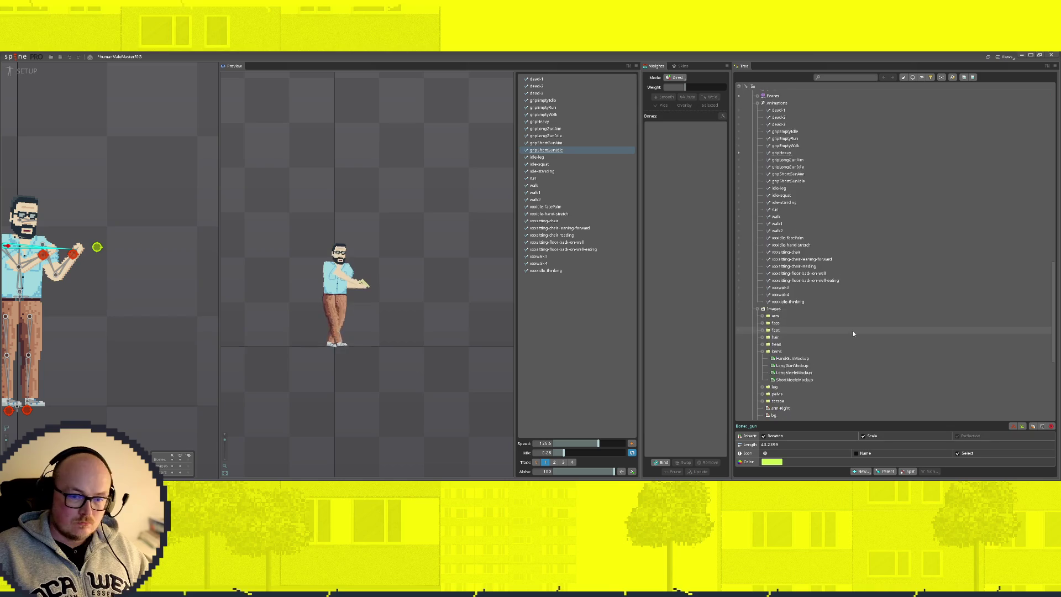
scroll(853, 331, down, 2)
scroll(834, 328, down, 1)
click(34, 71)
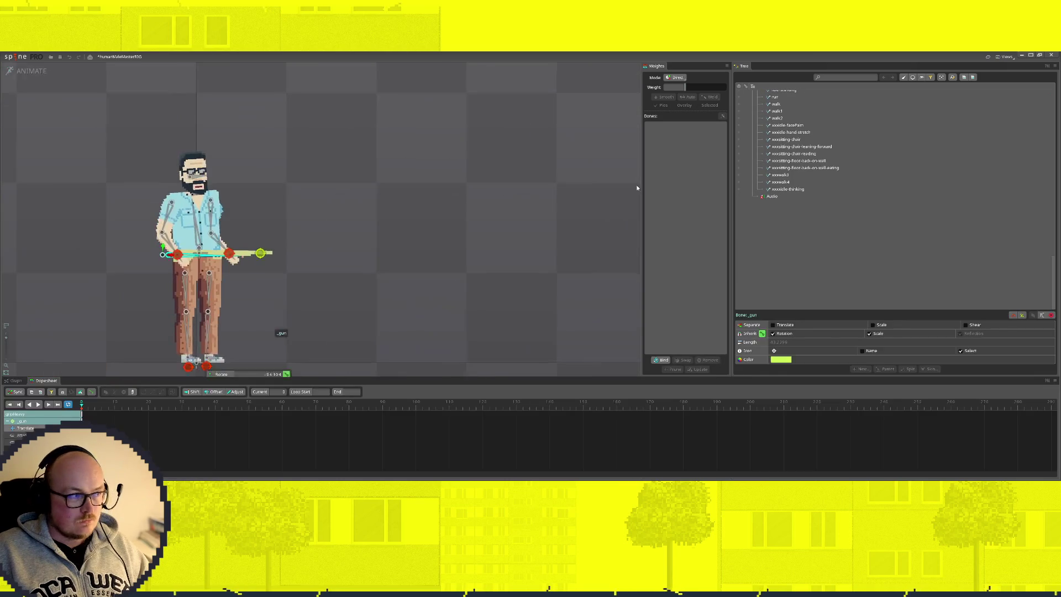
scroll(797, 232, up, 2)
scroll(792, 176, up, 2)
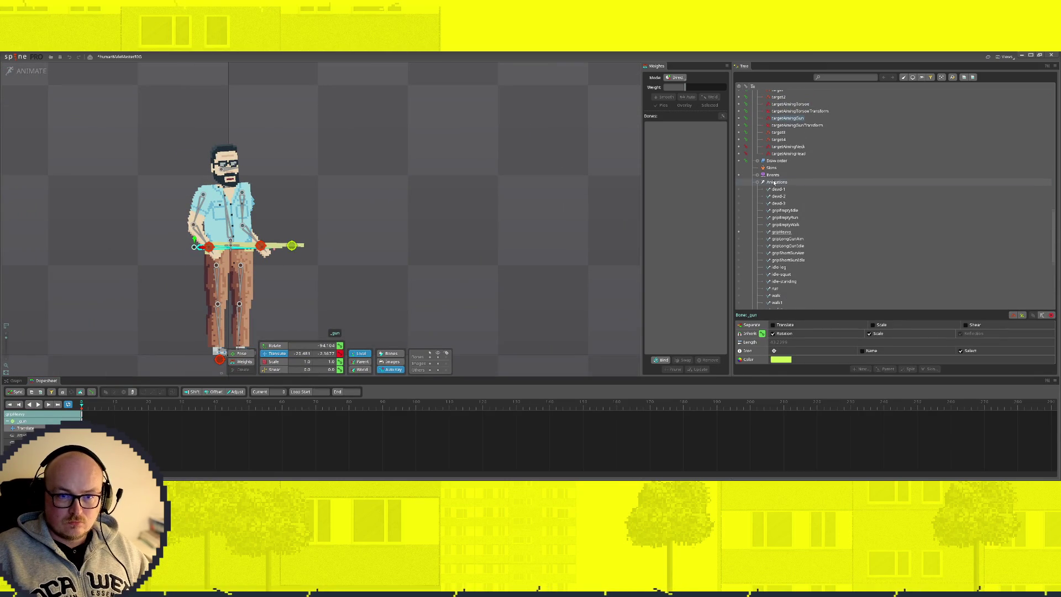
click(790, 181)
click(895, 369)
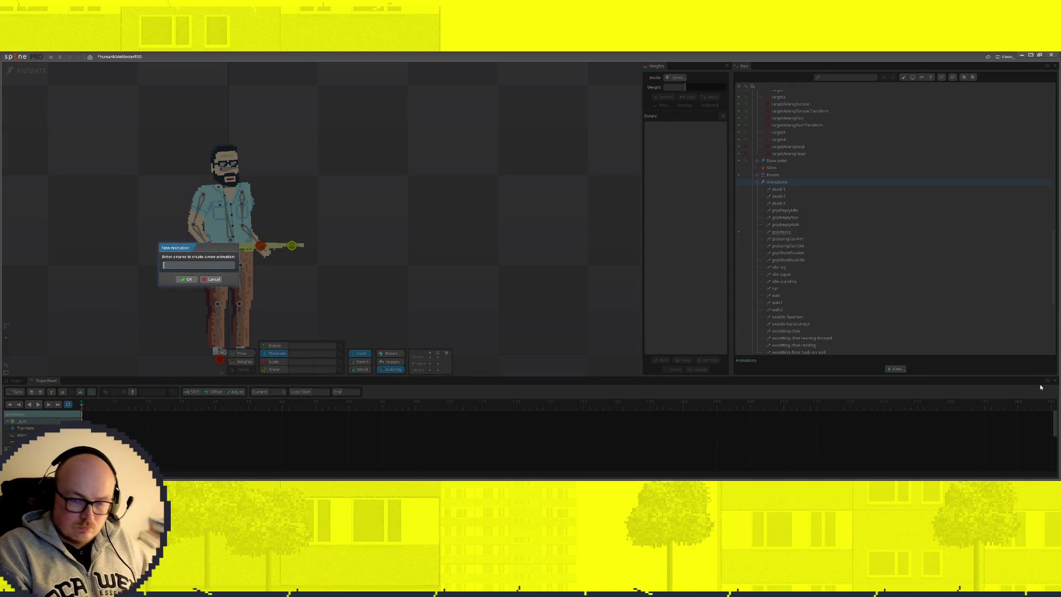
text(s)
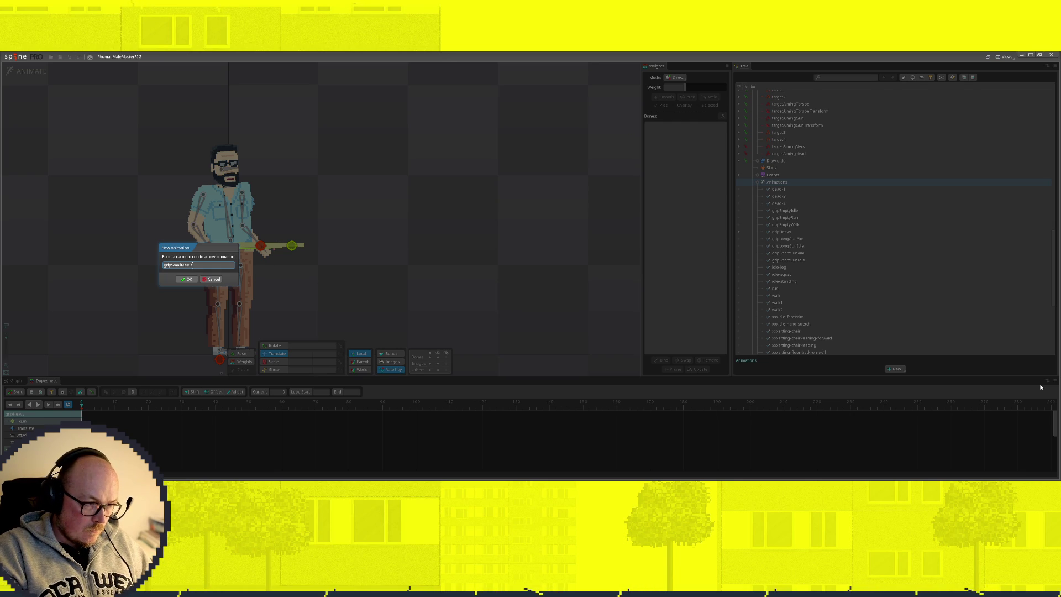
text(t)
Confirm the new animation named gripSmallMeele1
key(Return)
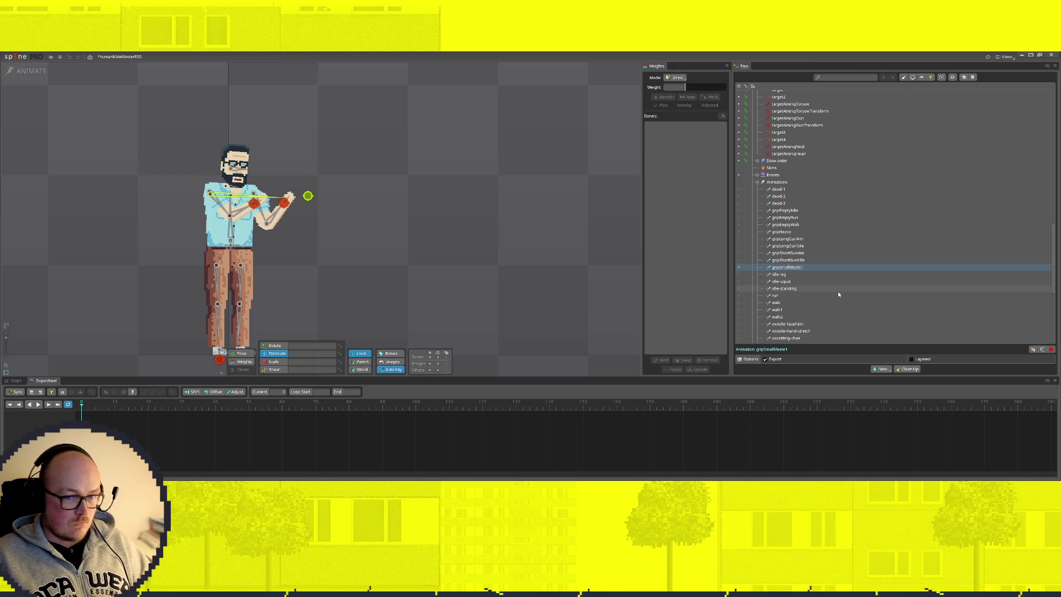
scroll(833, 288, up, 3)
scroll(840, 305, up, 3)
scroll(833, 308, up, 3)
scroll(829, 315, up, 3)
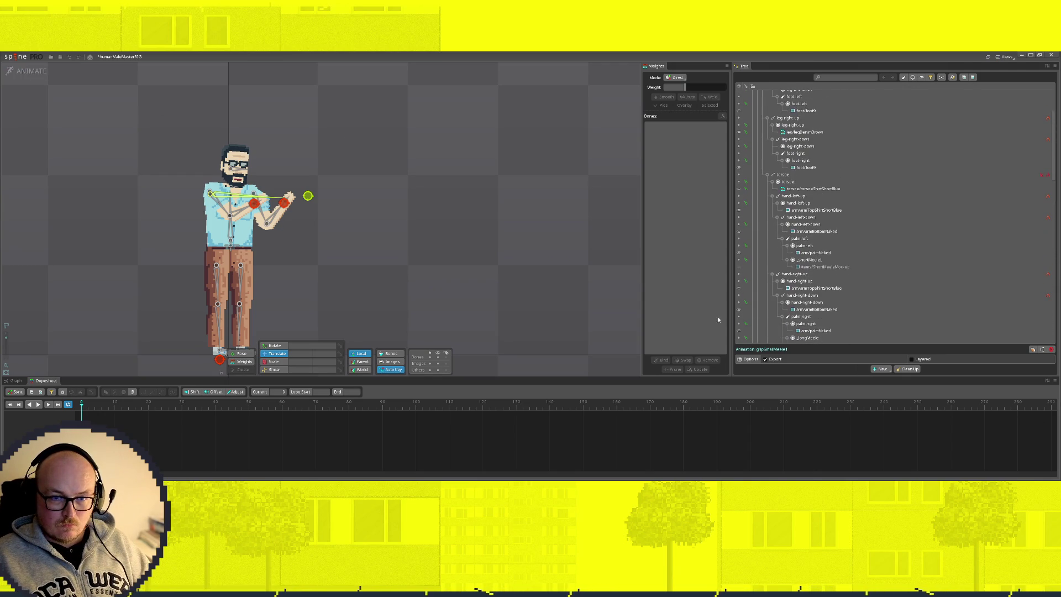
scroll(893, 283, down, 2)
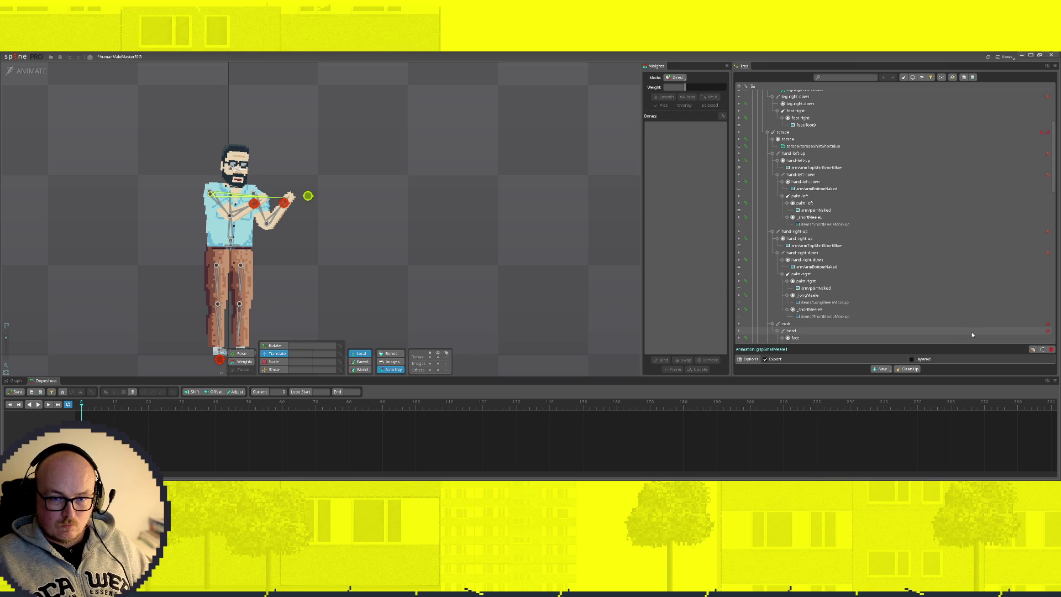
Rename the gripSmallMeele1 animation to gripShortMeele1
click(737, 225)
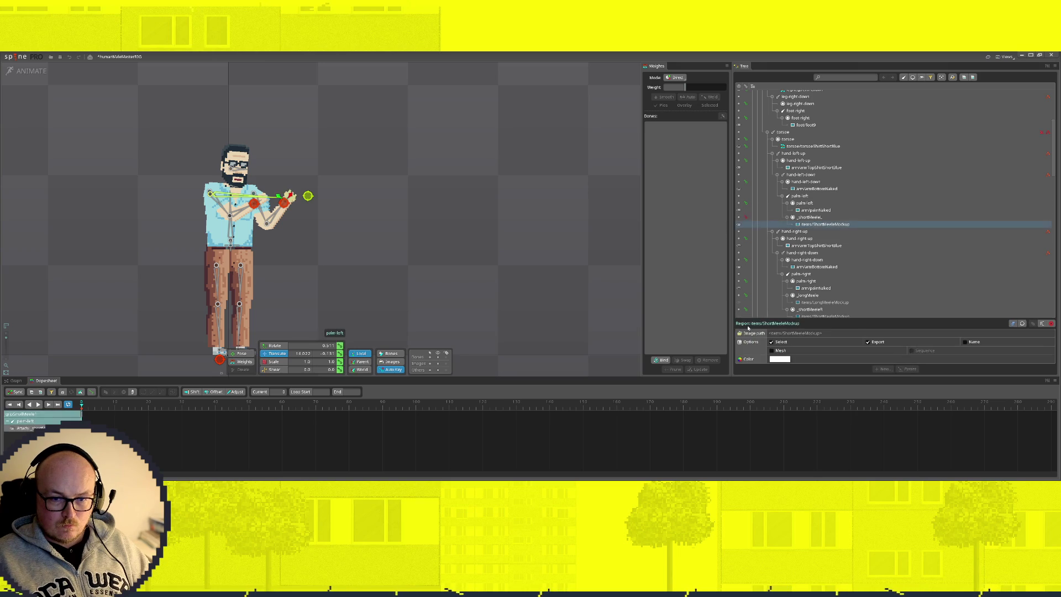
scroll(796, 282, down, 5)
scroll(805, 277, down, 5)
scroll(806, 277, down, 3)
scroll(812, 270, down, 3)
click(785, 242)
key(F2)
key(End)
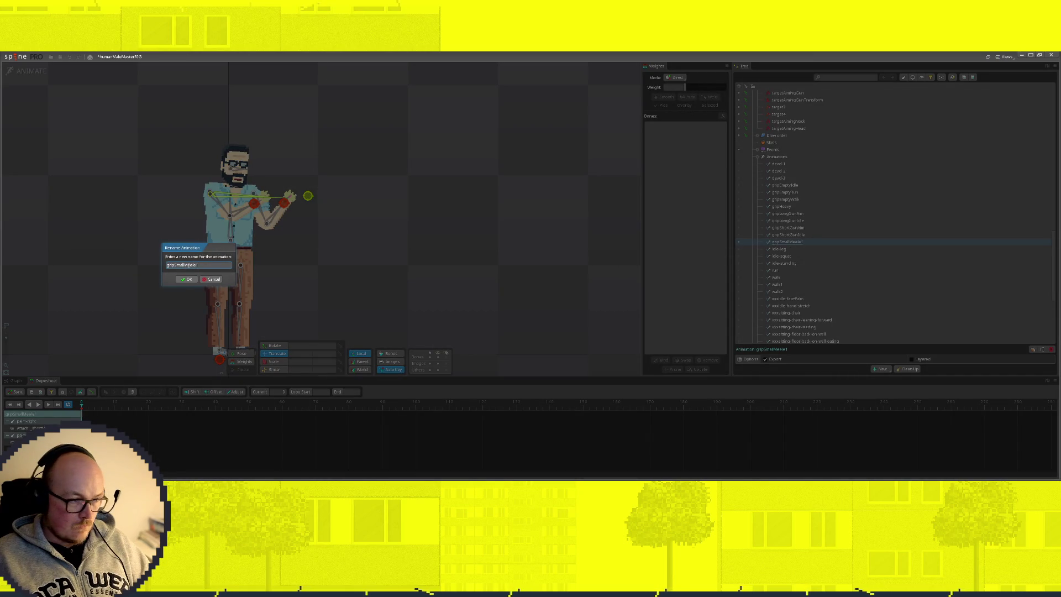
key(Left)
key(Left)
key(Left)
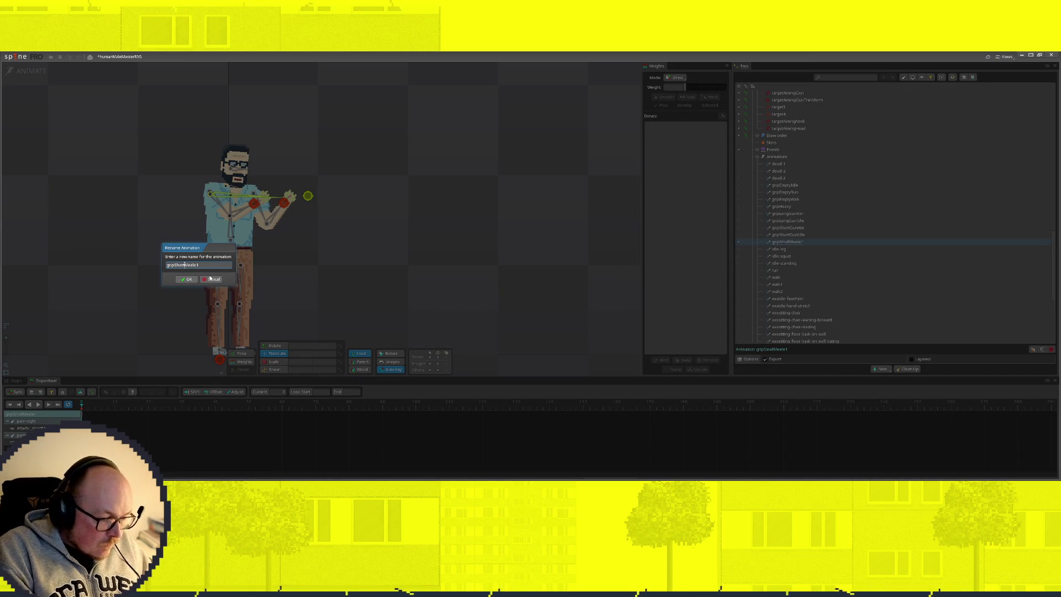
click(188, 279)
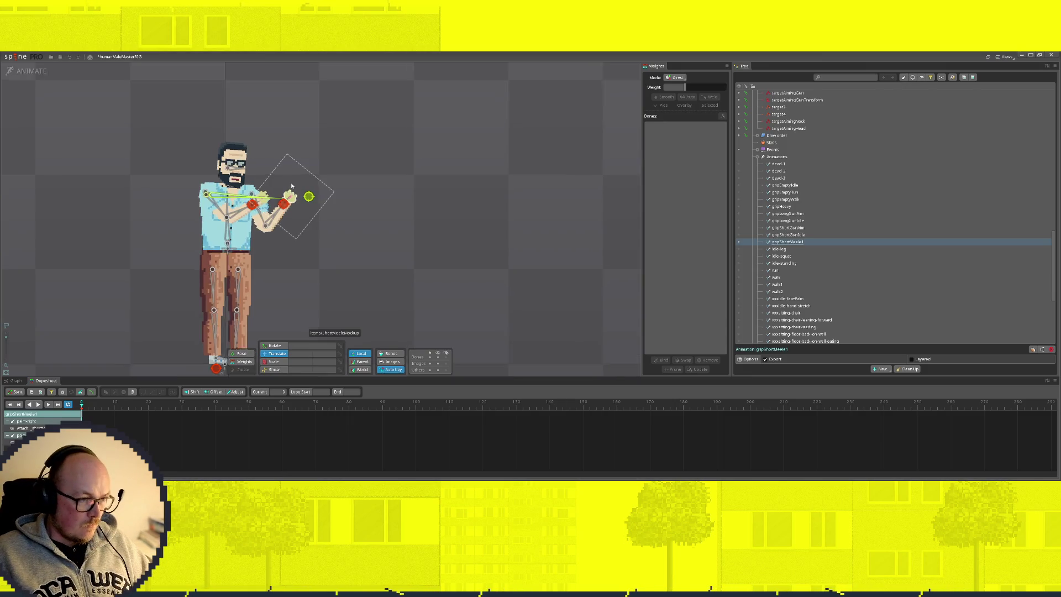
scroll(203, 112, down, 1)
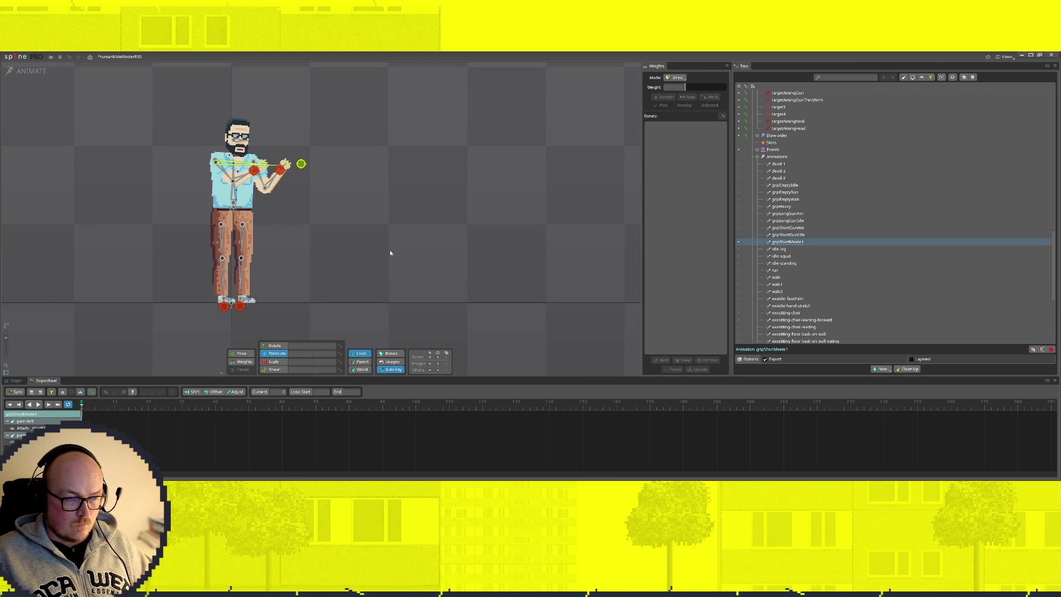
scroll(389, 253, up, 1)
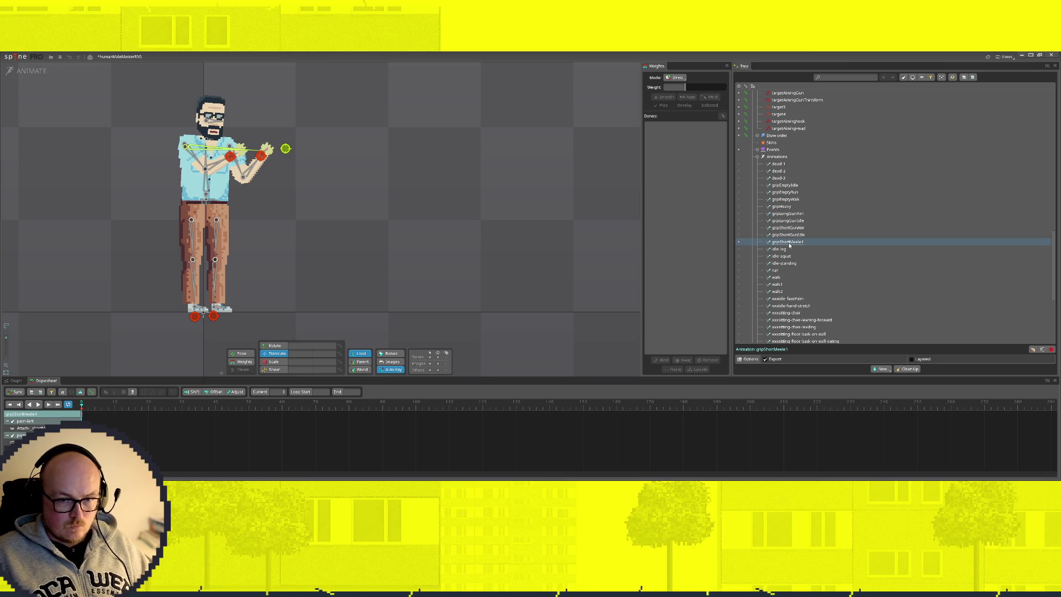
Key target4 and target3 translations at frame 50 with the hand targets shifted left
click(29, 71)
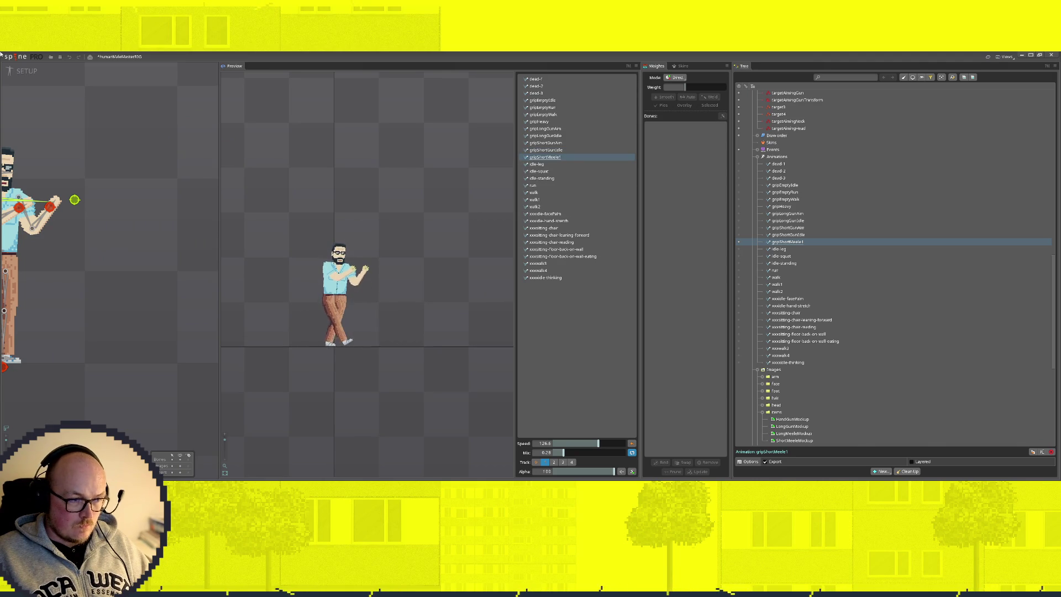
click(29, 71)
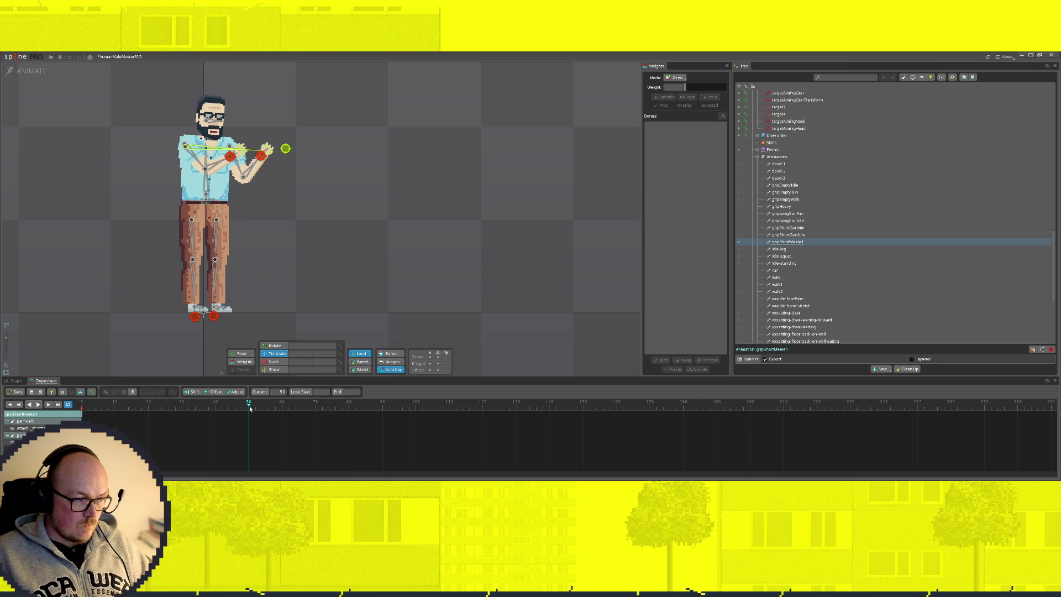
click(262, 155)
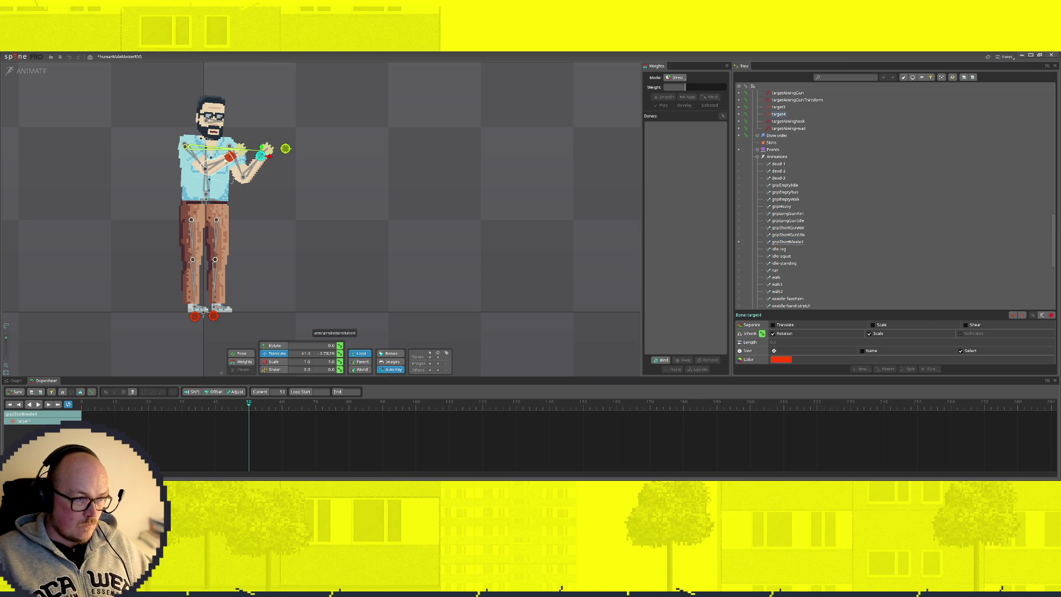
ctrl+click(266, 149)
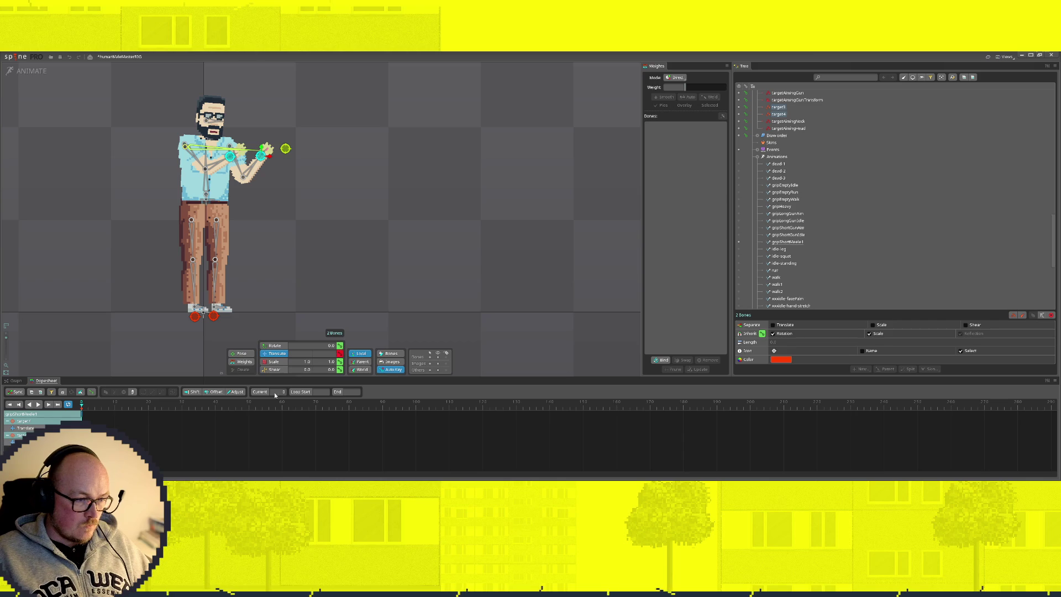
click(340, 353)
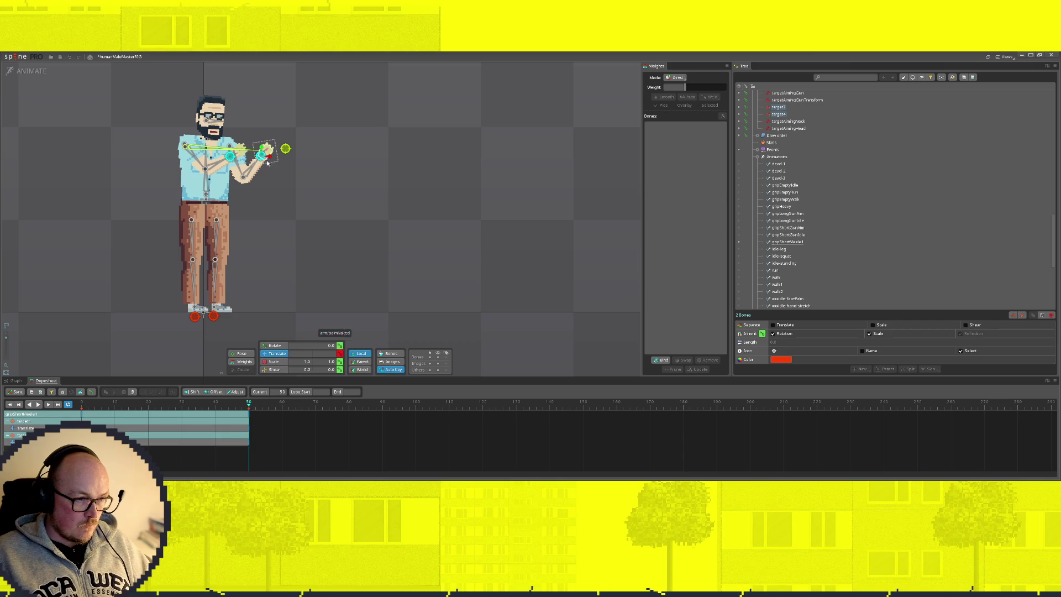
drag(263, 159, 257, 159)
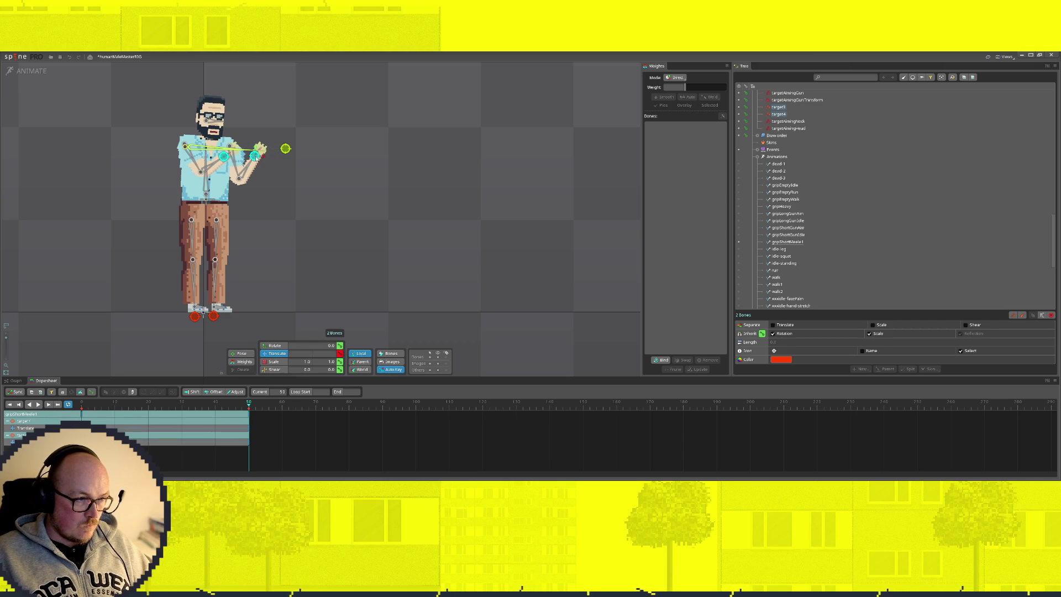
Re-pose the hand targets at frame 24 and preview gripShortMeele1 in setup
click(162, 403)
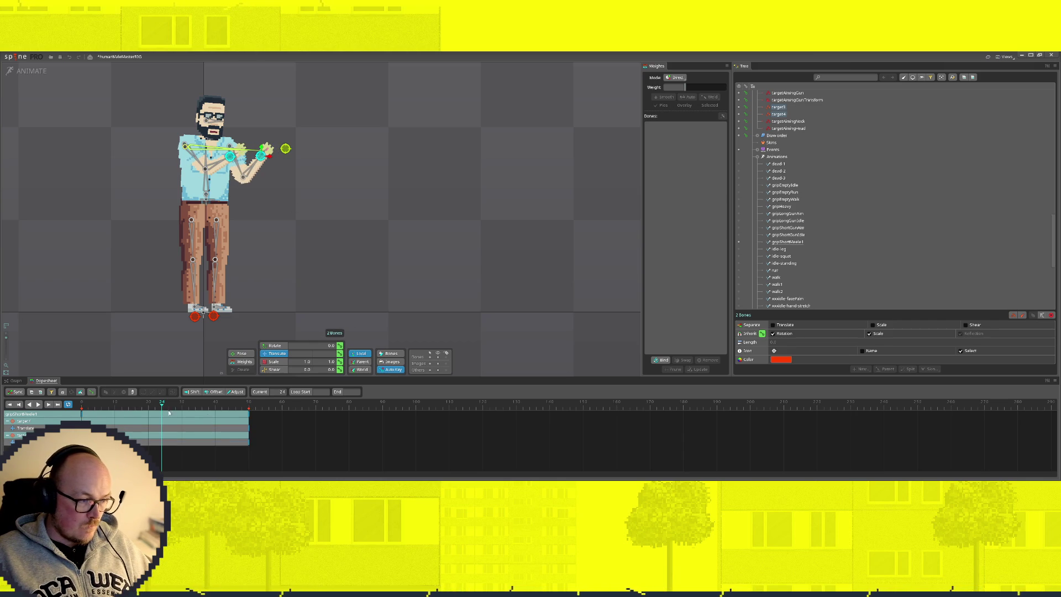
drag(261, 155, 258, 158)
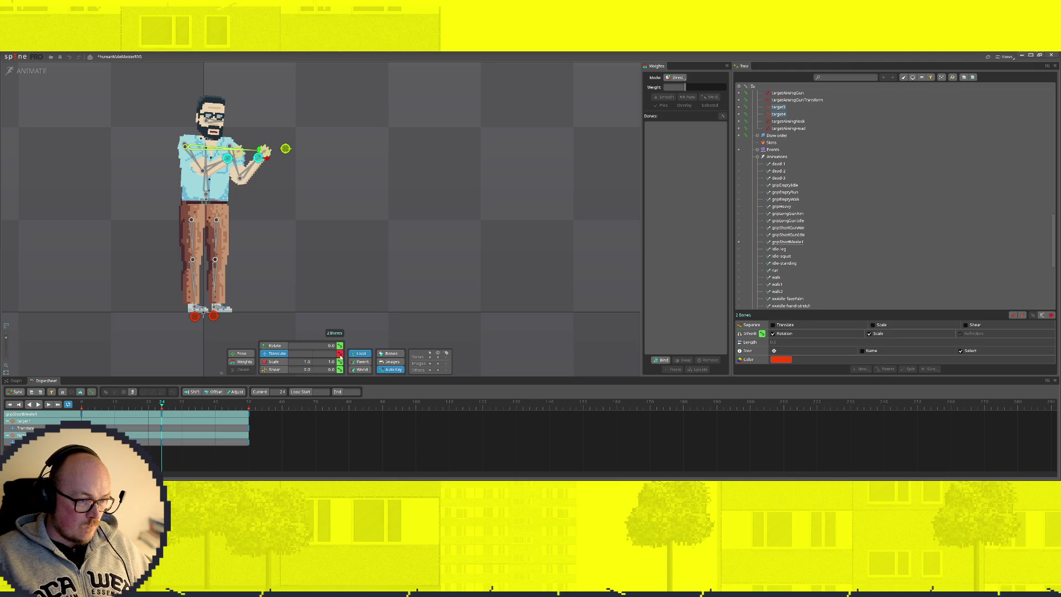
drag(262, 157, 258, 161)
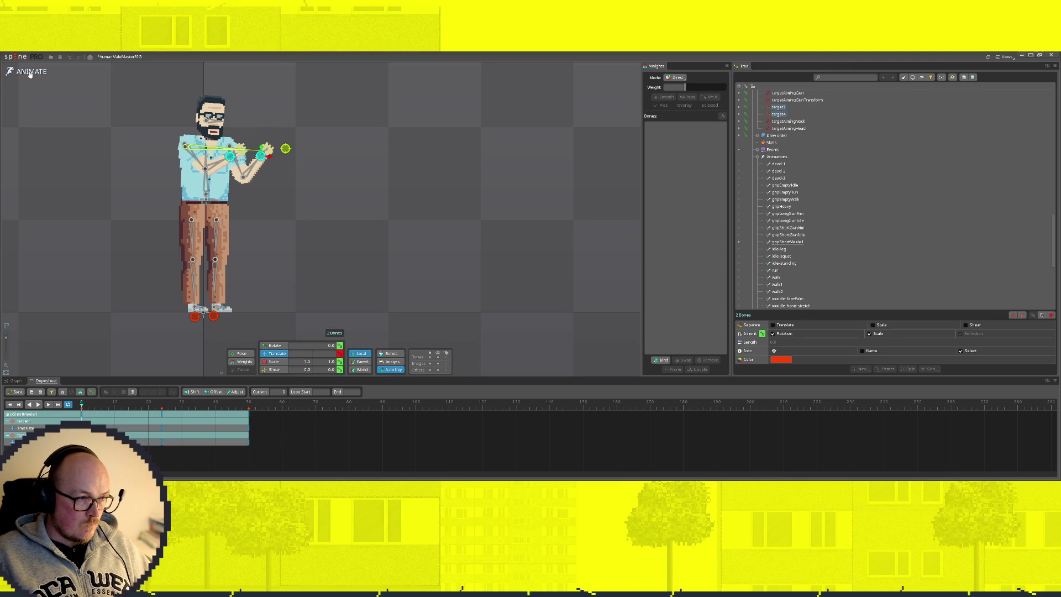
click(9, 71)
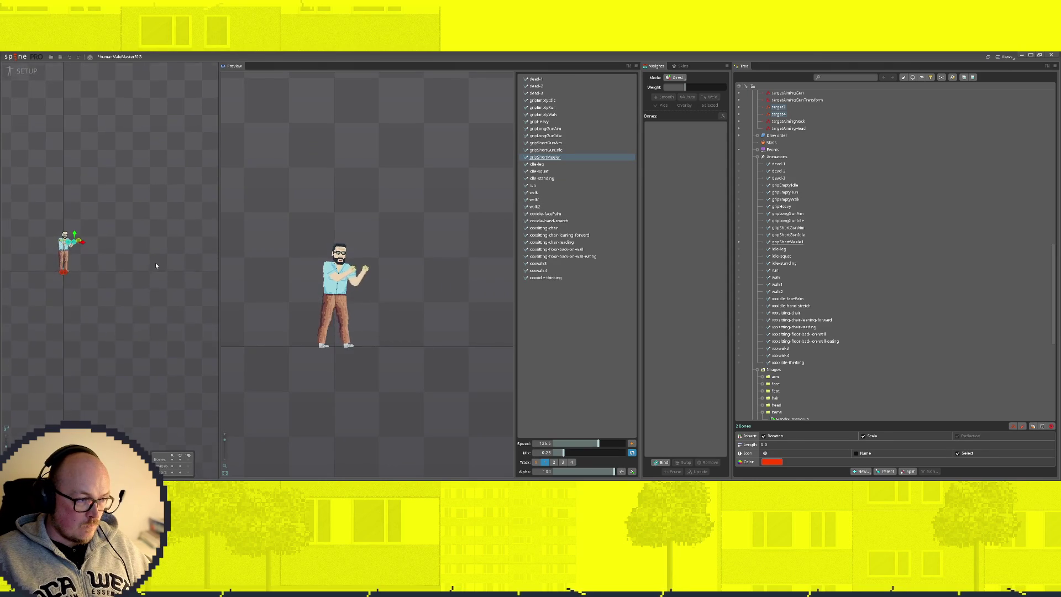
scroll(181, 265, down, 2)
Move the aimTarget bone up-left in setup and reselect gripShortMeele1 for animating
click(160, 240)
drag(156, 262, 150, 234)
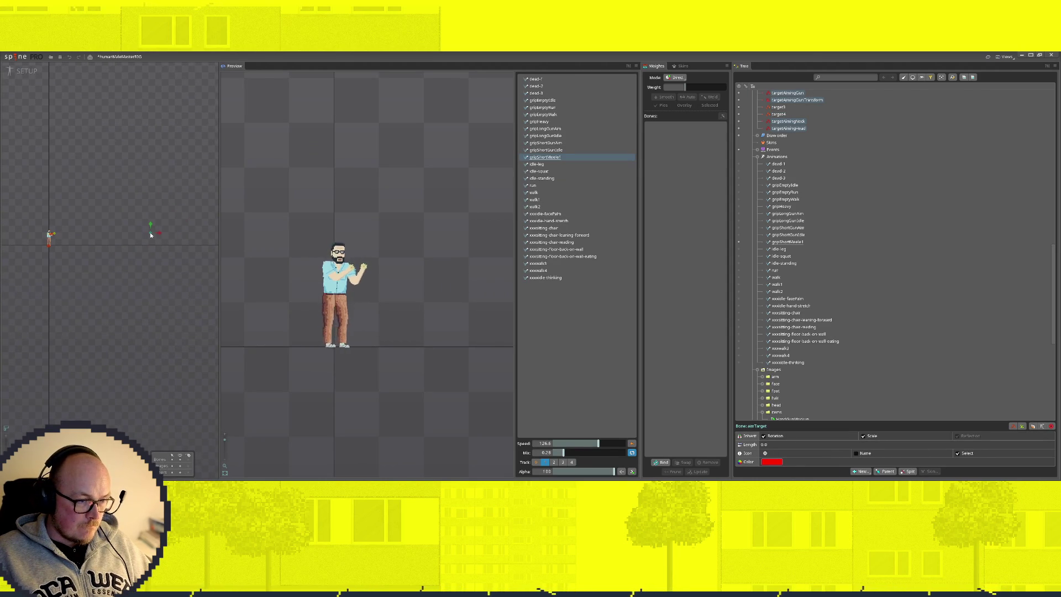
click(10, 73)
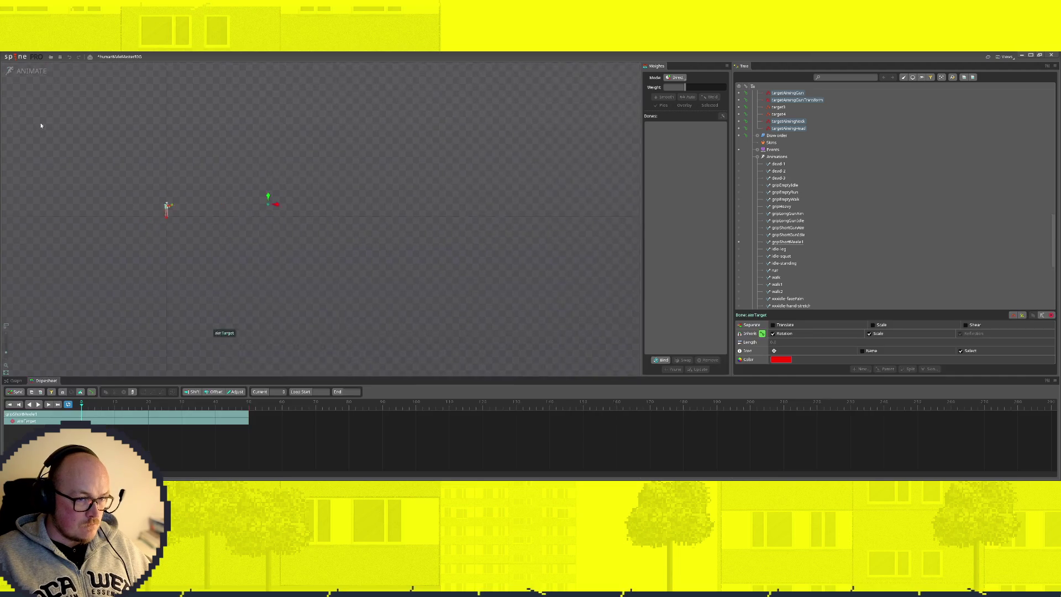
scroll(281, 181, up, 5)
scroll(307, 315, up, 1)
scroll(275, 316, up, 3)
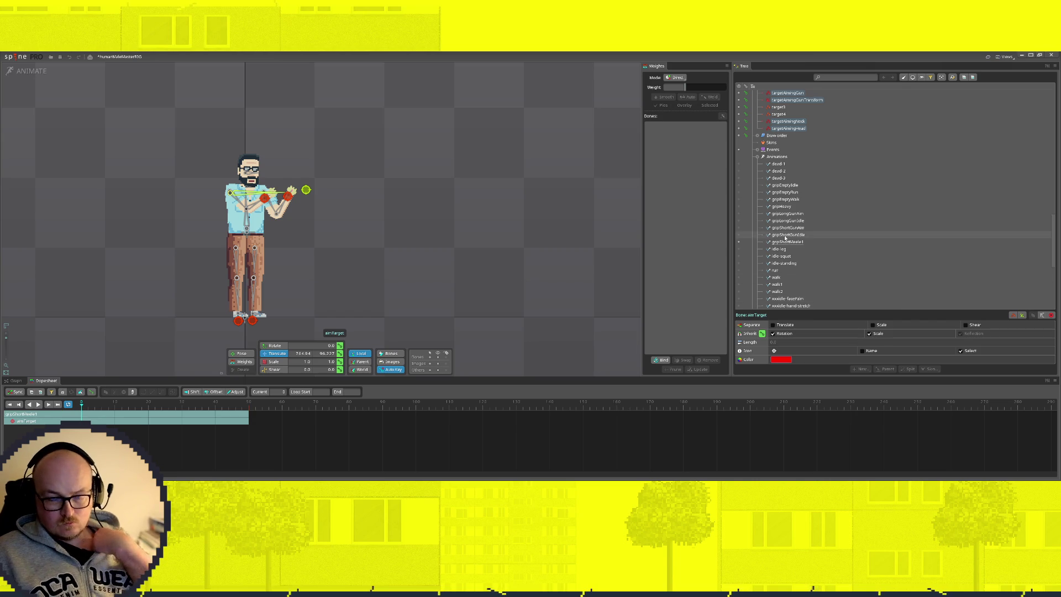
scroll(816, 250, down, 2)
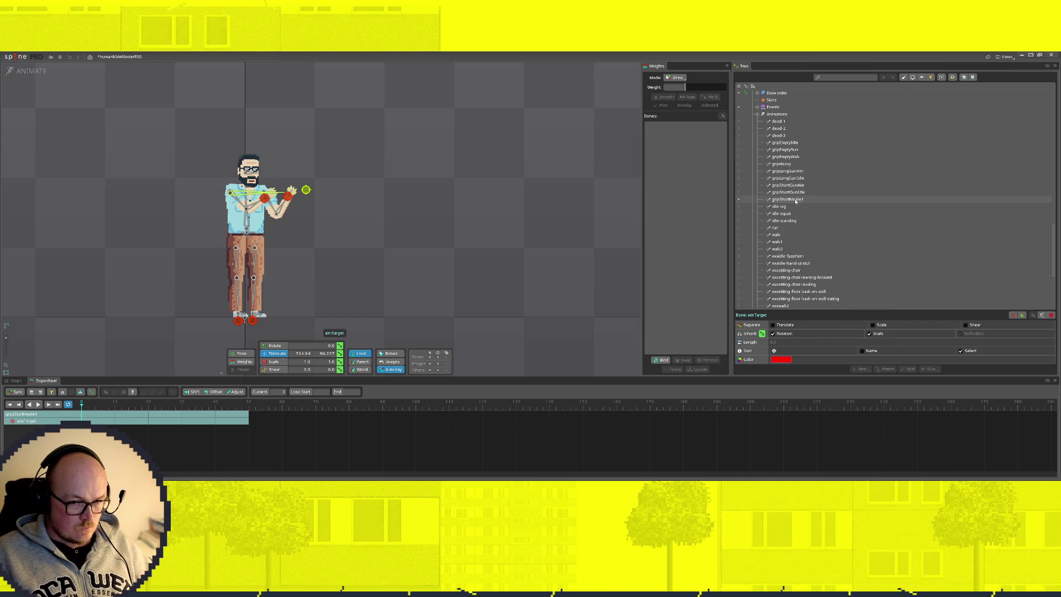
click(791, 199)
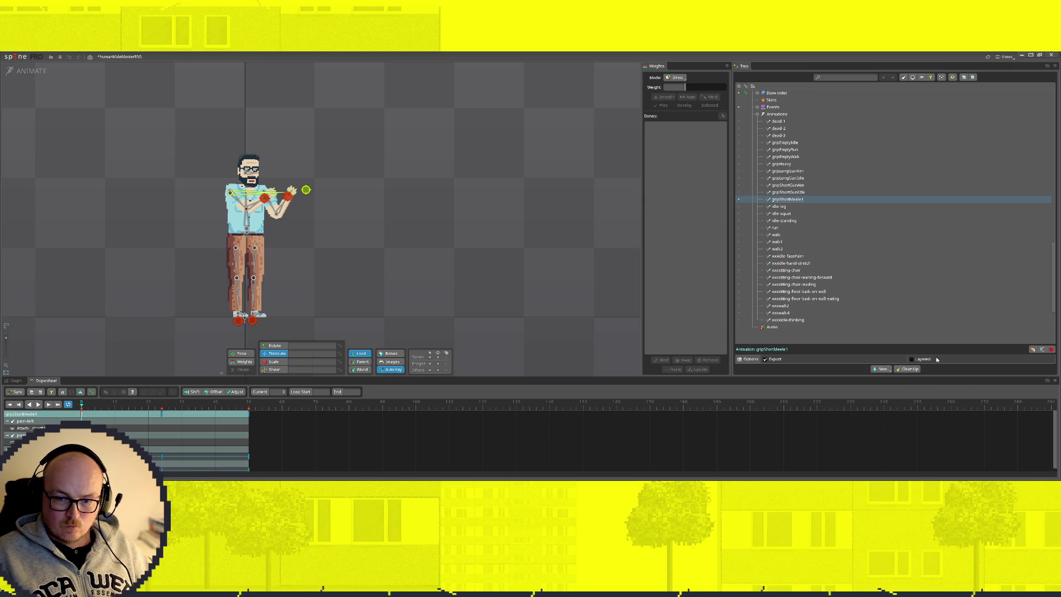
Duplicate gripShortMeele1 as gripShortMeele2 and lower both hand IK targets to hang by the hips
click(1032, 349)
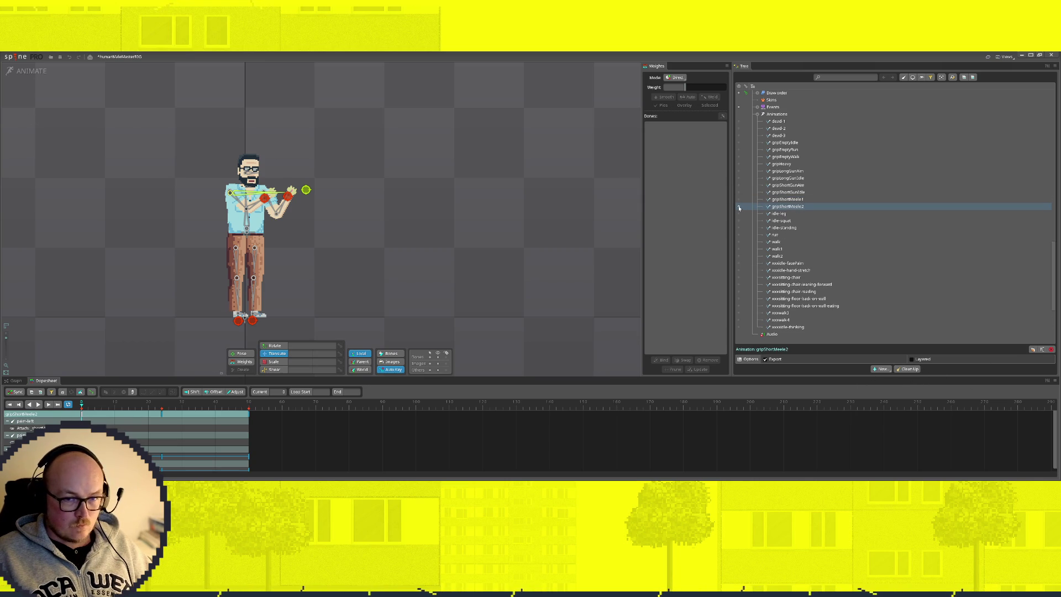
scroll(335, 207, up, 2)
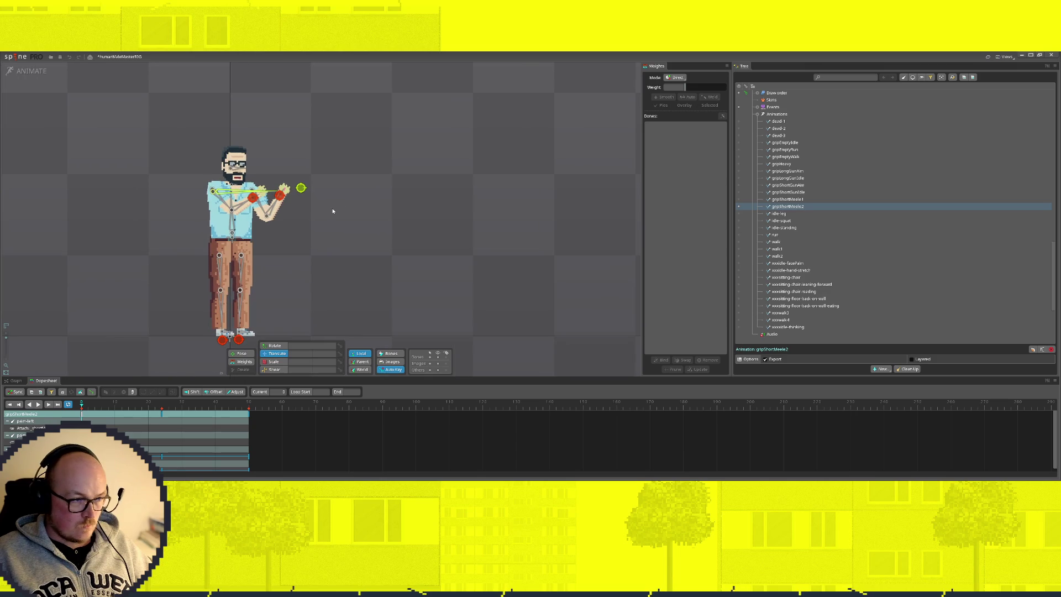
click(259, 195)
click(252, 197)
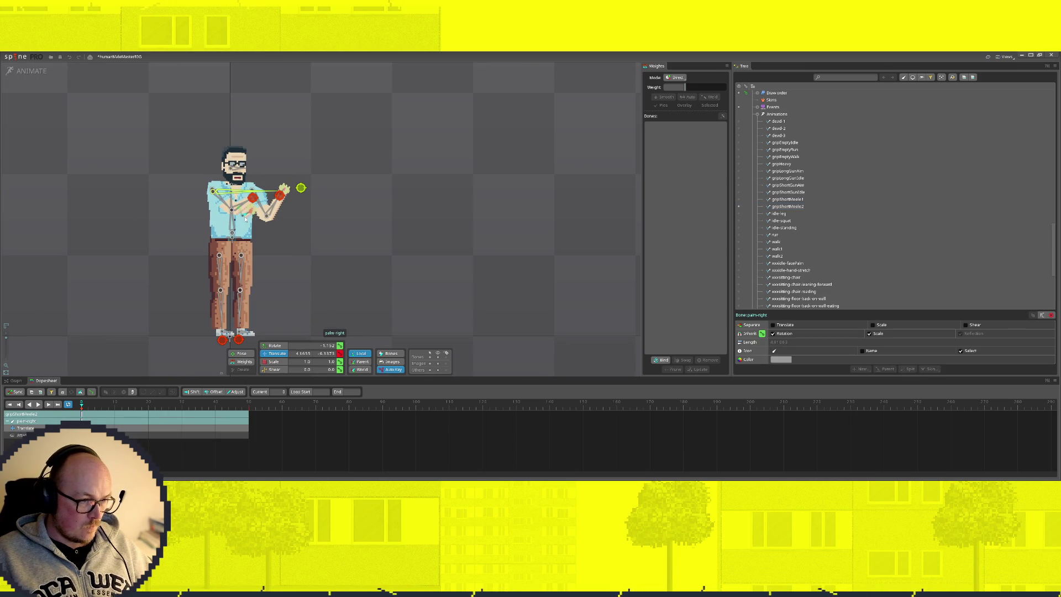
click(279, 224)
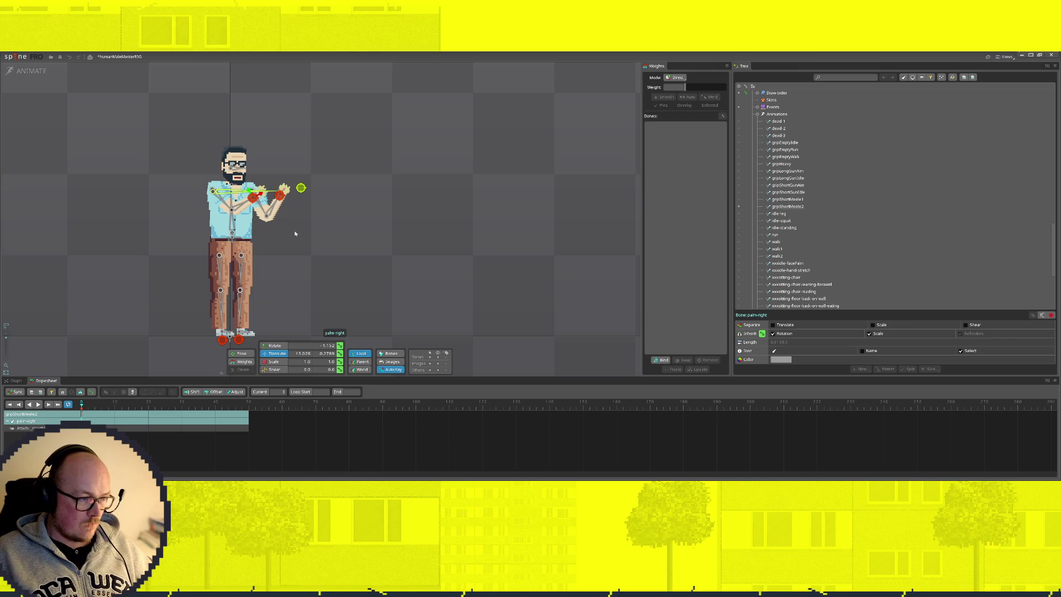
click(252, 196)
mouse_move(253, 196)
mouse_down()
mouse_move(230, 234)
mouse_move(206, 232)
mouse_up()
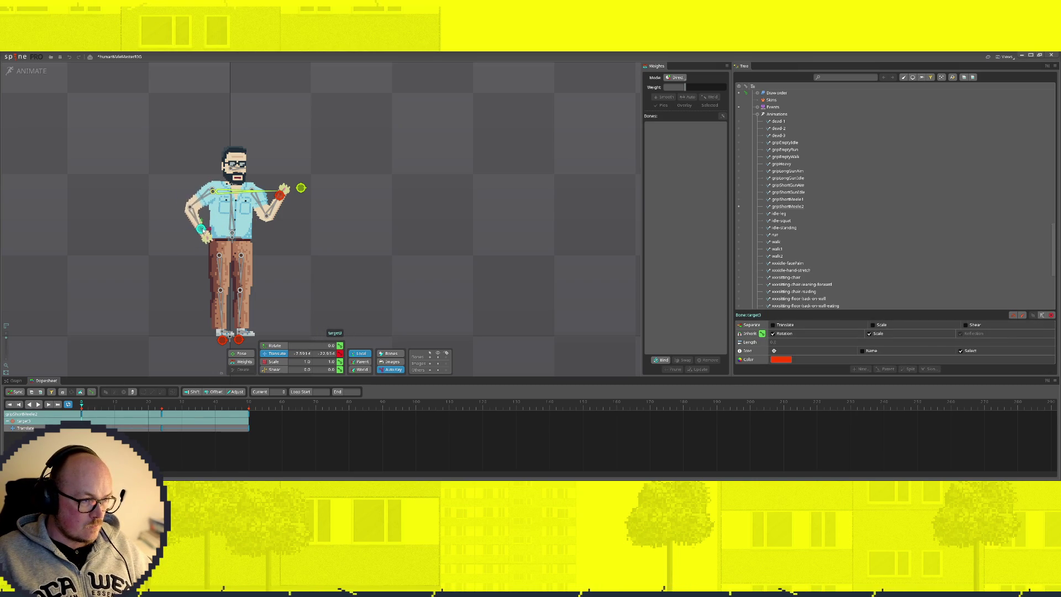
click(281, 195)
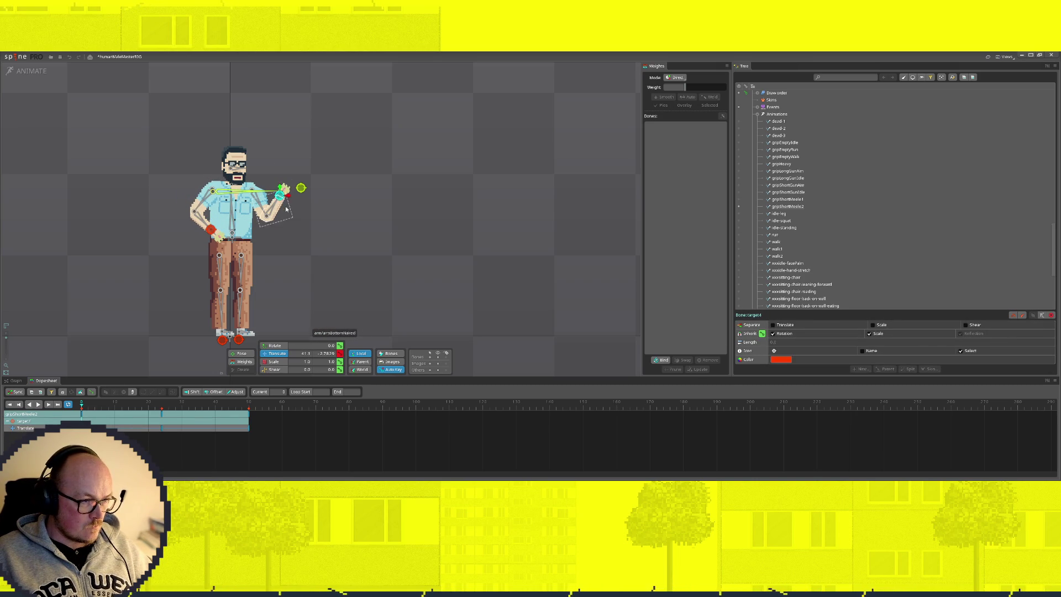
mouse_move(281, 195)
mouse_down()
mouse_move(280, 225)
mouse_move(262, 244)
mouse_up()
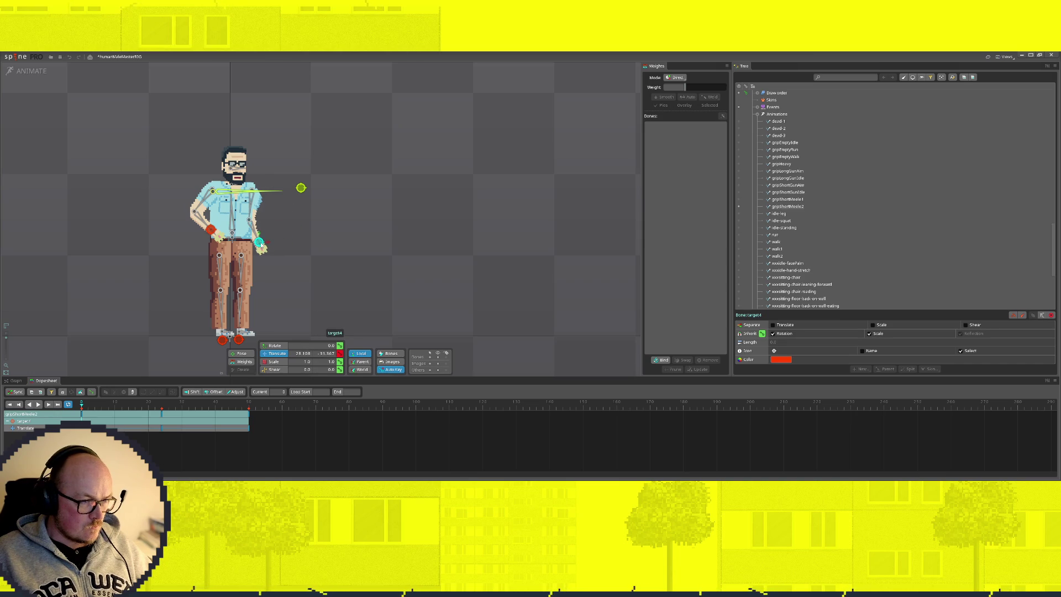
drag(211, 230, 205, 238)
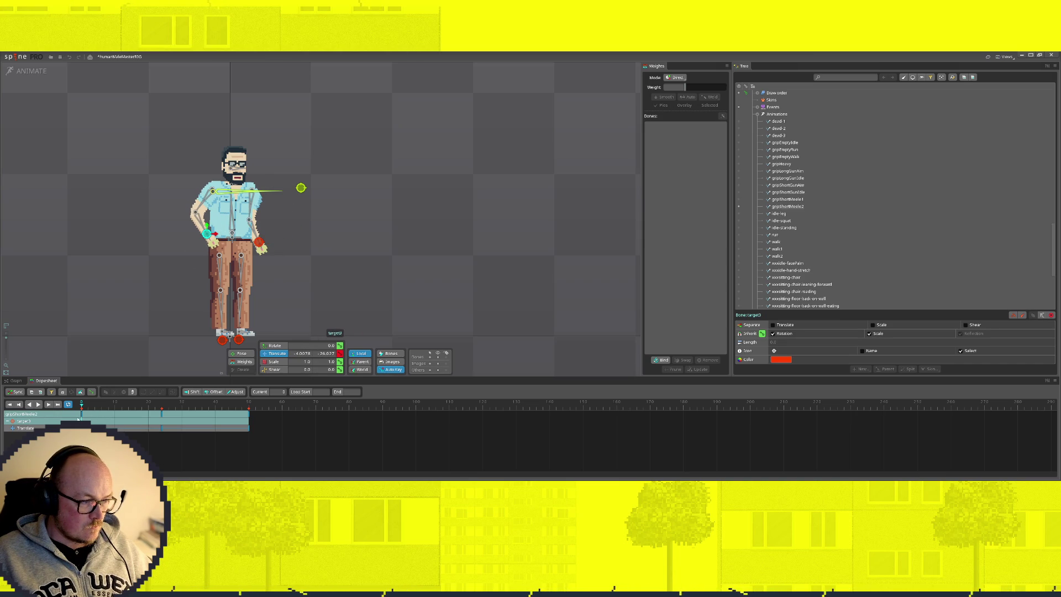
Copy the hanging-hands pose and paste it onto the later frame, nudging the hands slightly left
ctrl+click(260, 243)
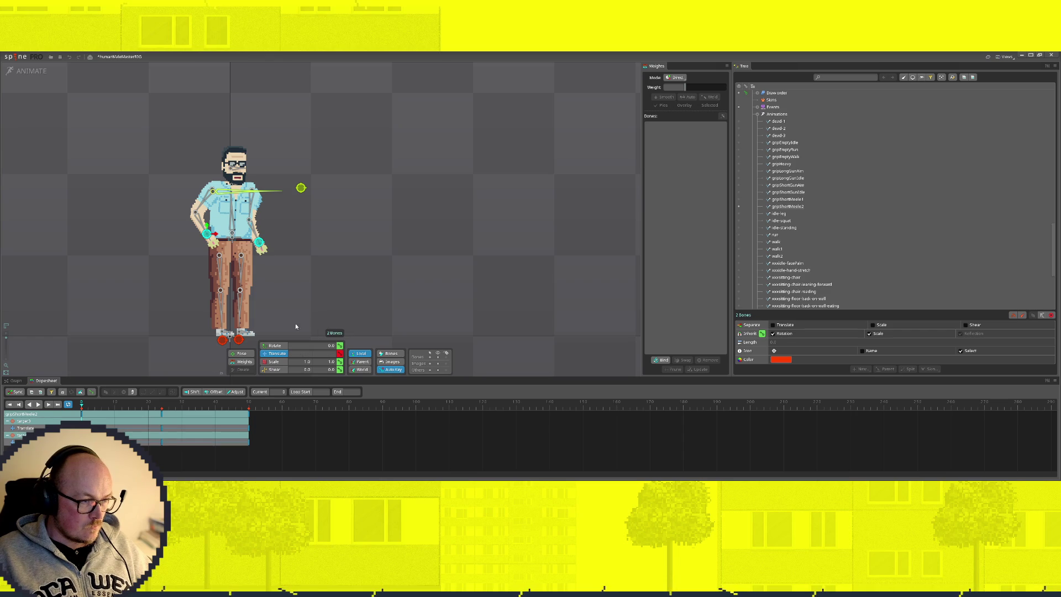
key(ctrl+c)
click(248, 406)
click(214, 406)
key(ctrl+v)
drag(214, 406, 162, 408)
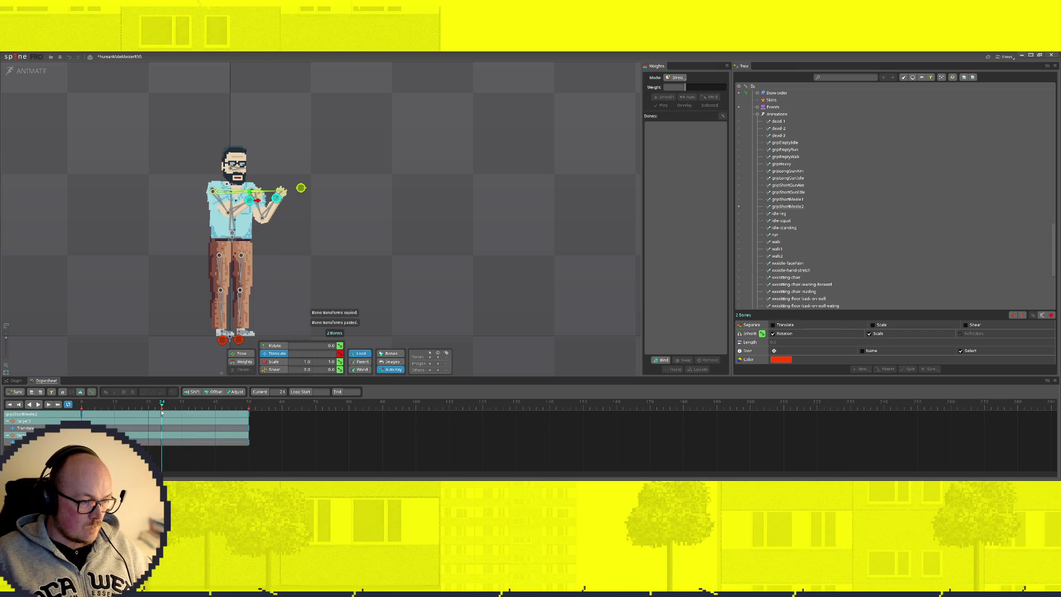
key(ctrl+z)
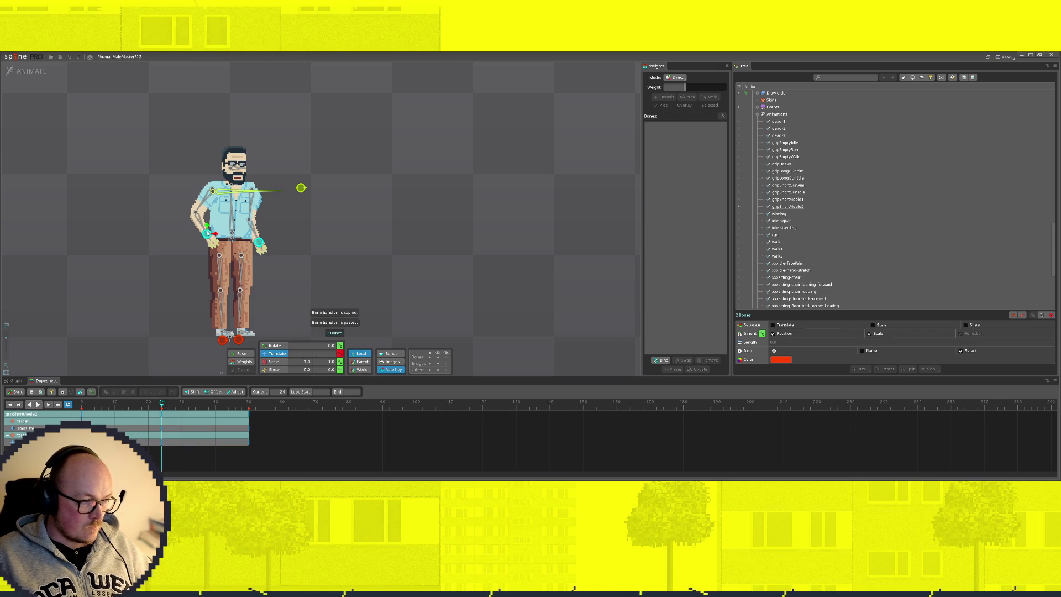
drag(206, 235, 203, 237)
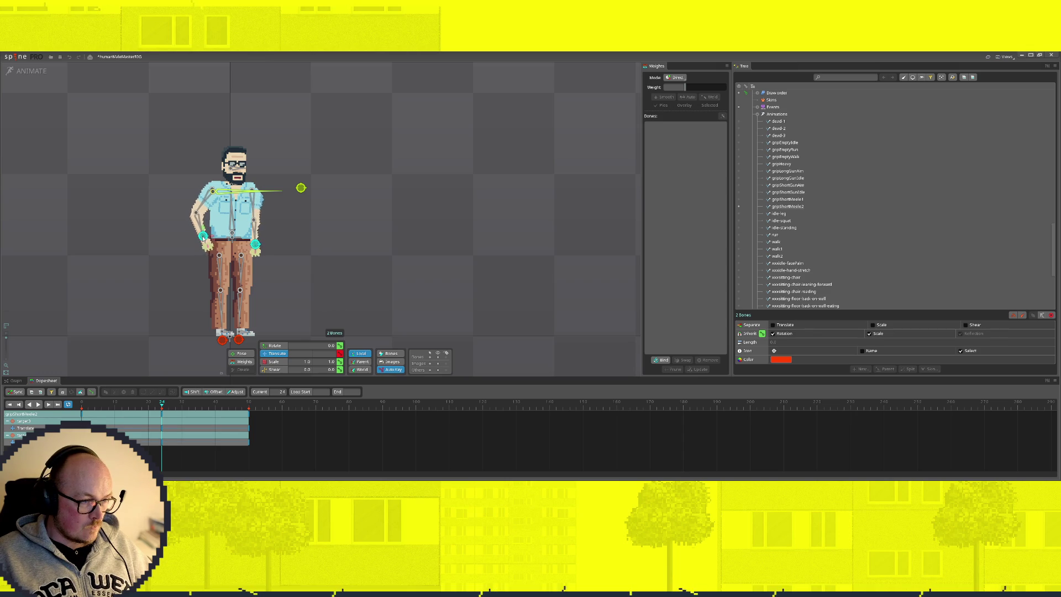
click(362, 235)
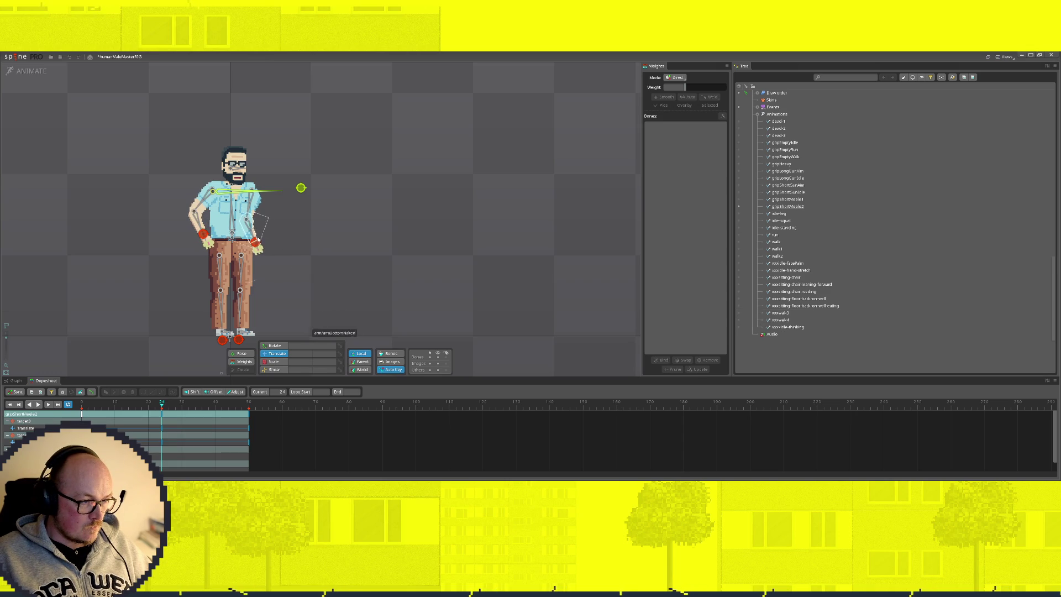
click(259, 241)
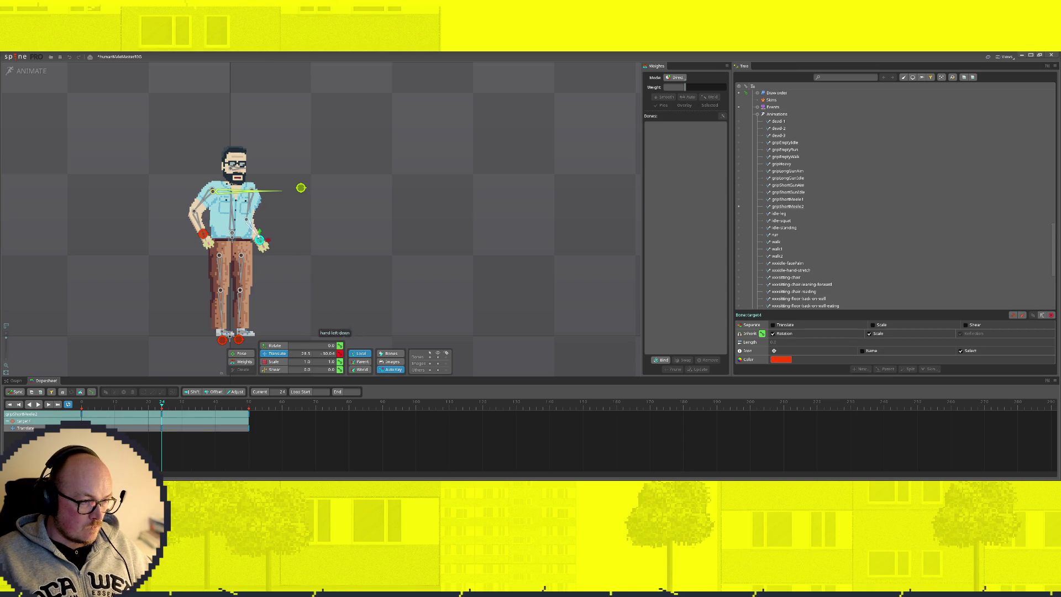
Switch to Setup and start previewing the short melee grip animation
click(36, 72)
click(558, 164)
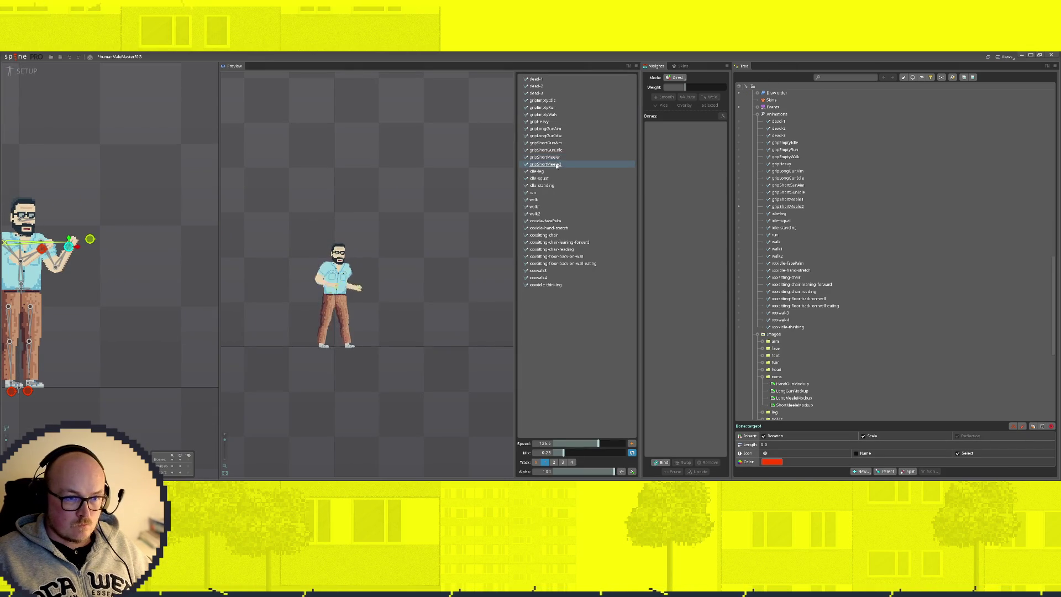
Play the neighbouring grpShortMeele animations in the Preview list to compare them, then return to Animate mode
key(Up)
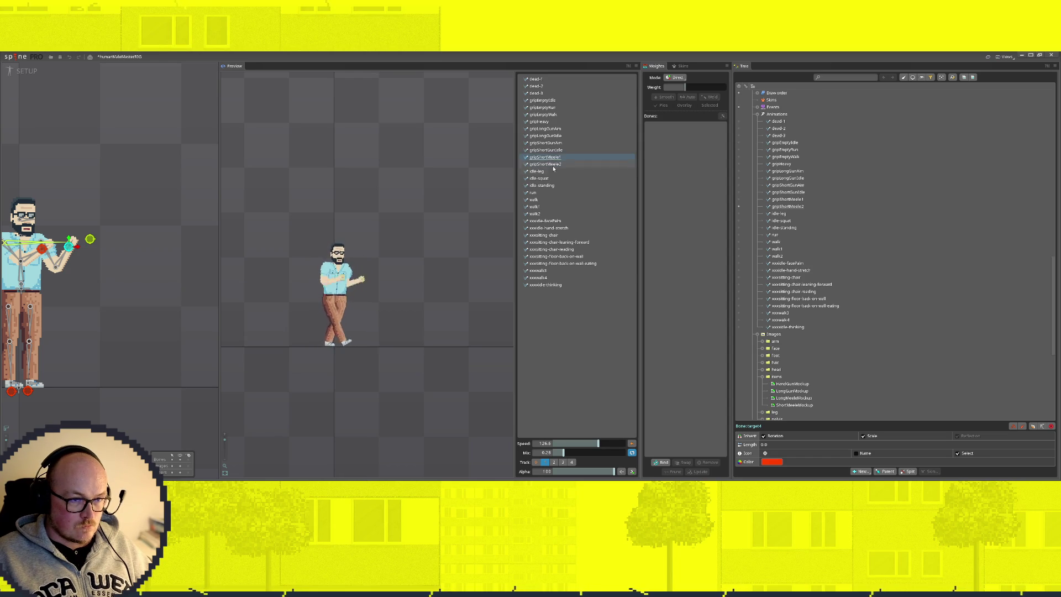
click(548, 164)
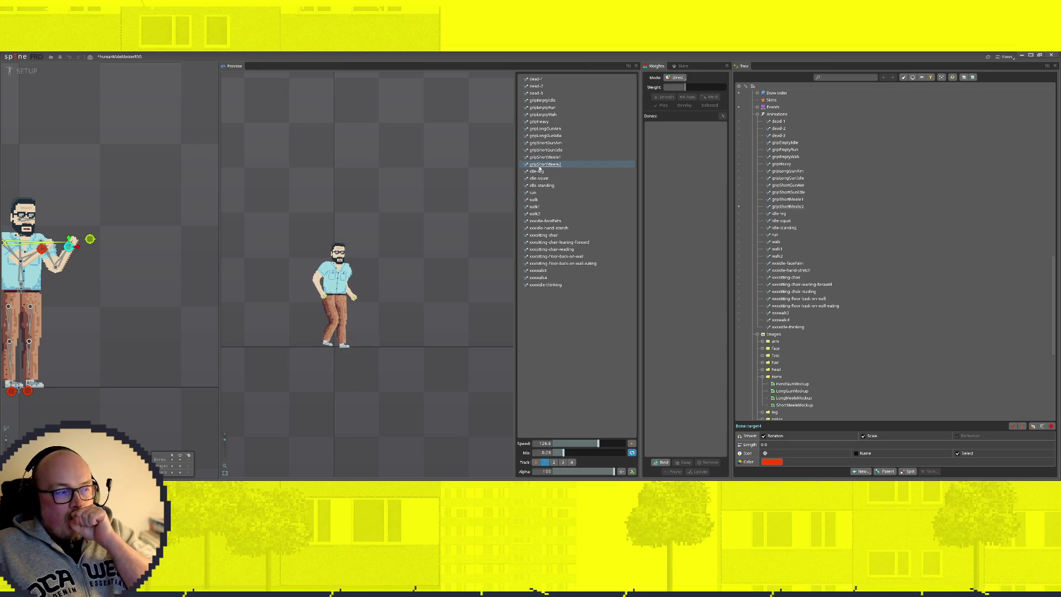
click(544, 157)
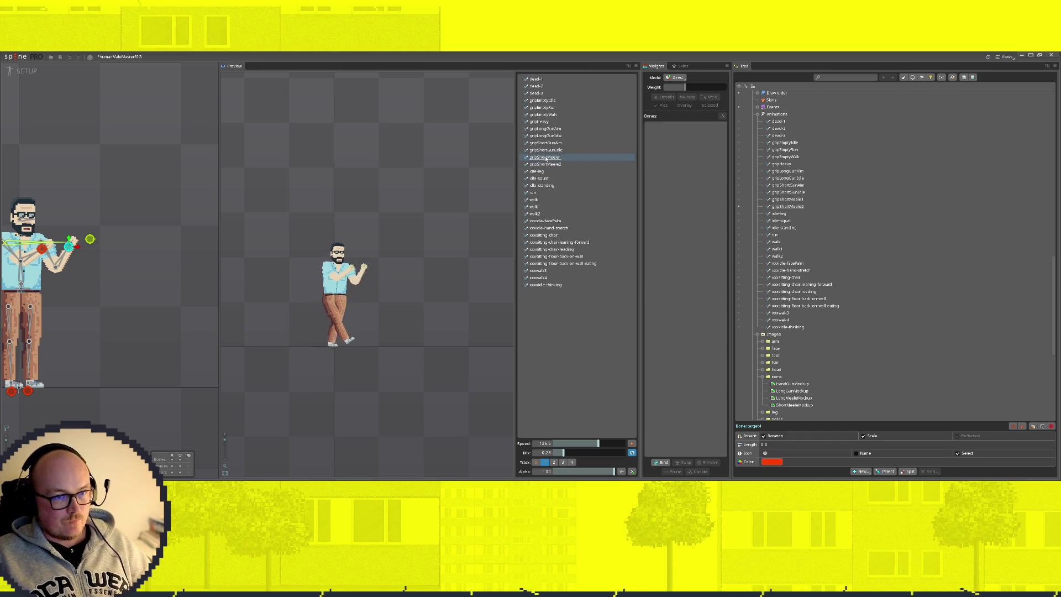
click(547, 164)
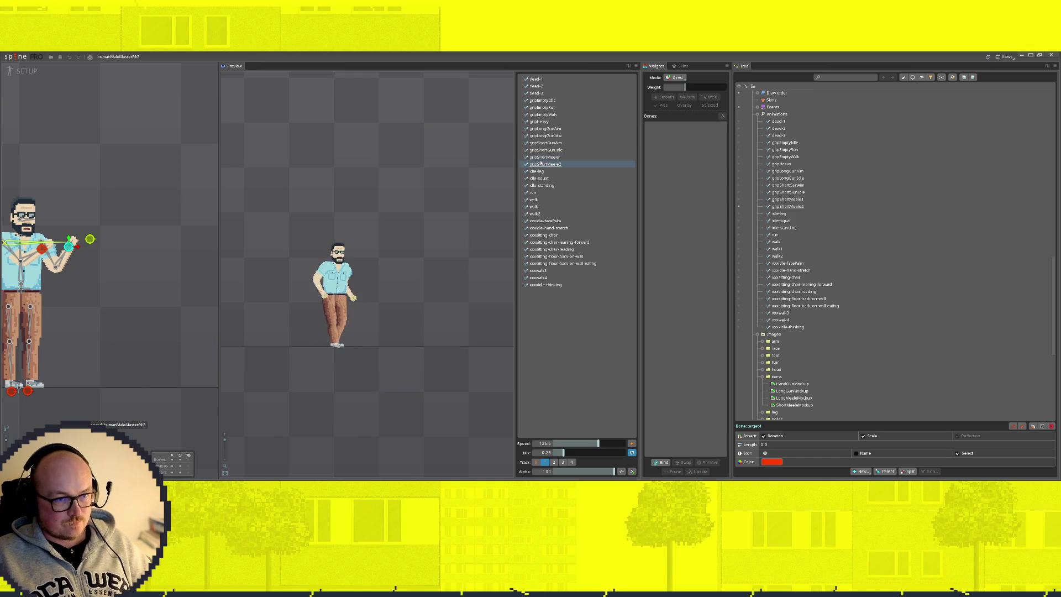
scroll(858, 361, down, 2)
scroll(858, 361, down, 3)
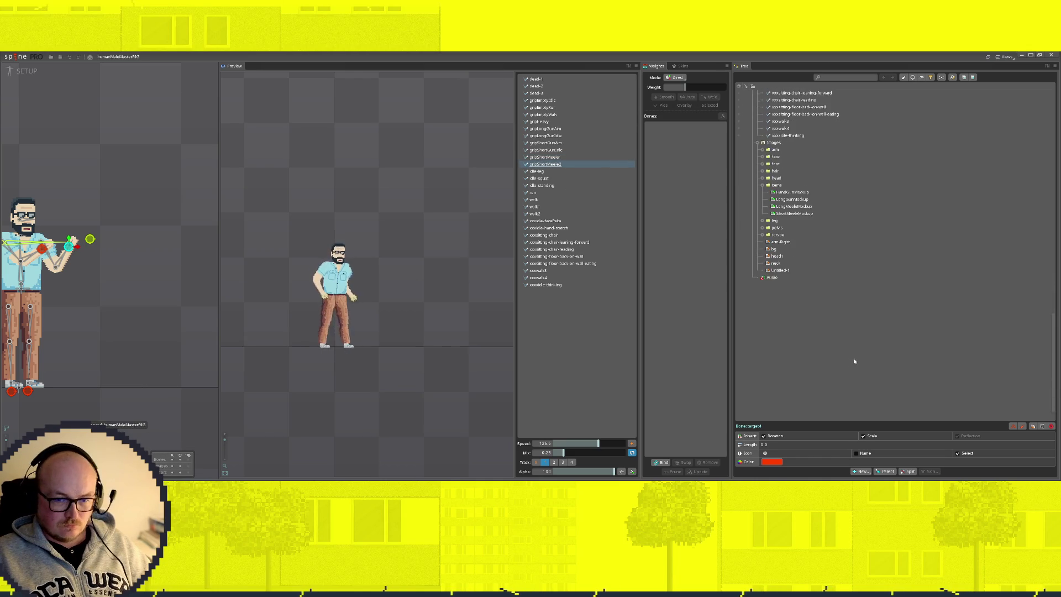
click(25, 72)
scroll(848, 251, up, 2)
scroll(847, 250, up, 3)
scroll(846, 249, down, 2)
scroll(817, 240, down, 2)
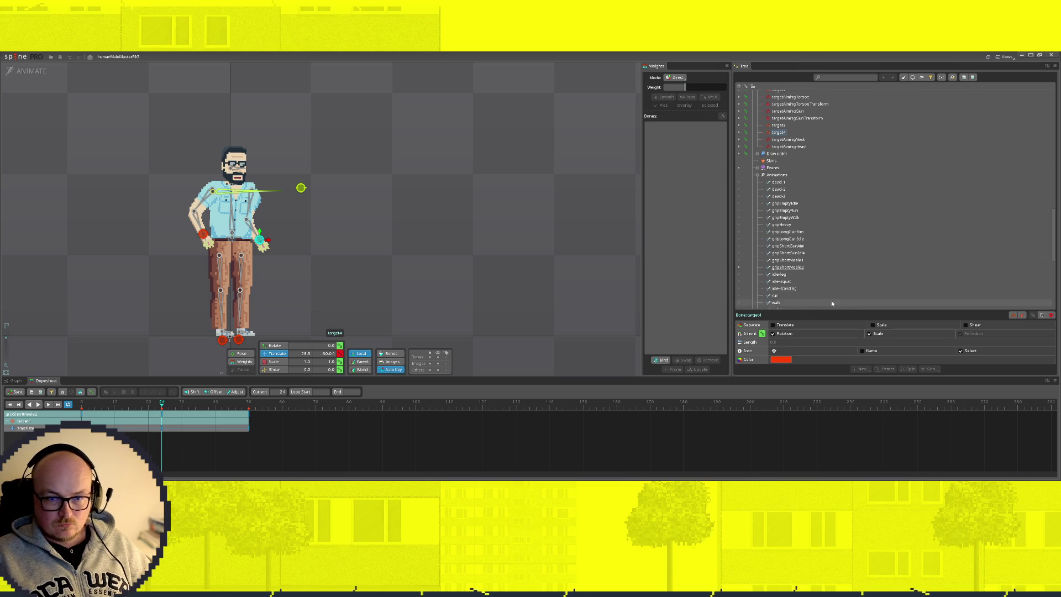
Rename the two grpShortMeele animations to short melee idle variants
click(797, 262)
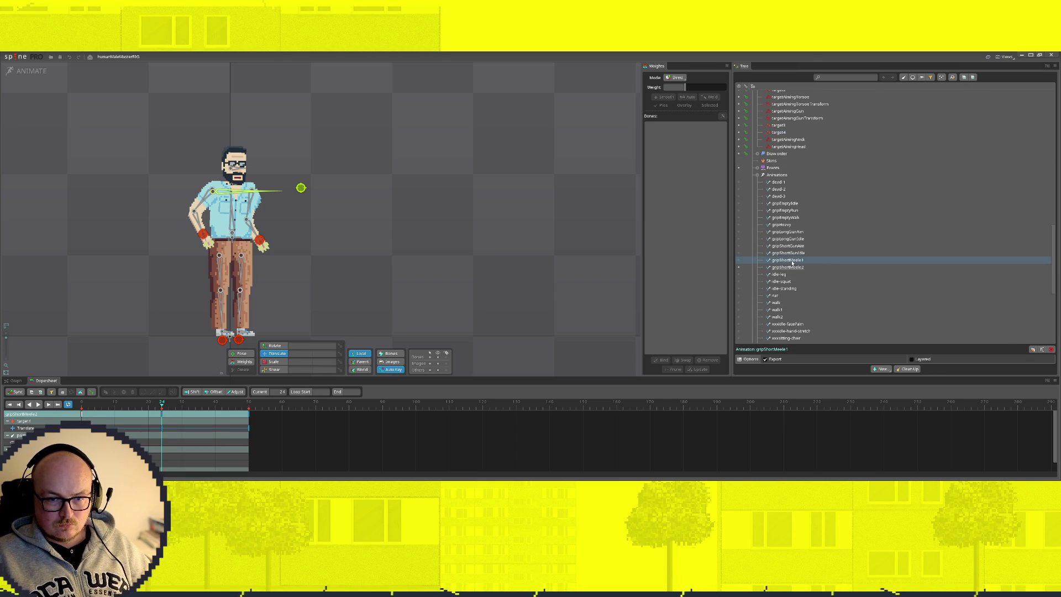
click(793, 261)
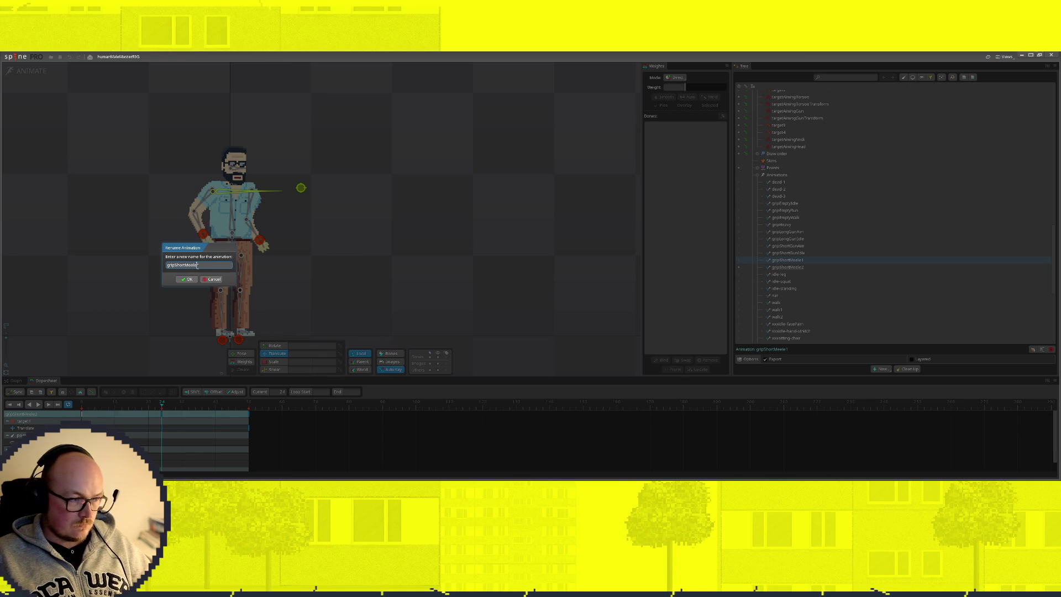
text(3)
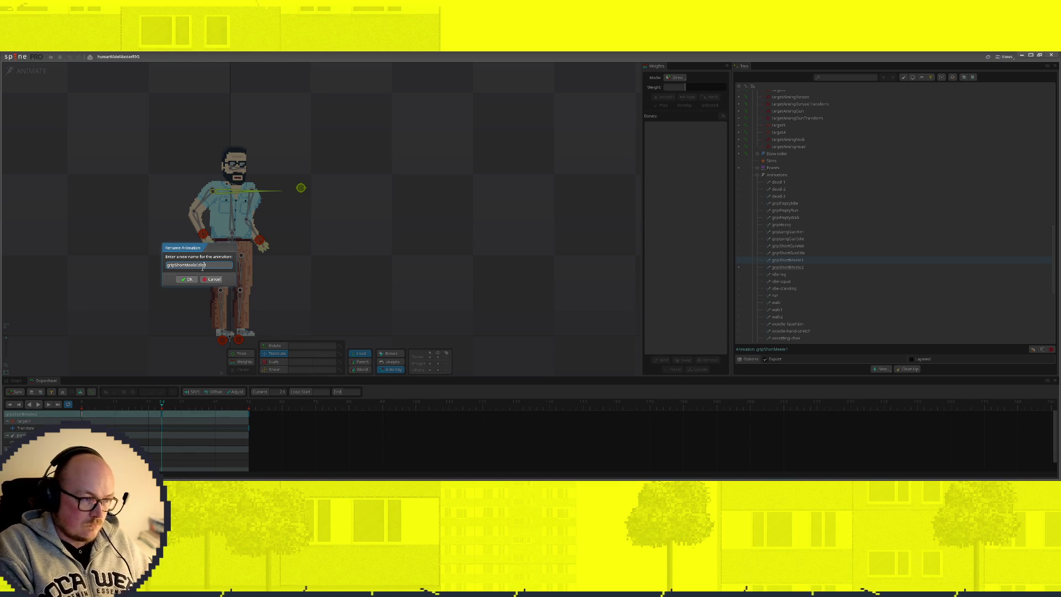
click(188, 280)
click(798, 261)
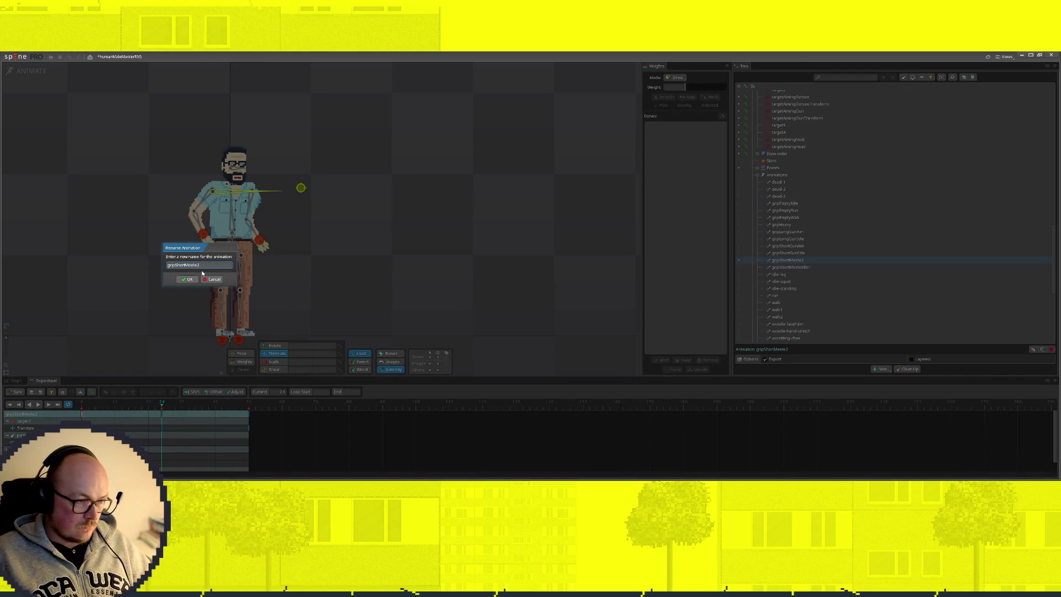
key(Return)
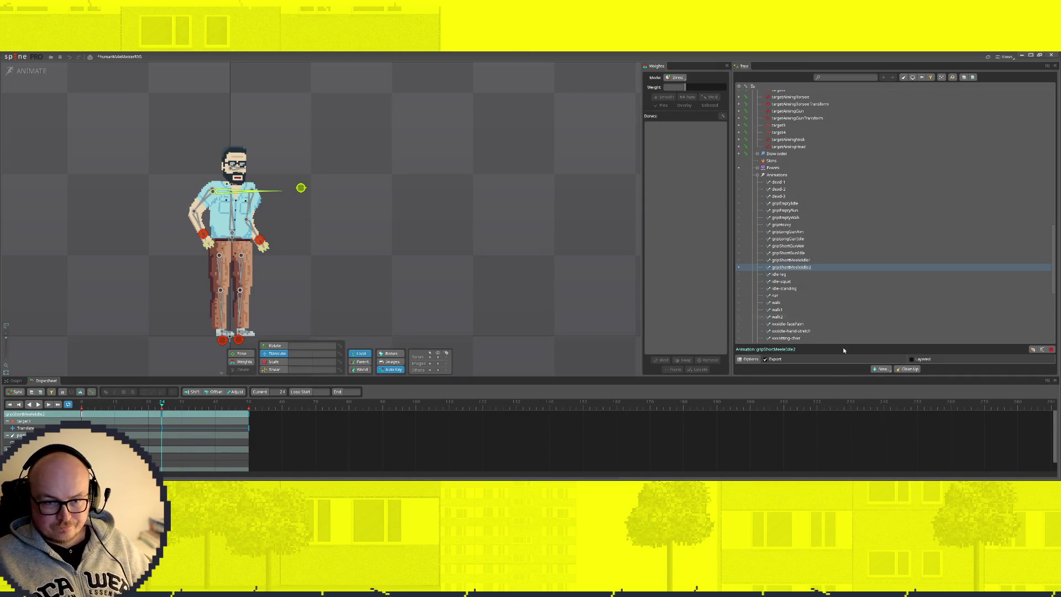
Rename the remaining short melee copy to the long melee idle animation
click(1033, 349)
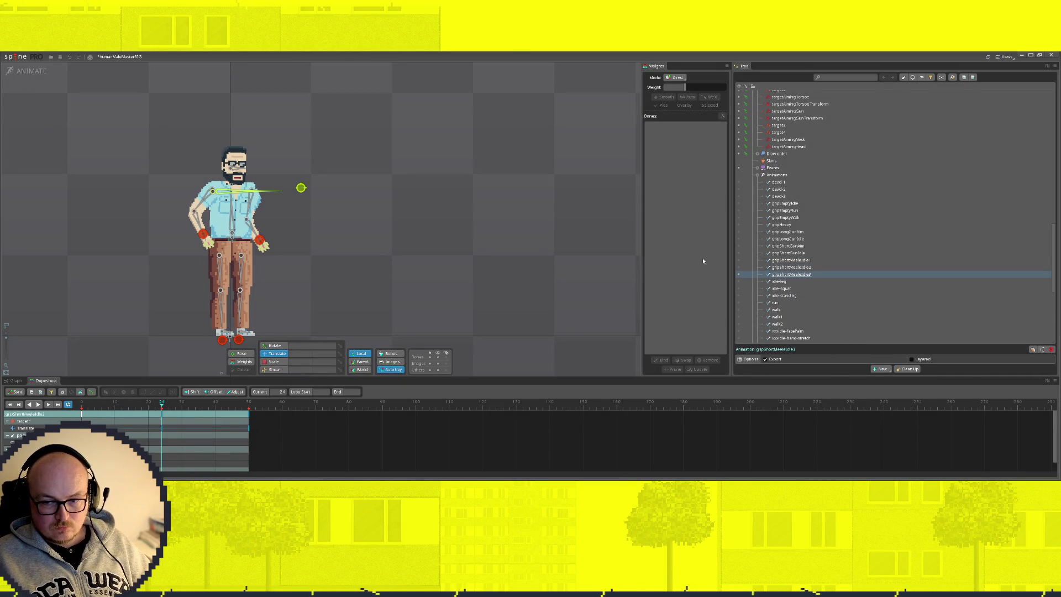
double_click(791, 275)
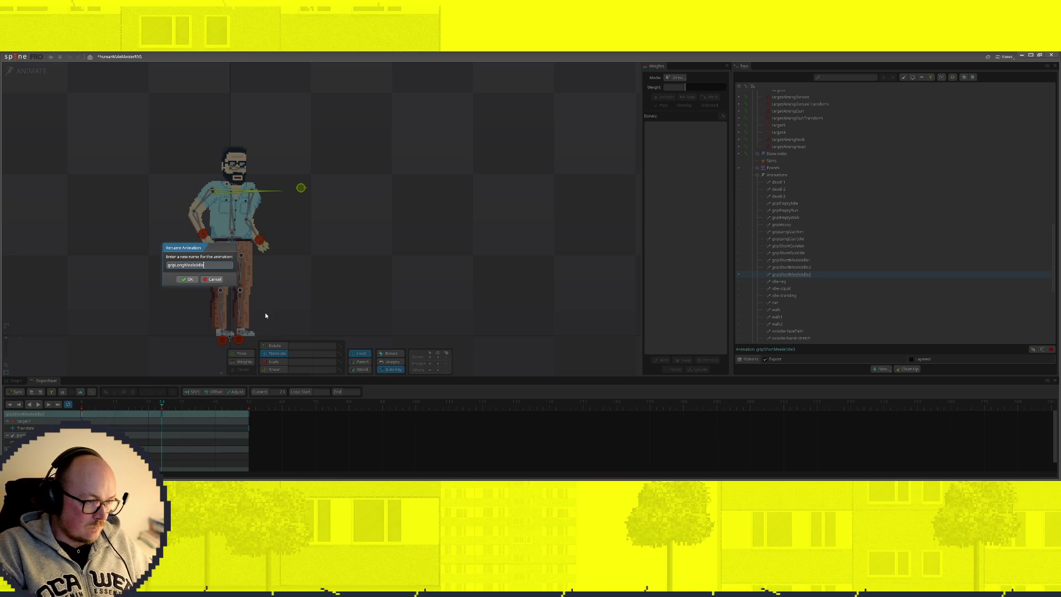
key(Return)
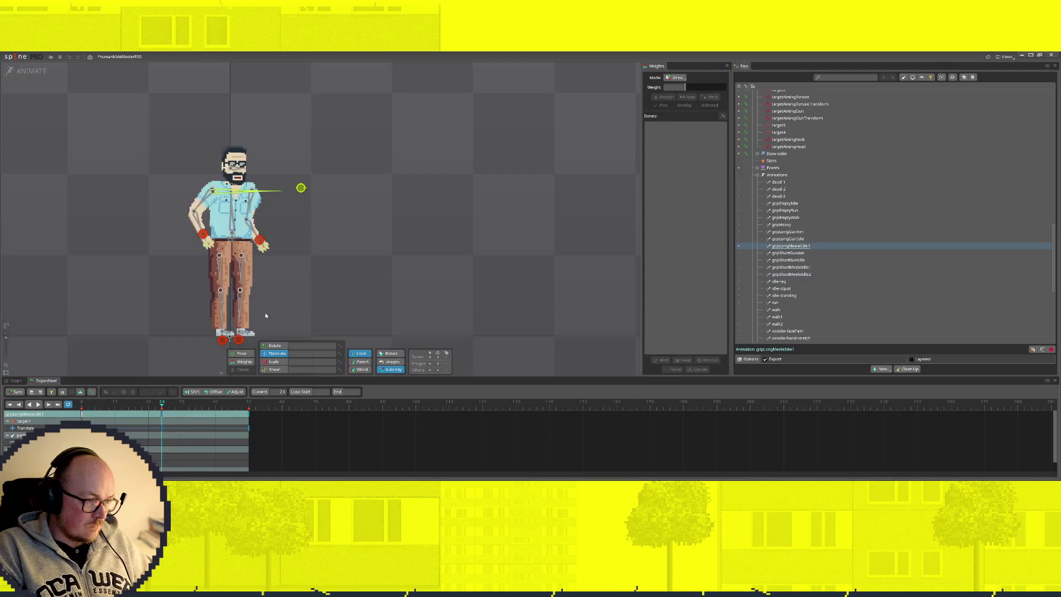